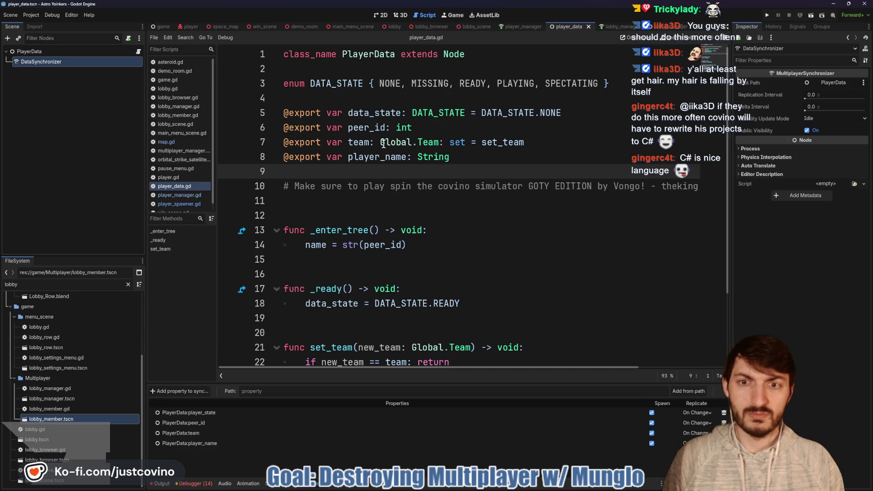
Begin a 'var avatarrefere' line below player_data.gd's exported variables, then go to player_manager.gd line 47.
{"action": "key", "text": "Return"}
{"action": "type", "text": "var"}
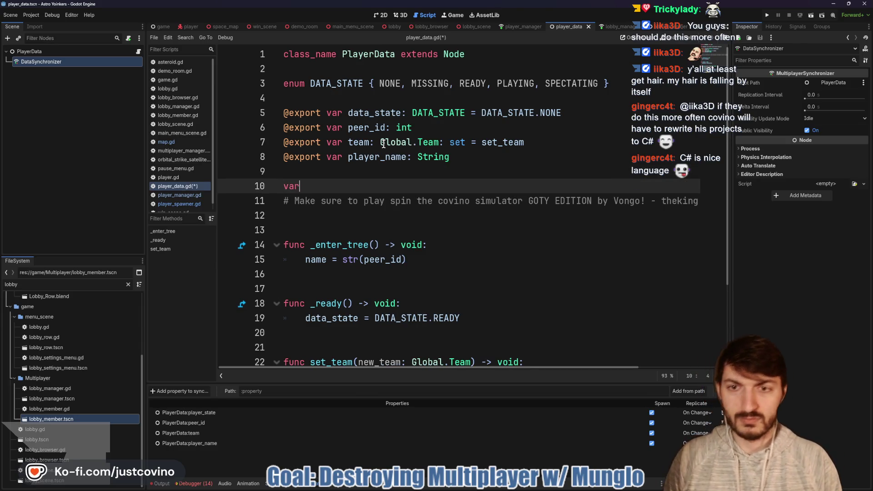
{"action": "type", "text": " avatar_"}
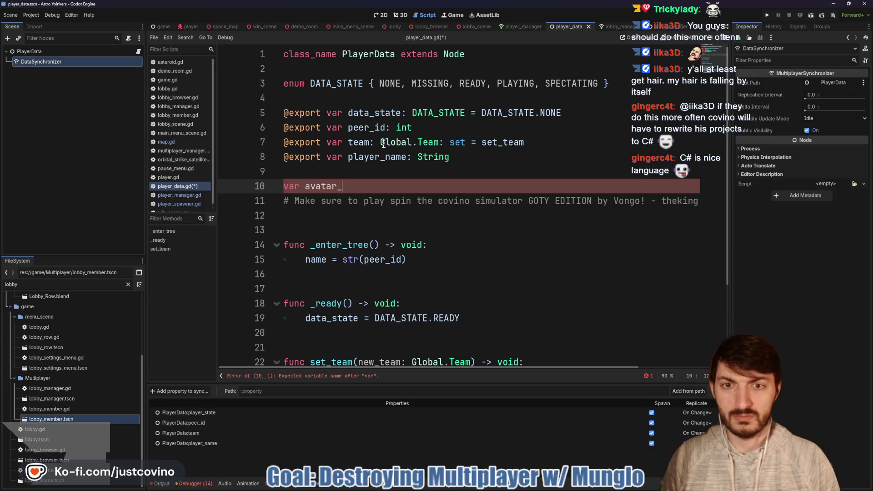
{"action": "type", "text": "refere"}
{"action": "key", "text": "ctrl+shift+Tab"}
{"action": "left_click", "coordinate": [408, 170]}
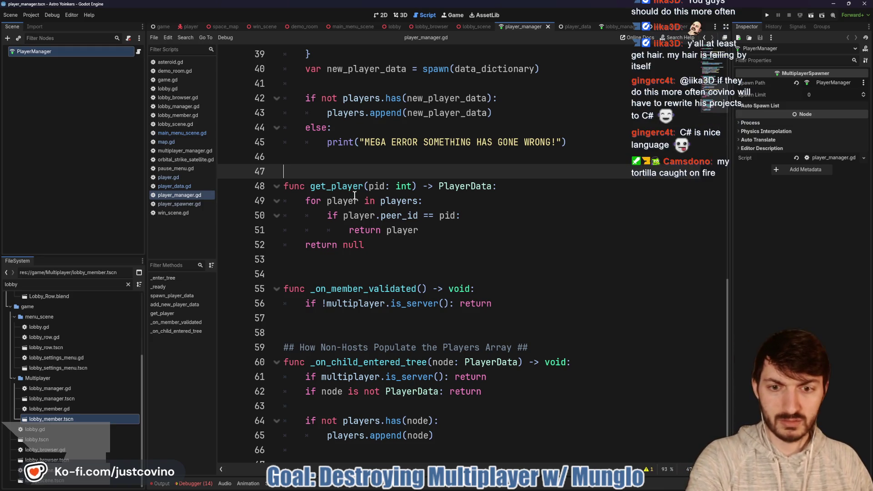
Save the project with Ctrl+S and bring lobby_manager.gd up in the script editor.
{"action": "scroll", "coordinate": [354, 196], "scroll_direction": "down", "scroll_amount": 1}
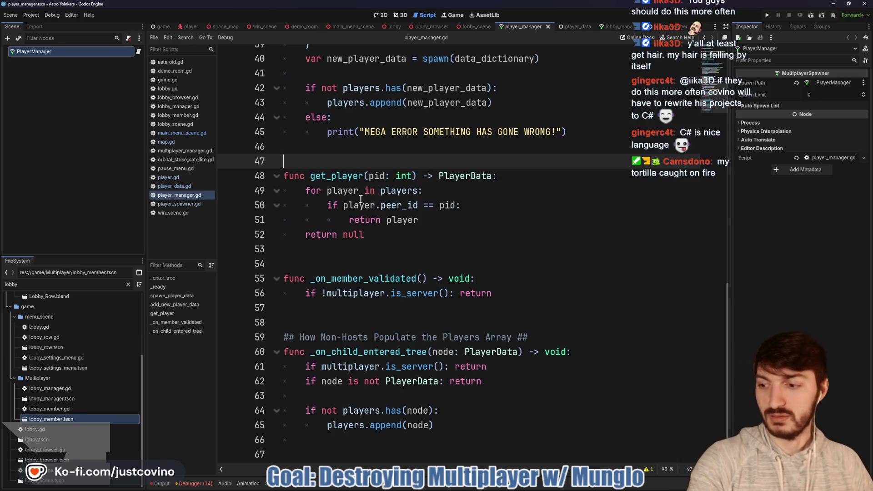
{"action": "mouse_move", "coordinate": [356, 212]}
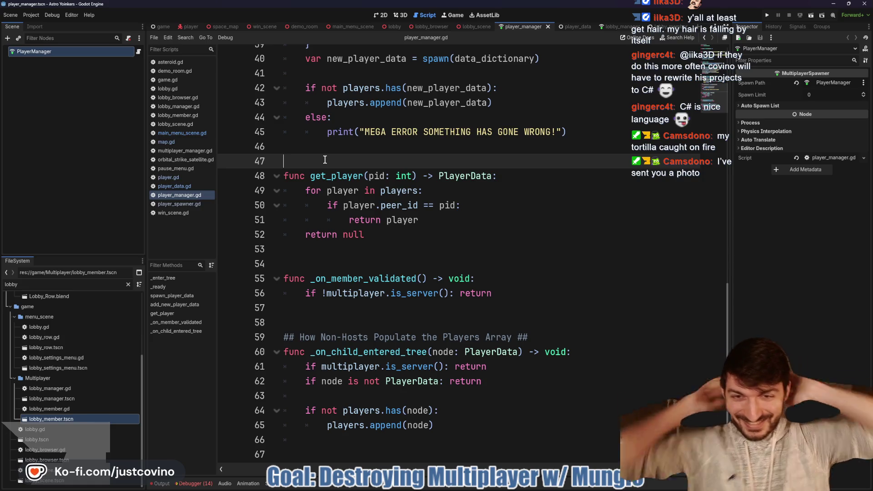
{"action": "key", "text": "ctrl+s"}
{"action": "left_click", "coordinate": [320, 175]}
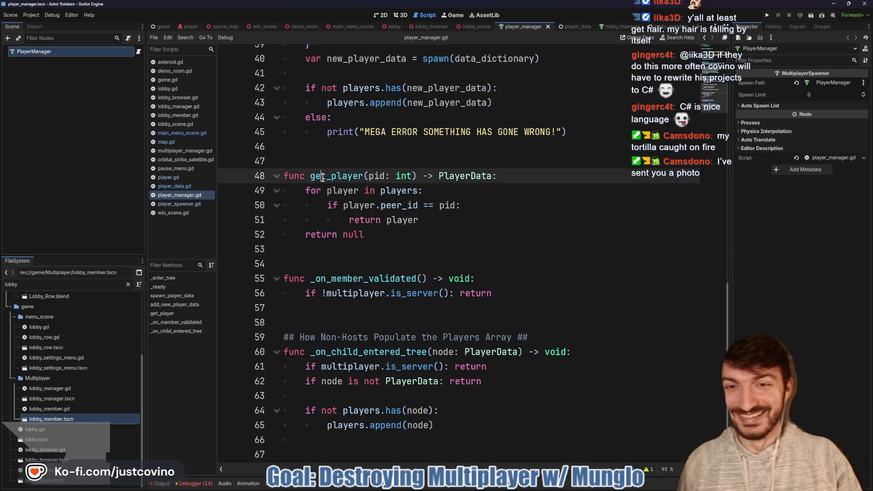
{"action": "left_click", "coordinate": [319, 163]}
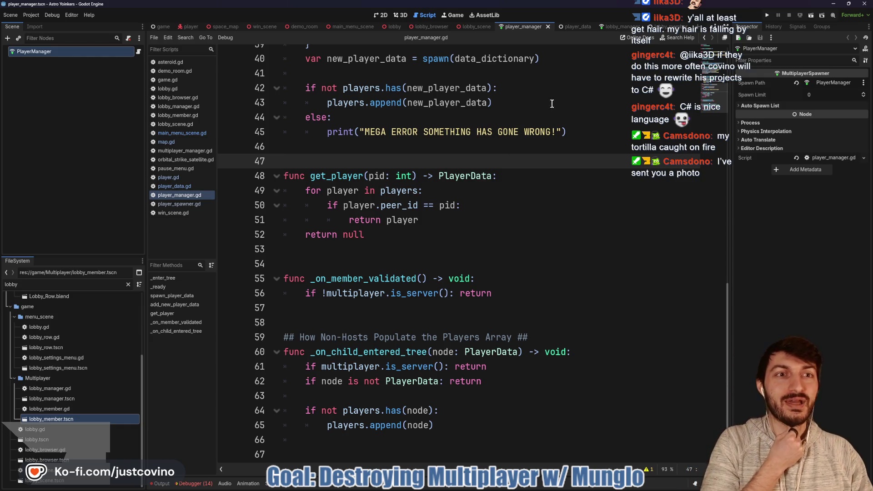
{"action": "left_click", "coordinate": [613, 26]}
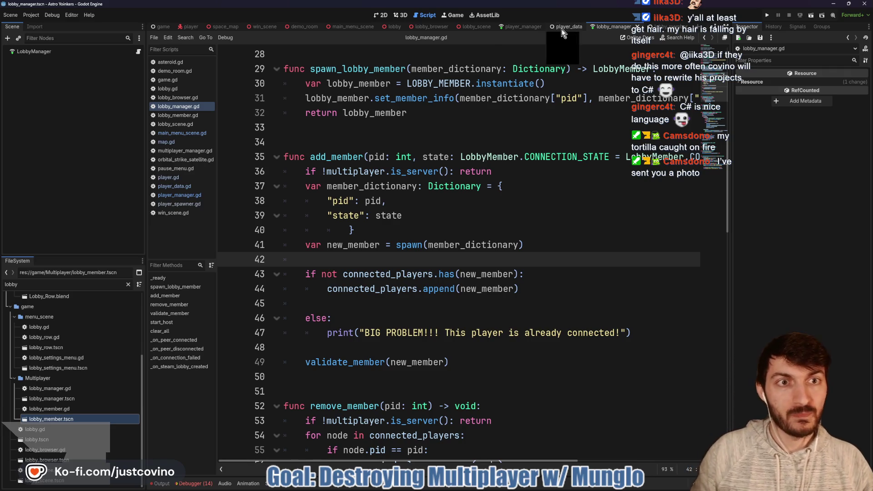
Check player_manager and main_menu_scene, then complete 'var avatar_reference: Player' in player_data.gd.
{"action": "left_click", "coordinate": [522, 27]}
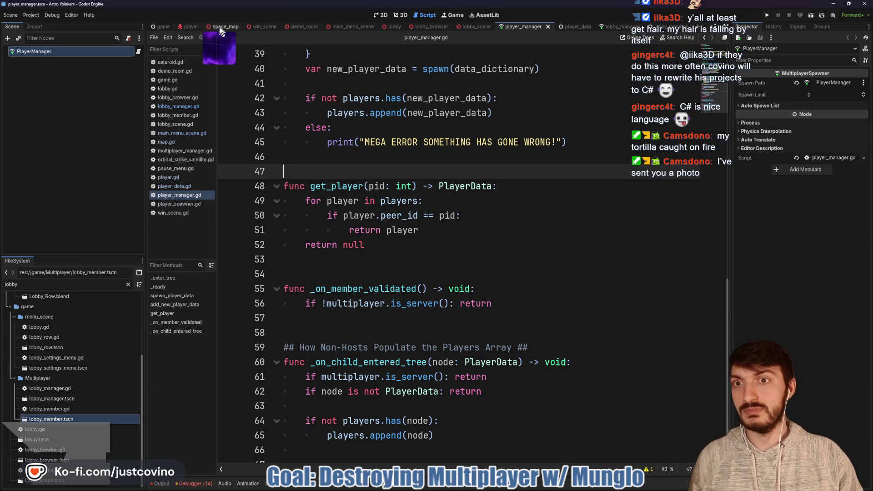
{"action": "left_click", "coordinate": [349, 26]}
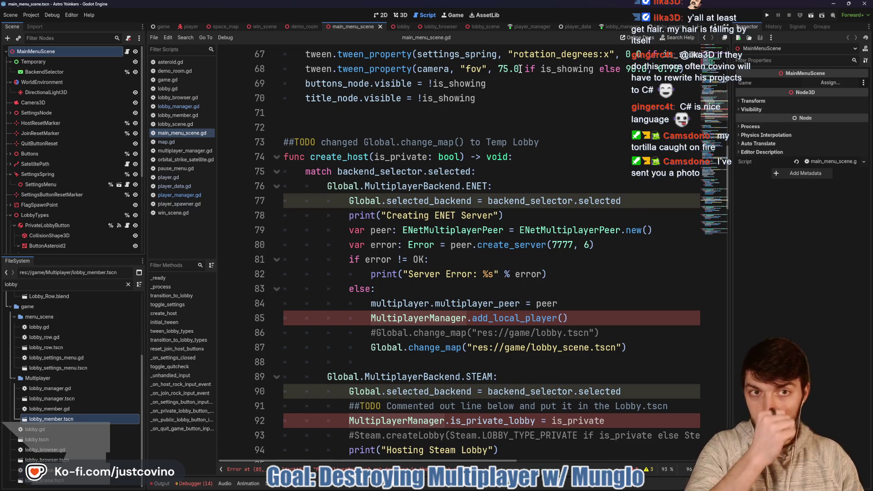
{"action": "left_click", "coordinate": [529, 27]}
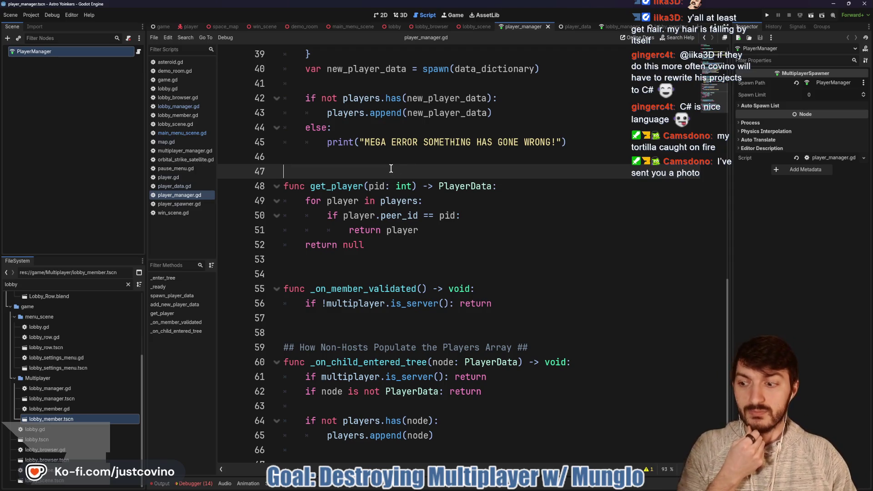
{"action": "left_click", "coordinate": [573, 28]}
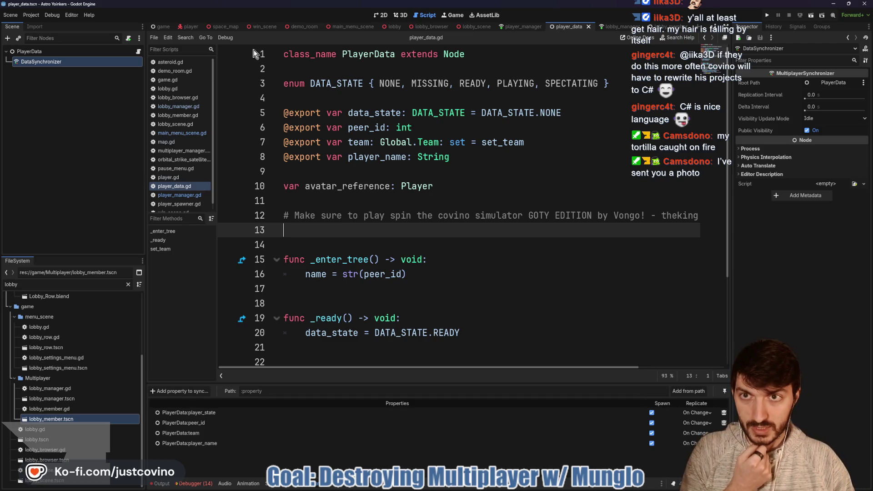
{"action": "left_click", "coordinate": [184, 26]}
Review player.gd's setup code, revisit player_data.gd line 21, then return to player_manager.gd.
{"action": "scroll", "coordinate": [391, 188], "scroll_direction": "down", "scroll_amount": 15}
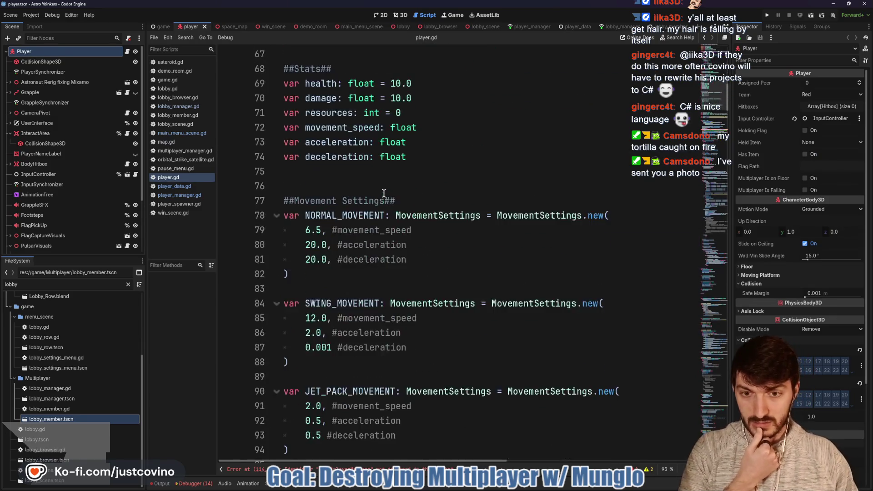
{"action": "scroll", "coordinate": [370, 193], "scroll_direction": "down", "scroll_amount": 4}
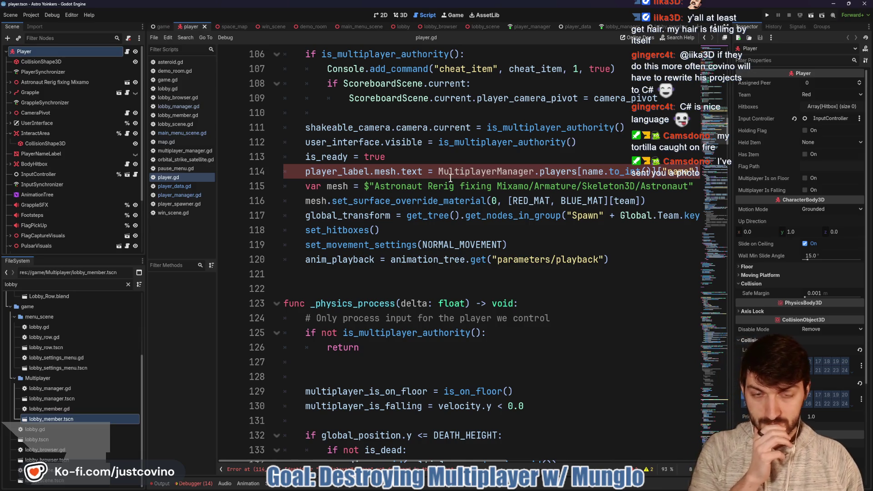
{"action": "left_click", "coordinate": [568, 26]}
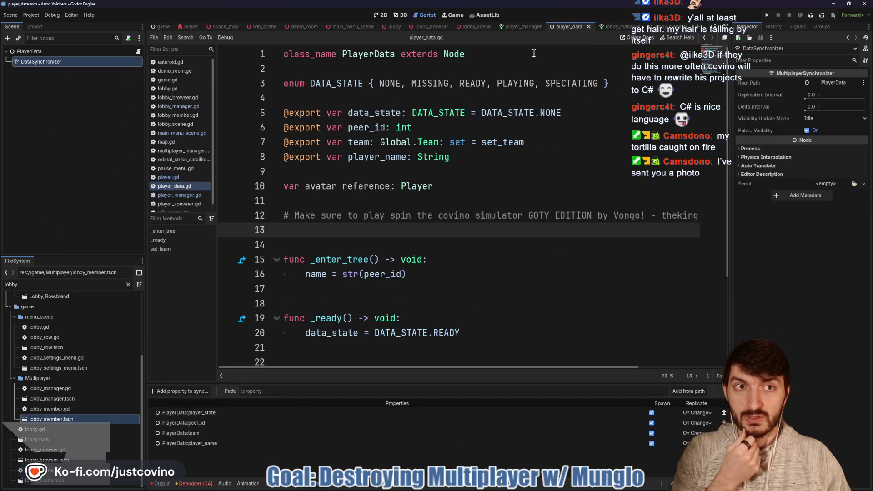
{"action": "scroll", "coordinate": [429, 198], "scroll_direction": "down", "scroll_amount": 3}
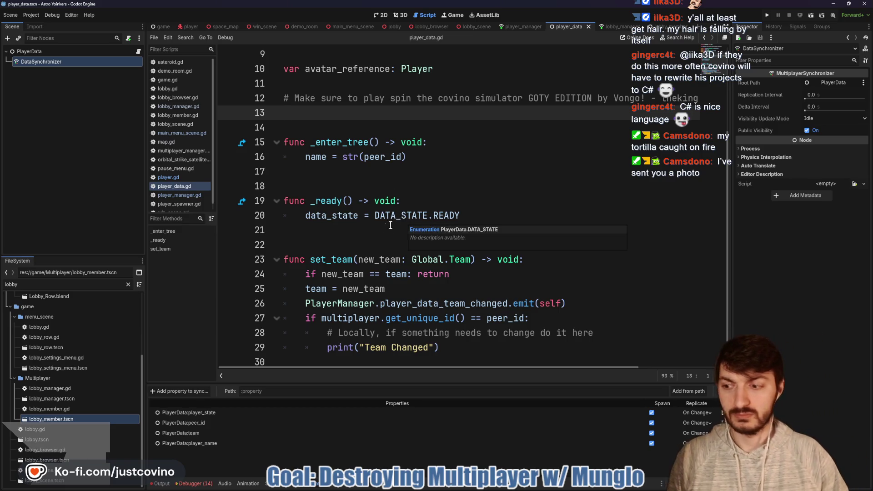
{"action": "left_click", "coordinate": [370, 233]}
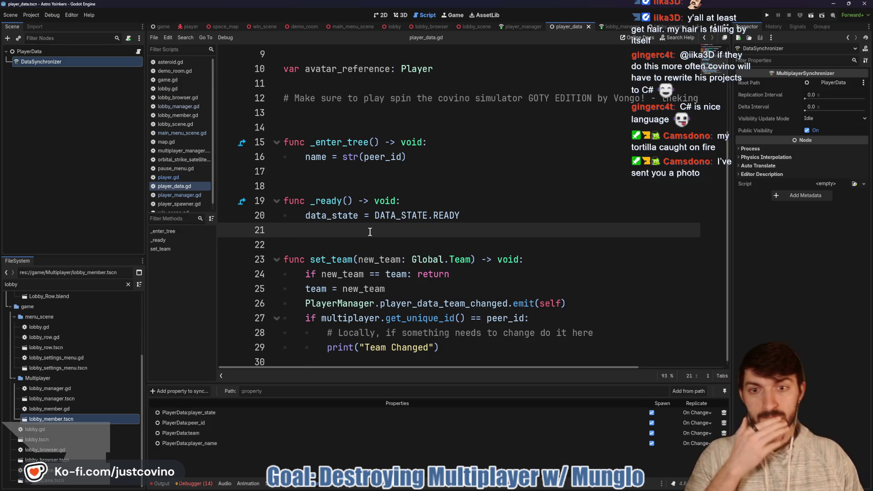
{"action": "left_click", "coordinate": [518, 27]}
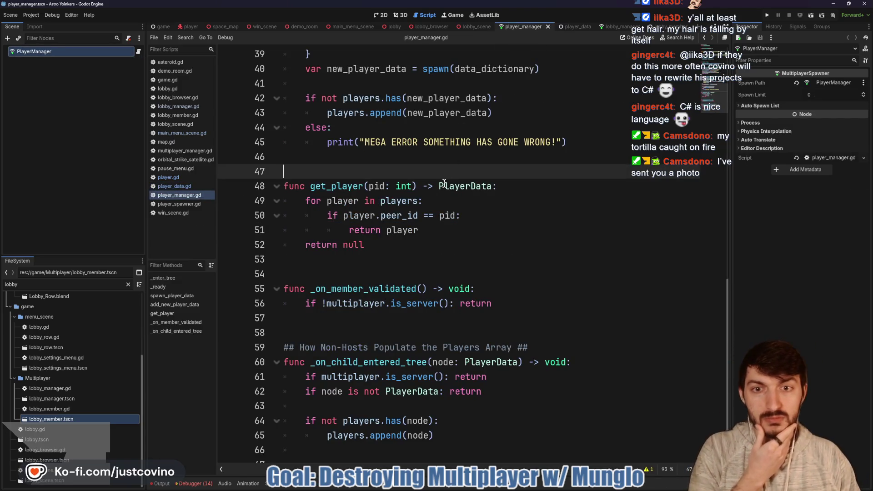
Look over player_manager.gd's code, then switch to the lobby_manager.gd script.
{"action": "scroll", "coordinate": [440, 218], "scroll_direction": "down", "scroll_amount": 1}
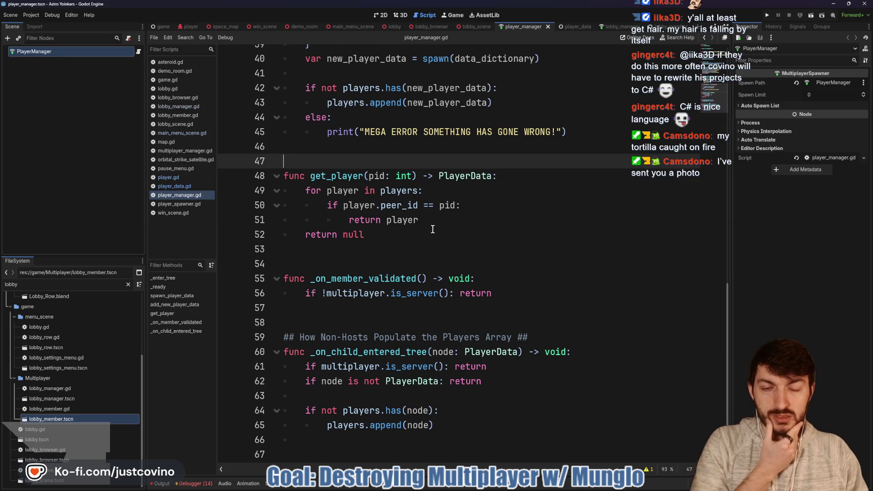
{"action": "scroll", "coordinate": [432, 229], "scroll_direction": "up", "scroll_amount": 3}
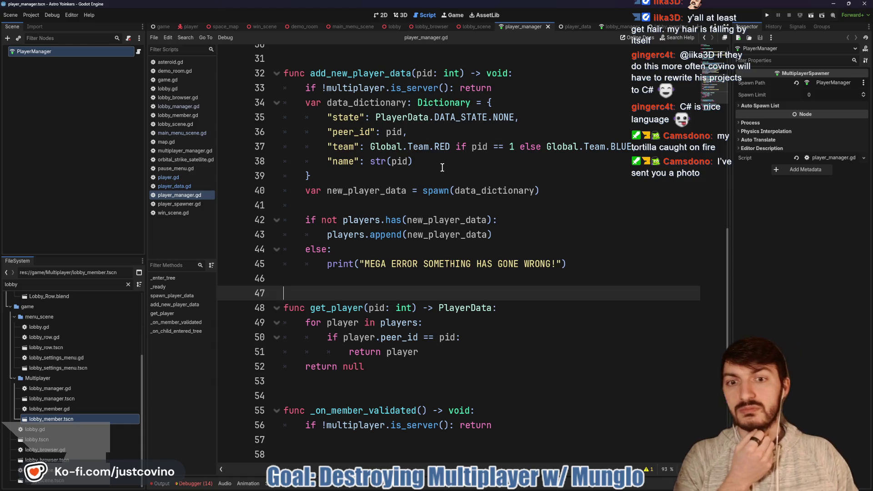
{"action": "scroll", "coordinate": [444, 156], "scroll_direction": "down", "scroll_amount": 3}
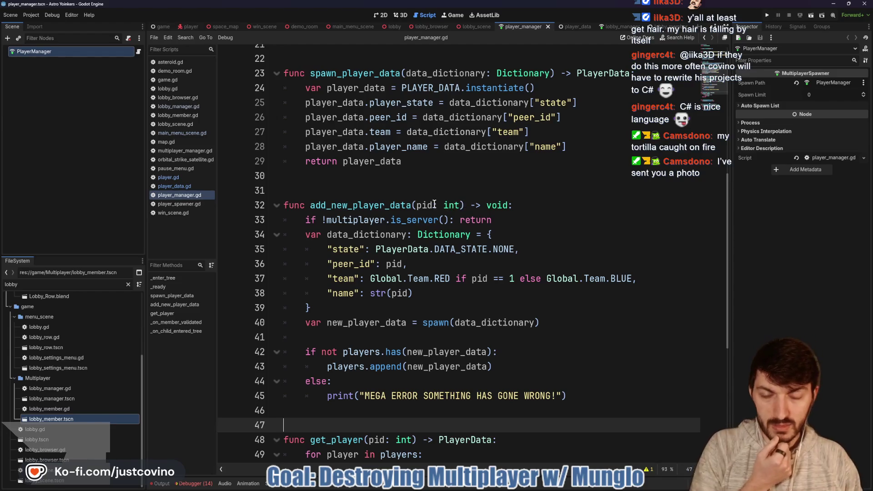
{"action": "scroll", "coordinate": [434, 205], "scroll_direction": "up", "scroll_amount": 4}
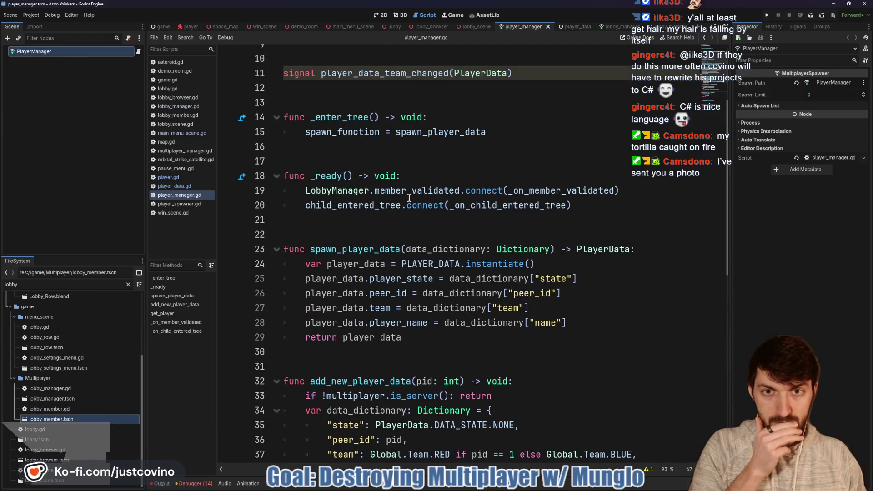
{"action": "left_click", "coordinate": [607, 26]}
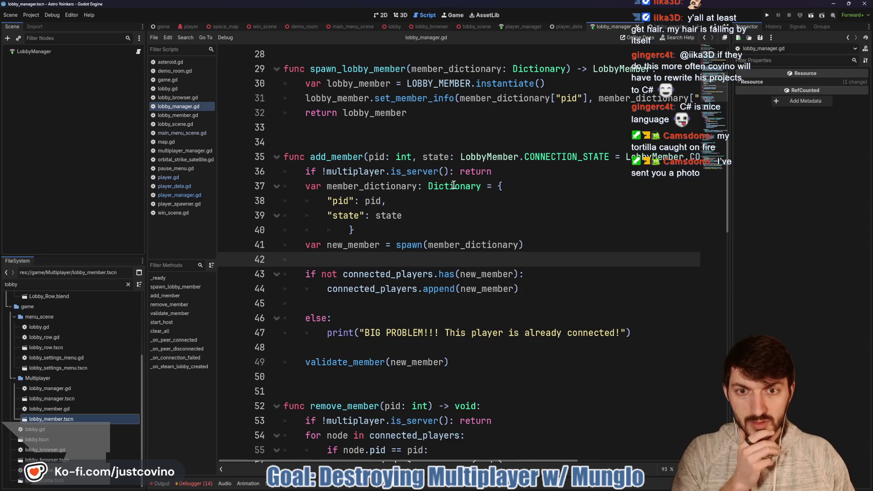
{"action": "scroll", "coordinate": [457, 190], "scroll_direction": "up", "scroll_amount": 3}
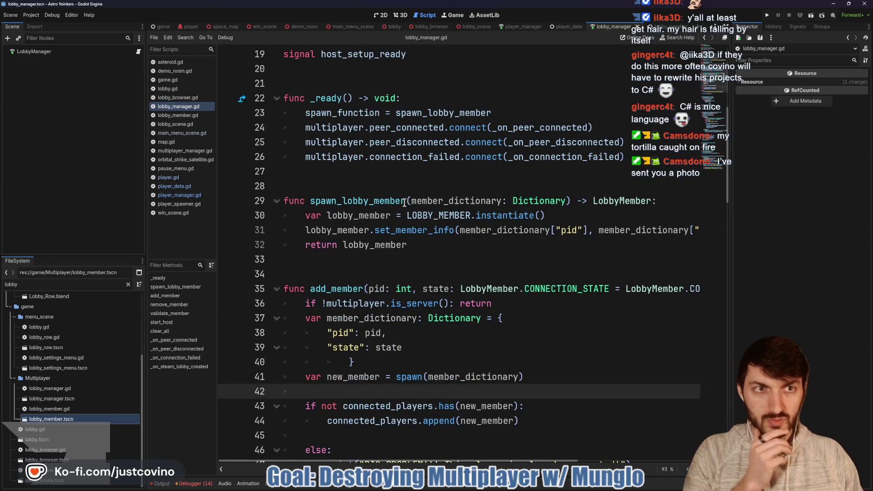
{"action": "double_click", "coordinate": [402, 144]}
{"action": "double_click", "coordinate": [563, 142]}
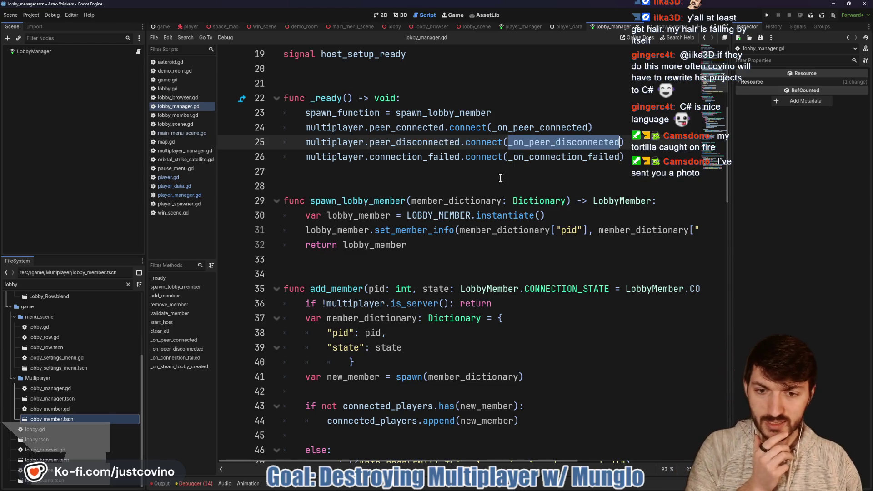
{"action": "scroll", "coordinate": [499, 182], "scroll_direction": "down", "scroll_amount": 7}
{"action": "scroll", "coordinate": [499, 181], "scroll_direction": "down", "scroll_amount": 11}
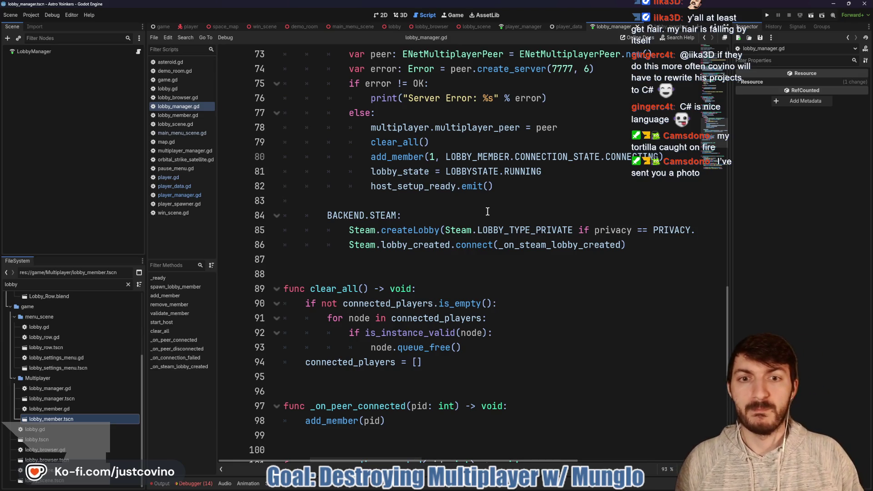
{"action": "left_click", "coordinate": [564, 27]}
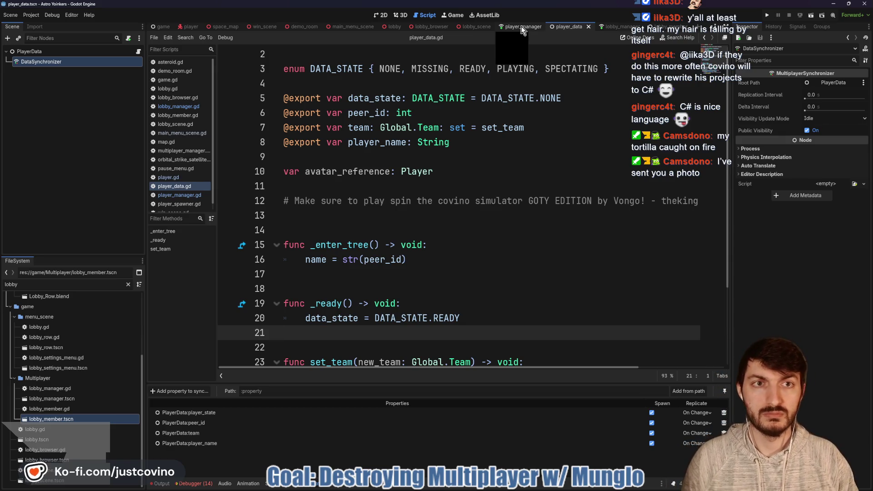
{"action": "left_click", "coordinate": [521, 26]}
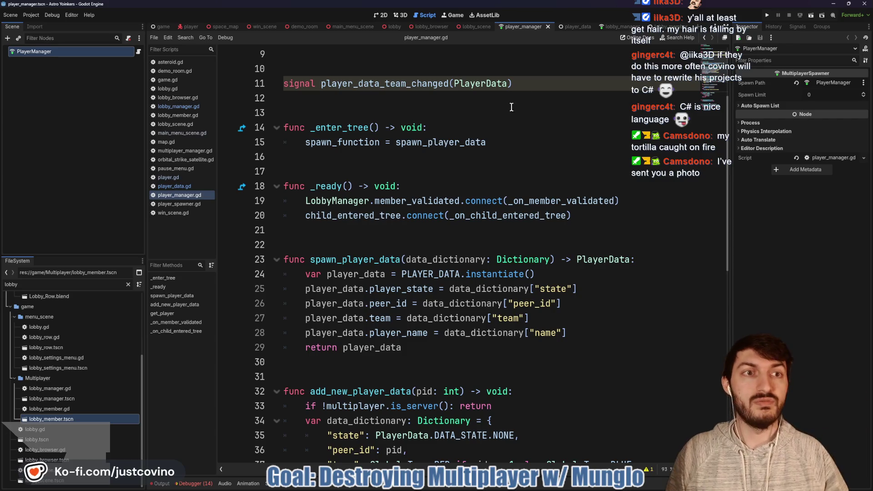
{"action": "left_click", "coordinate": [609, 27]}
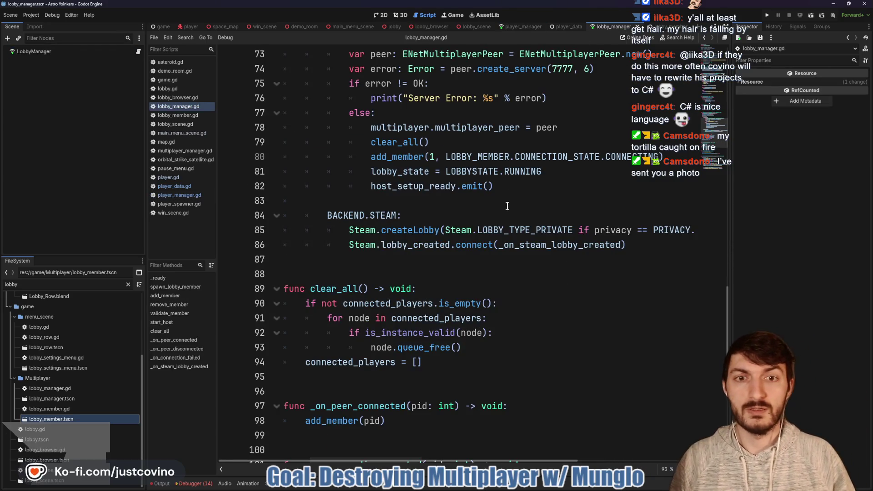
{"action": "left_click", "coordinate": [430, 262]}
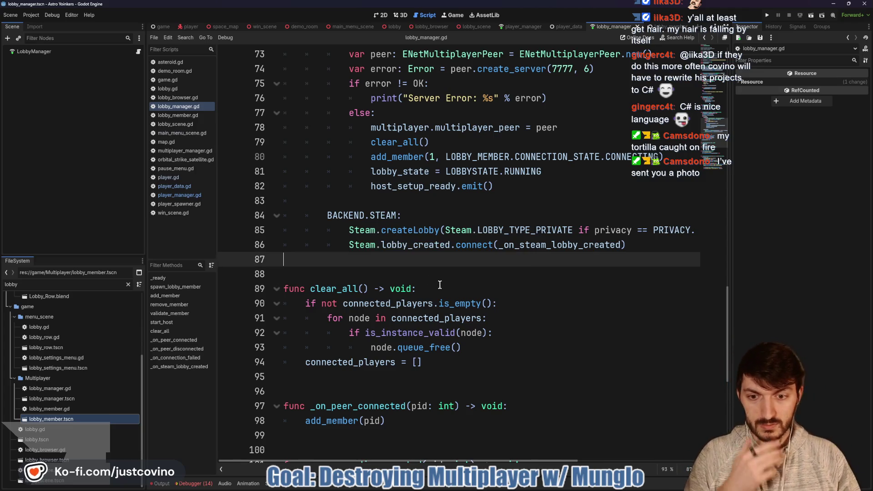
{"action": "scroll", "coordinate": [427, 278], "scroll_direction": "up", "scroll_amount": 10}
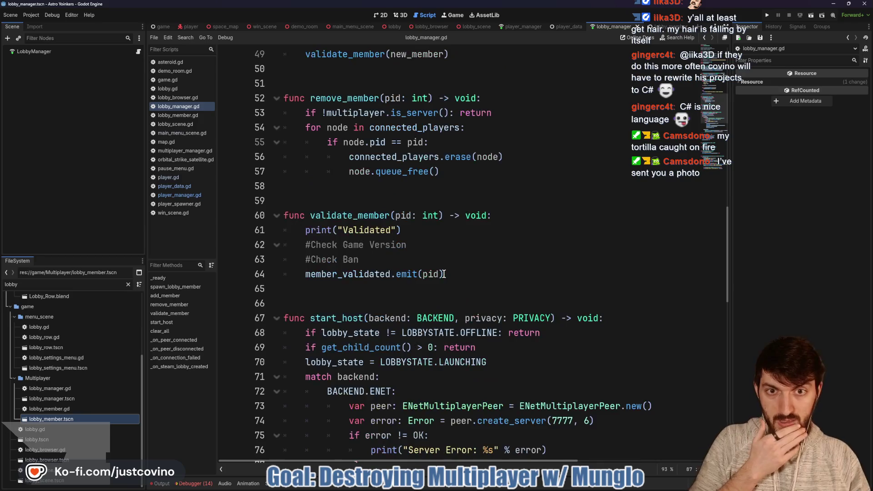
{"action": "scroll", "coordinate": [444, 274], "scroll_direction": "up", "scroll_amount": 6}
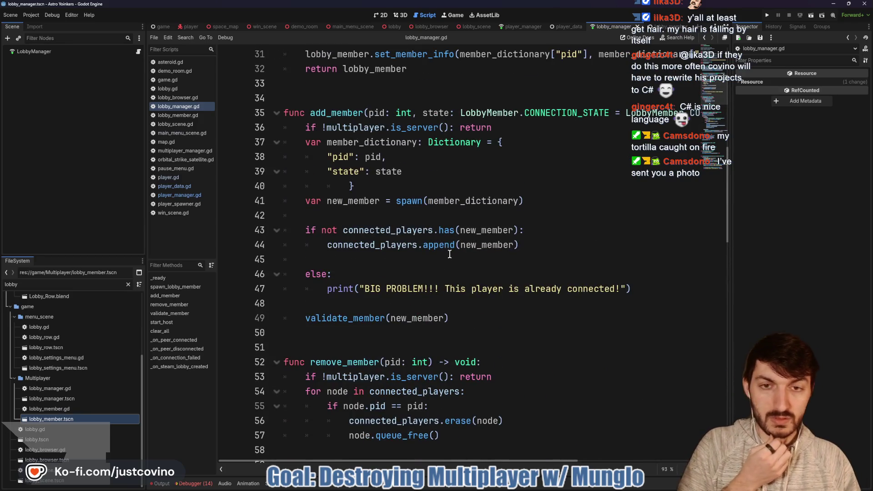
{"action": "scroll", "coordinate": [449, 255], "scroll_direction": "up", "scroll_amount": 2}
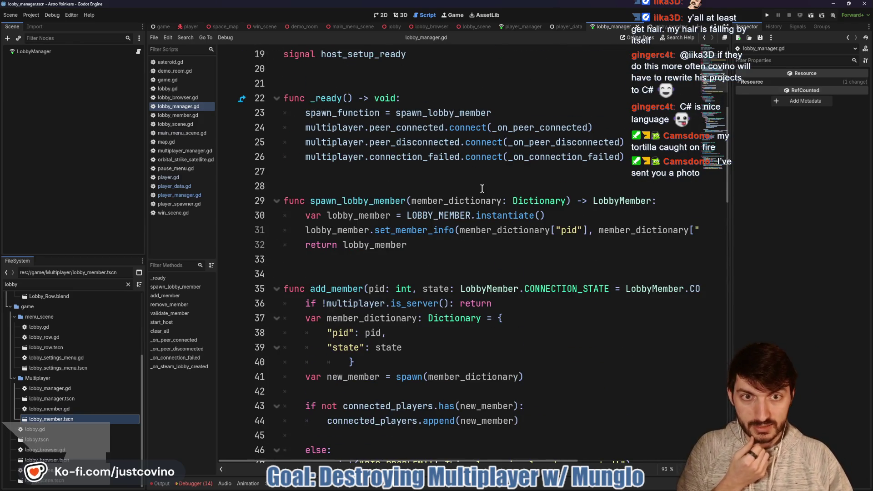
{"action": "left_click", "coordinate": [616, 127]}
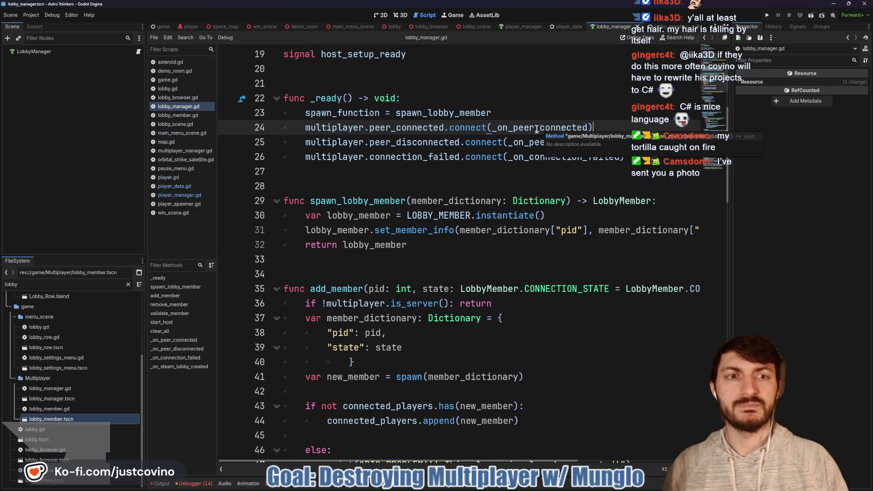
{"action": "mouse_move", "coordinate": [480, 487]}
{"action": "left_click", "coordinate": [475, 448]}
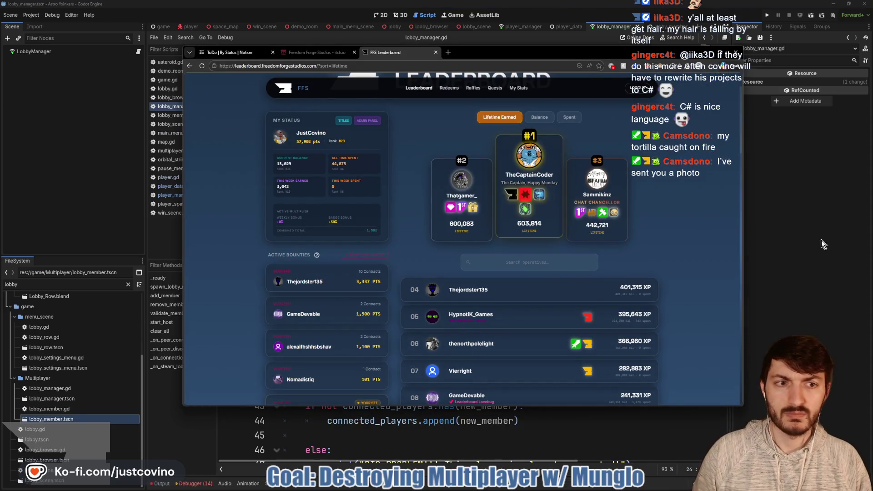
{"action": "left_click", "coordinate": [790, 245]}
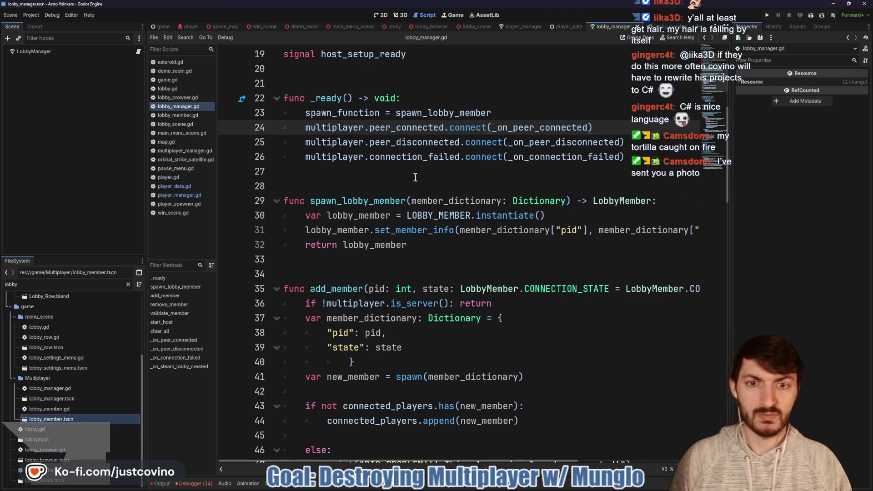
Add a line after the connection_failed hookup in _ready referencing multiplayer.server_disconnected.
{"action": "scroll", "coordinate": [412, 182], "scroll_direction": "down", "scroll_amount": 9}
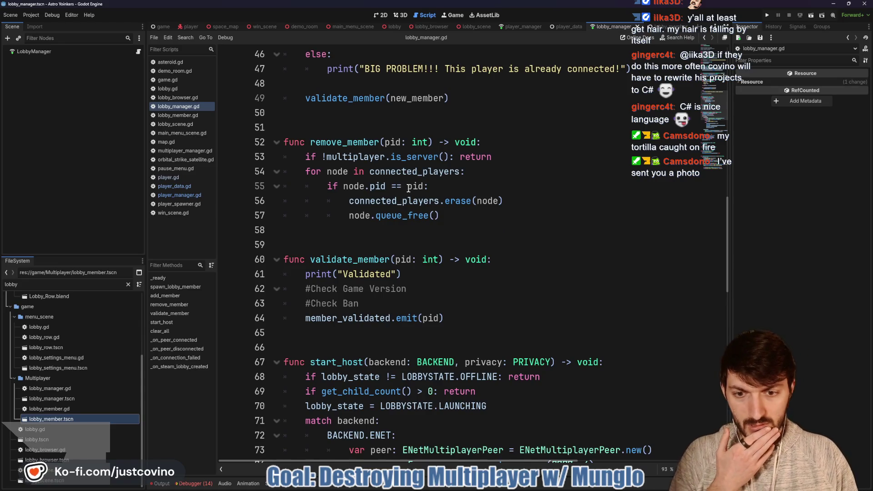
{"action": "scroll", "coordinate": [405, 196], "scroll_direction": "down", "scroll_amount": 3}
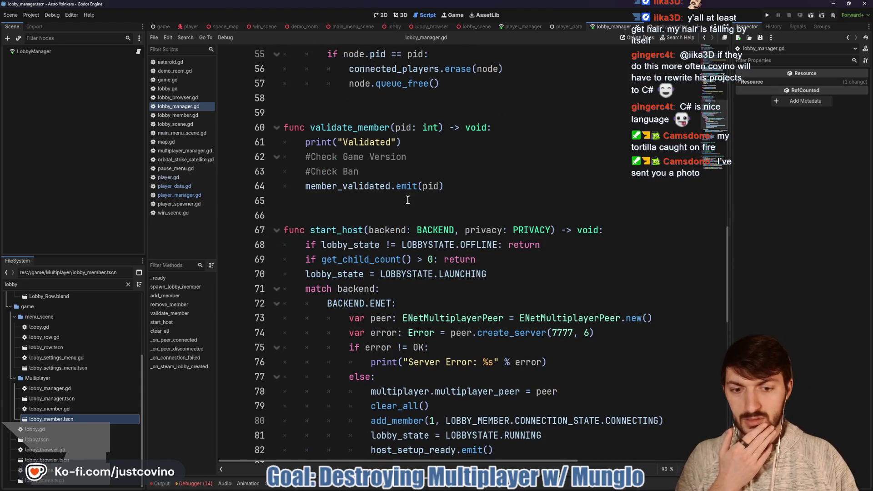
{"action": "scroll", "coordinate": [432, 214], "scroll_direction": "down", "scroll_amount": 2}
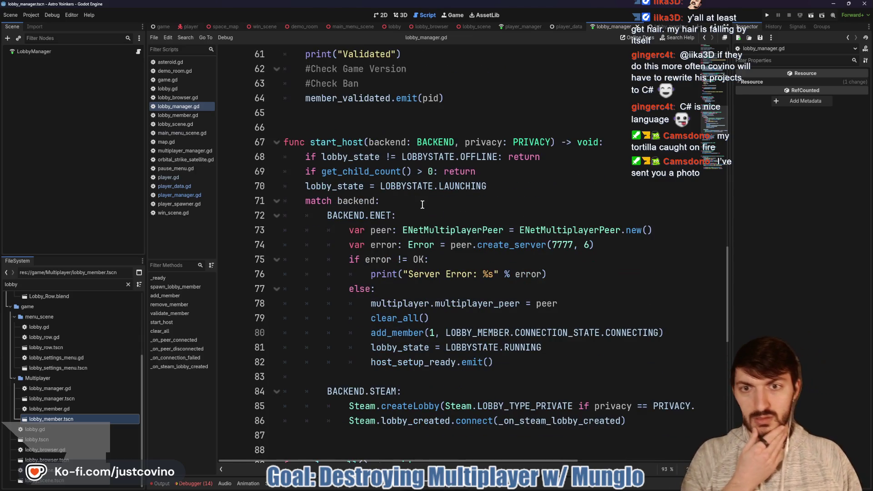
{"action": "scroll", "coordinate": [422, 205], "scroll_direction": "down", "scroll_amount": 6}
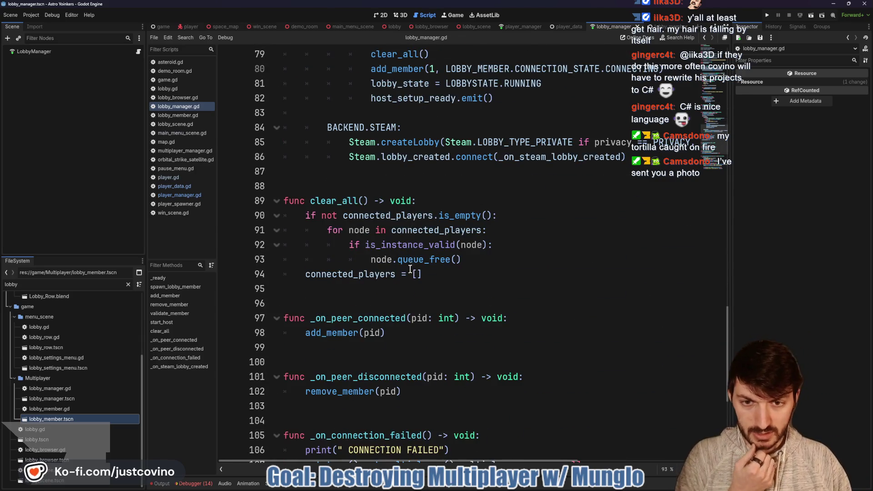
{"action": "scroll", "coordinate": [407, 275], "scroll_direction": "down", "scroll_amount": 2}
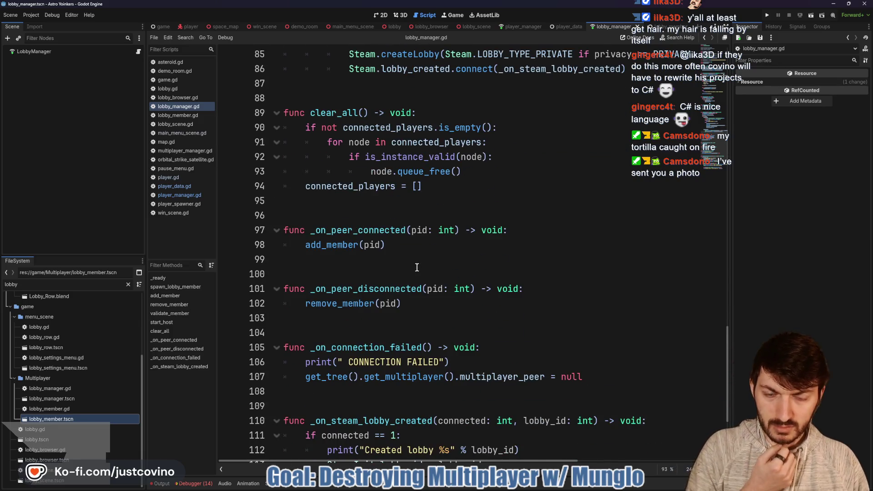
{"action": "scroll", "coordinate": [416, 267], "scroll_direction": "down", "scroll_amount": 2}
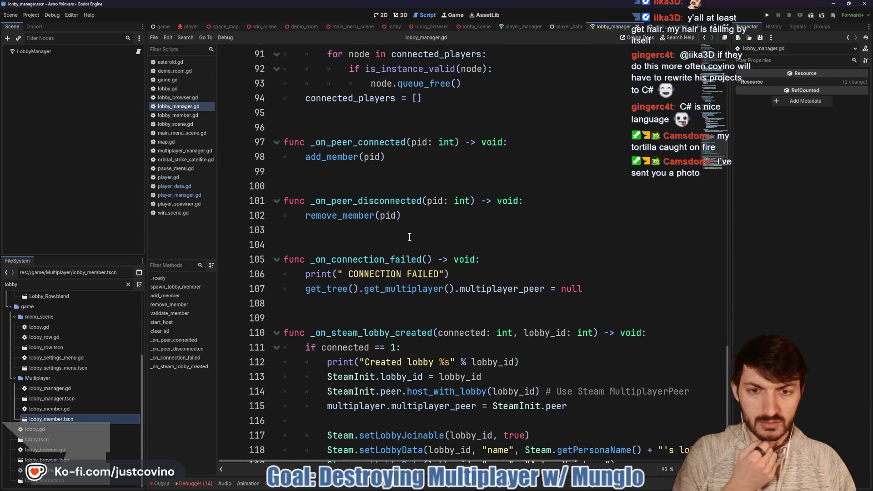
{"action": "scroll", "coordinate": [402, 239], "scroll_direction": "down", "scroll_amount": 1}
{"action": "scroll", "coordinate": [391, 247], "scroll_direction": "down", "scroll_amount": 1}
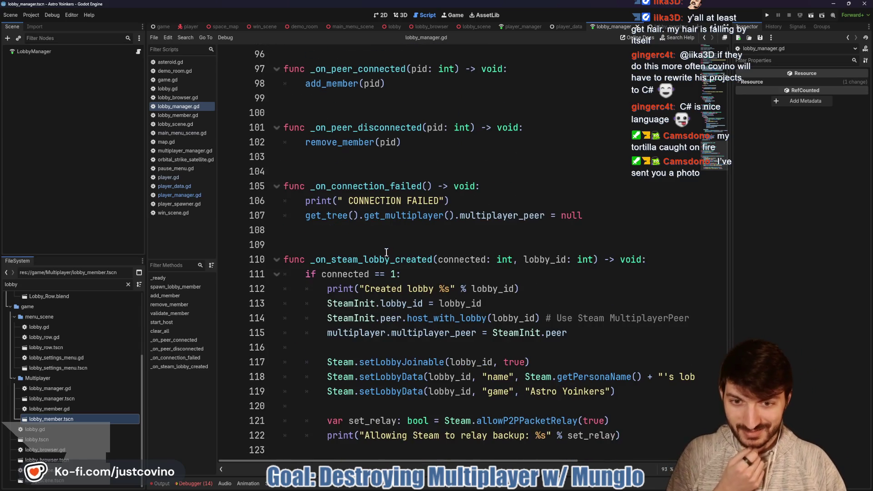
{"action": "scroll", "coordinate": [385, 251], "scroll_direction": "up", "scroll_amount": 15}
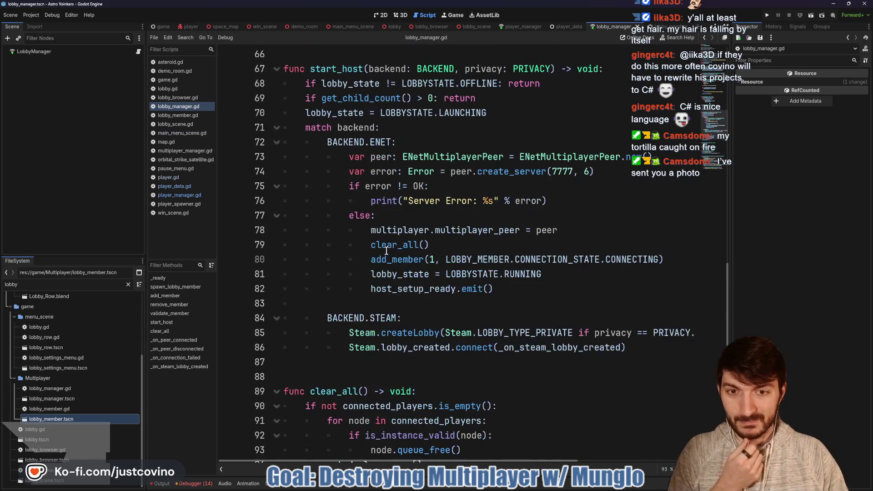
{"action": "scroll", "coordinate": [386, 251], "scroll_direction": "up", "scroll_amount": 11}
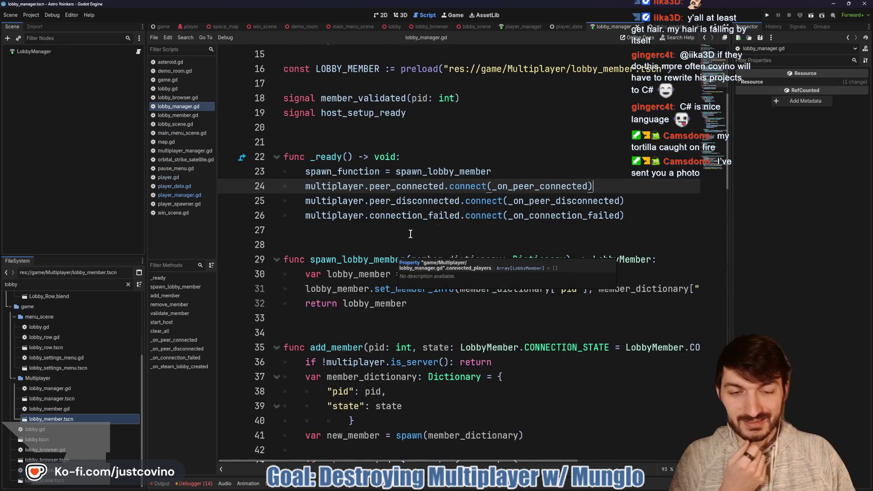
{"action": "left_click", "coordinate": [680, 213]}
{"action": "key", "text": "Return"}
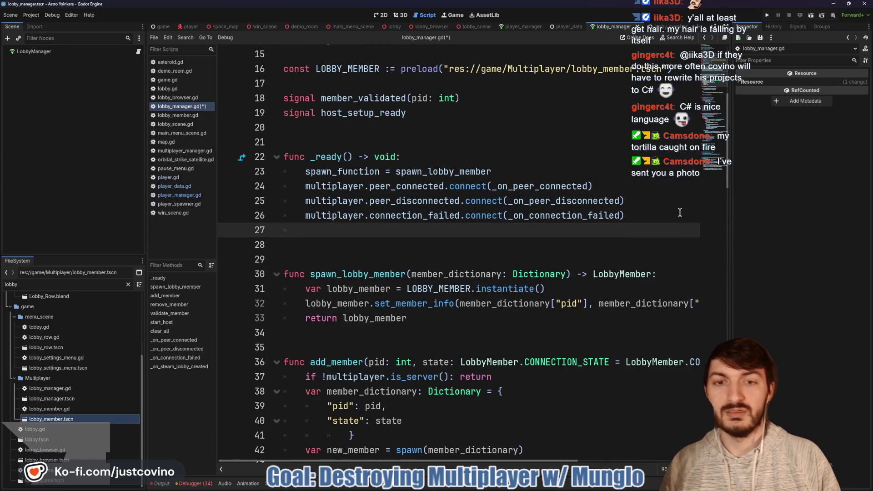
{"action": "type", "text": "mult"}
{"action": "key", "text": "BackSpace"}
{"action": "type", "text": "ltipl"}
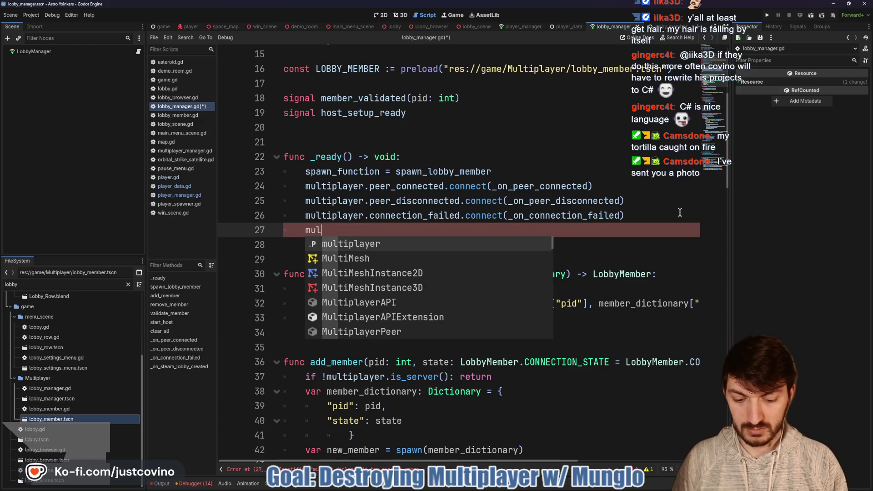
{"action": "type", "text": "ayer."}
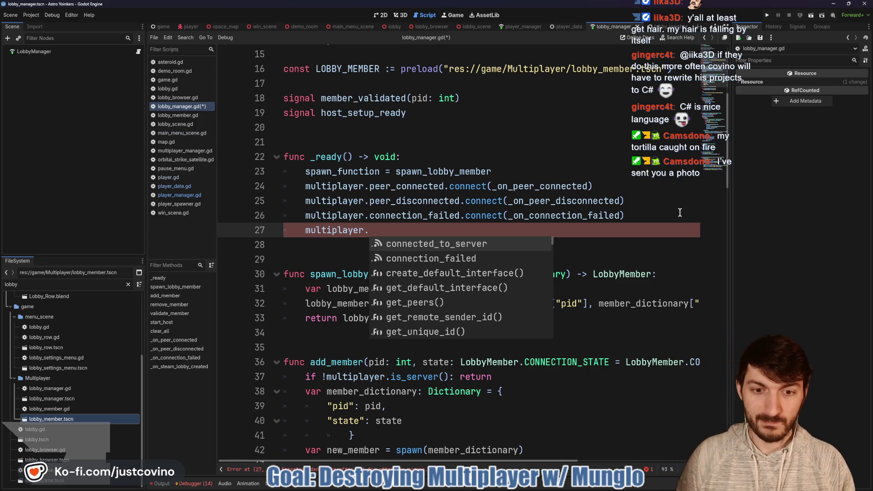
{"action": "type", "text": "dis"}
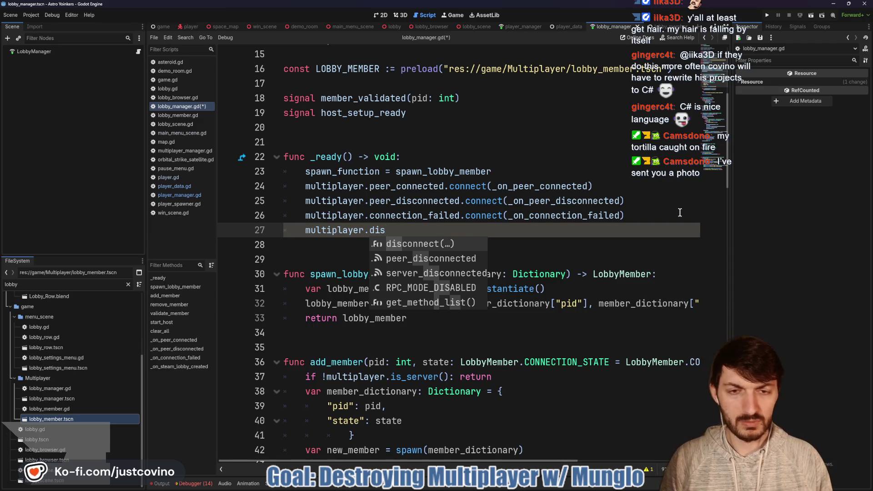
{"action": "key", "text": "Down"}
{"action": "key", "text": "Down"}
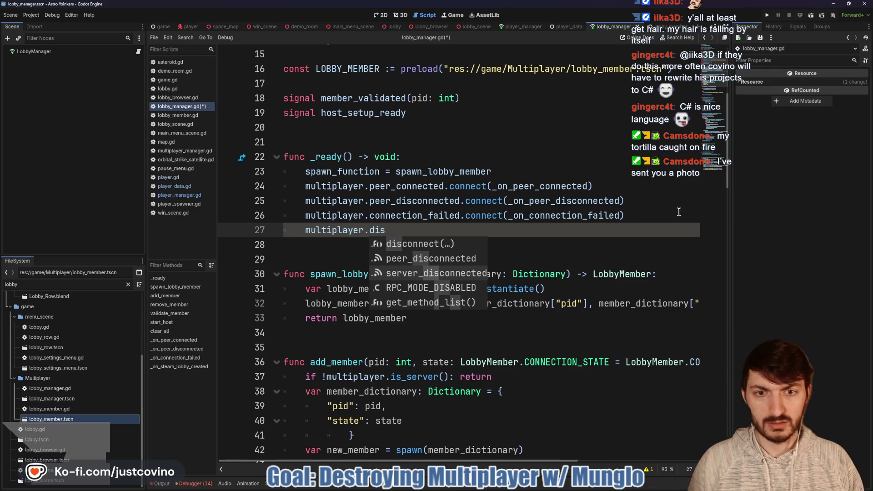
{"action": "key", "text": "Return"}
Connect server_disconnected to _on_server_disconnected and check the signal's description.
{"action": "scroll", "coordinate": [508, 250], "scroll_direction": "up", "scroll_amount": 4}
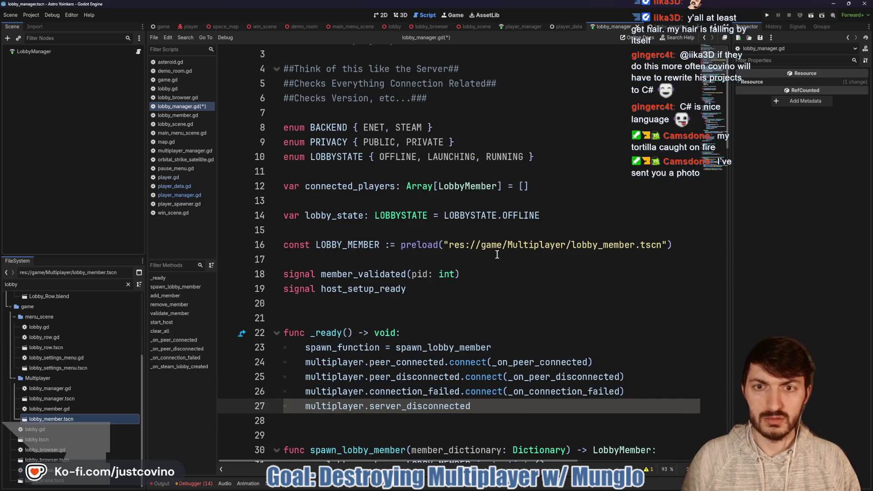
{"action": "scroll", "coordinate": [495, 254], "scroll_direction": "down", "scroll_amount": 2}
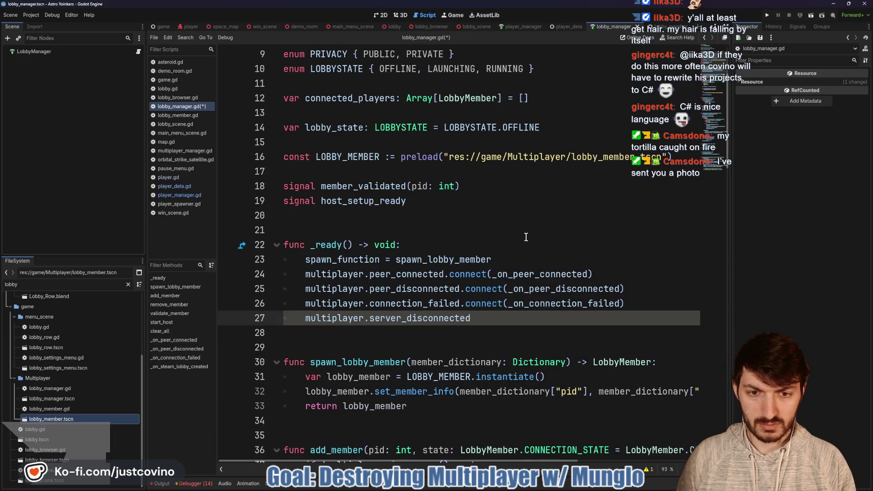
{"action": "type", "text": ".connect(_"}
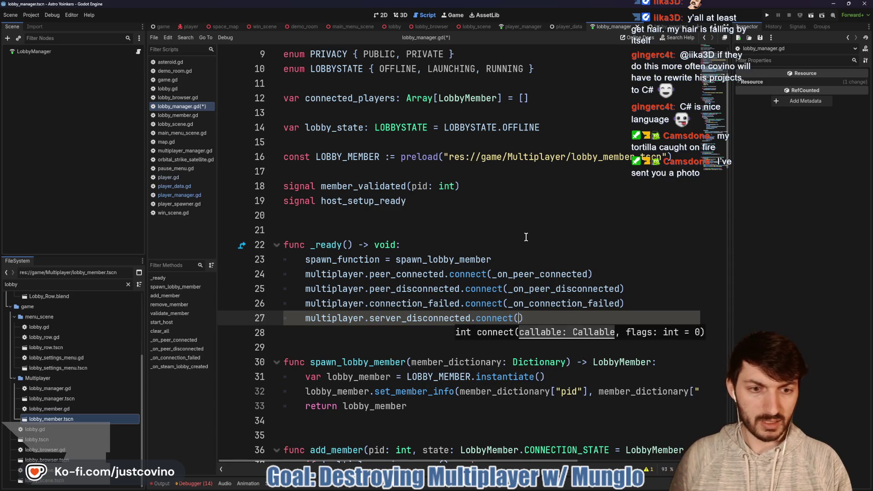
{"action": "type", "text": "on_server_"}
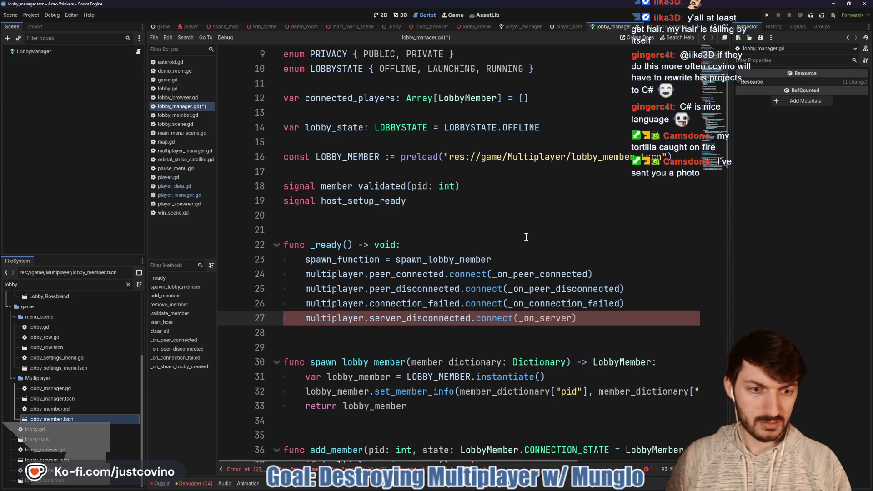
{"action": "type", "text": "disconnected"}
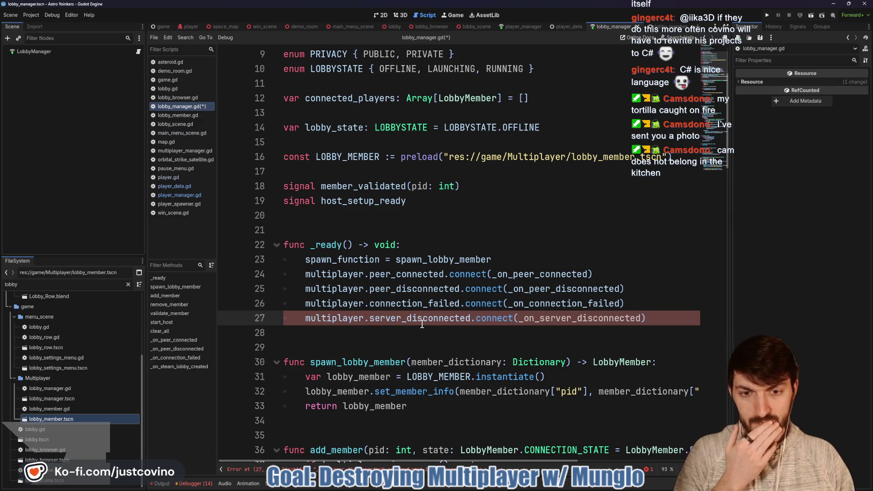
{"action": "scroll", "coordinate": [422, 328], "scroll_direction": "down", "scroll_amount": 2}
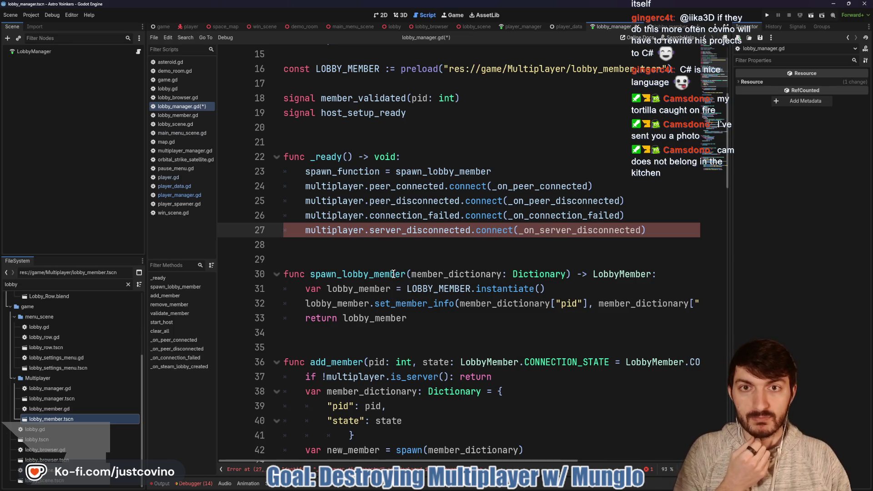
{"action": "left_click", "coordinate": [386, 230]}
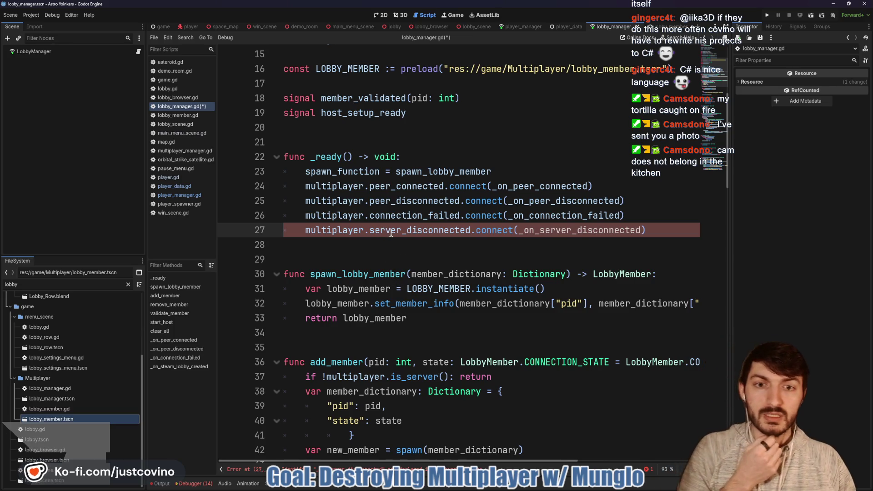
{"action": "double_click", "coordinate": [390, 230]}
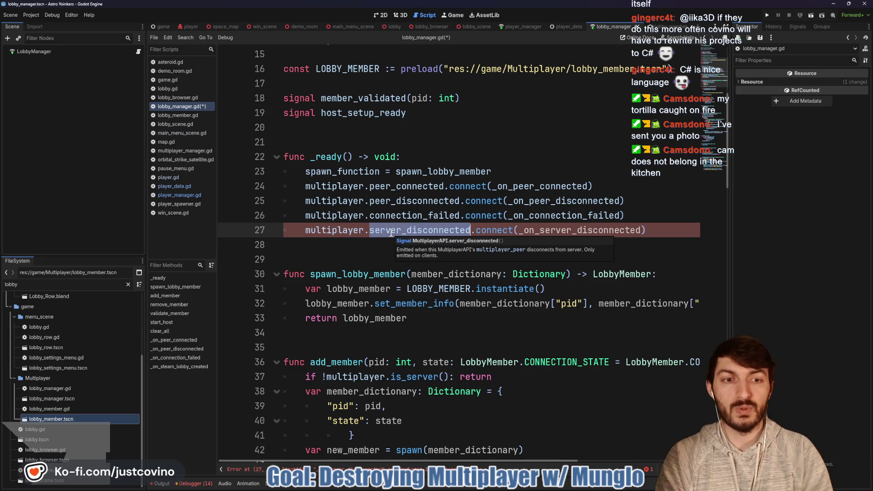
{"action": "scroll", "coordinate": [391, 233], "scroll_direction": "down", "scroll_amount": 20}
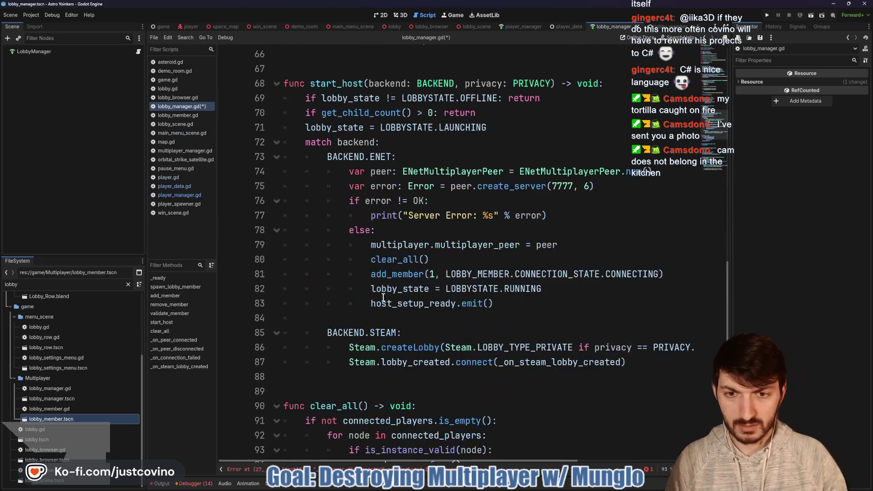
Write 'func _on_server_disconnected() -> void:' at line 111 with a temporary pass body.
{"action": "scroll", "coordinate": [364, 308], "scroll_direction": "down", "scroll_amount": 5}
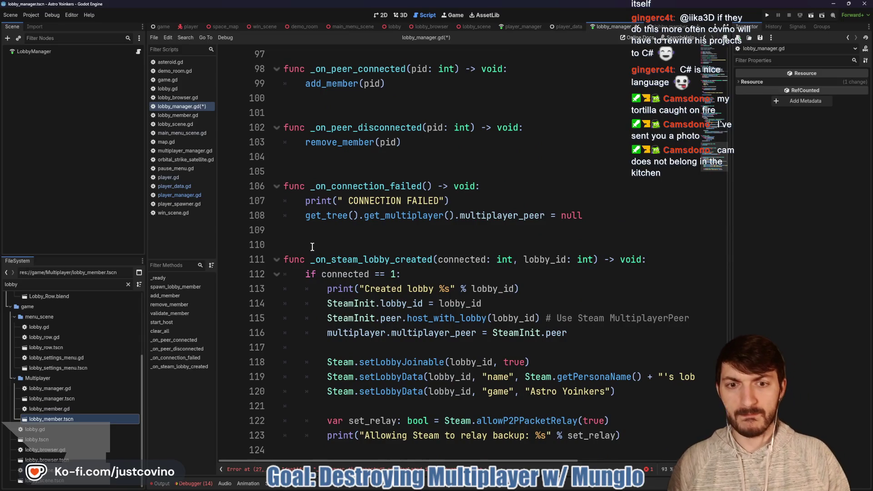
{"action": "left_click", "coordinate": [294, 243]}
{"action": "key", "text": "Return"}
{"action": "key", "text": "Return"}
{"action": "key", "text": "Return"}
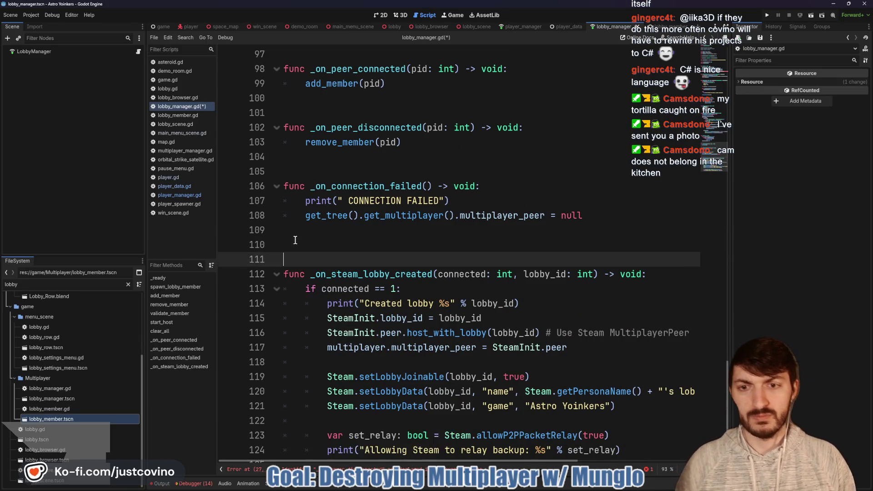
{"action": "key", "text": "Up"}
{"action": "key", "text": "Up"}
{"action": "key", "text": "Up"}
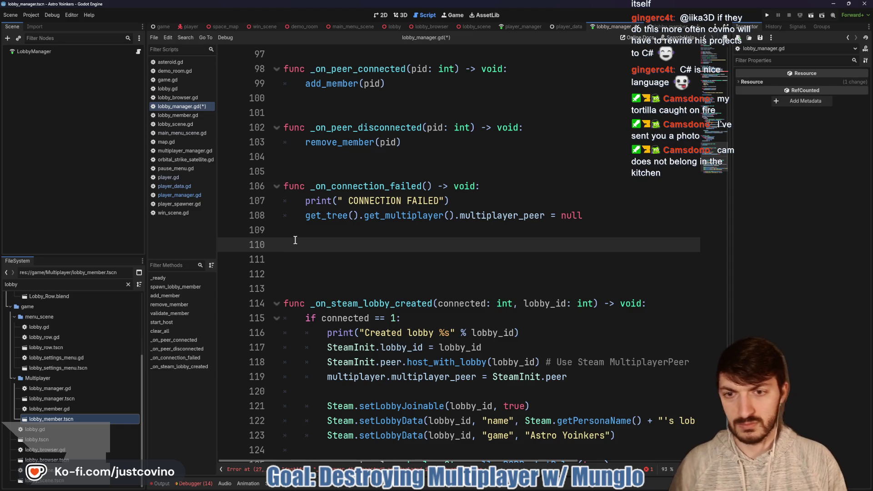
{"action": "key", "text": "Down"}
{"action": "type", "text": "func _on_s"}
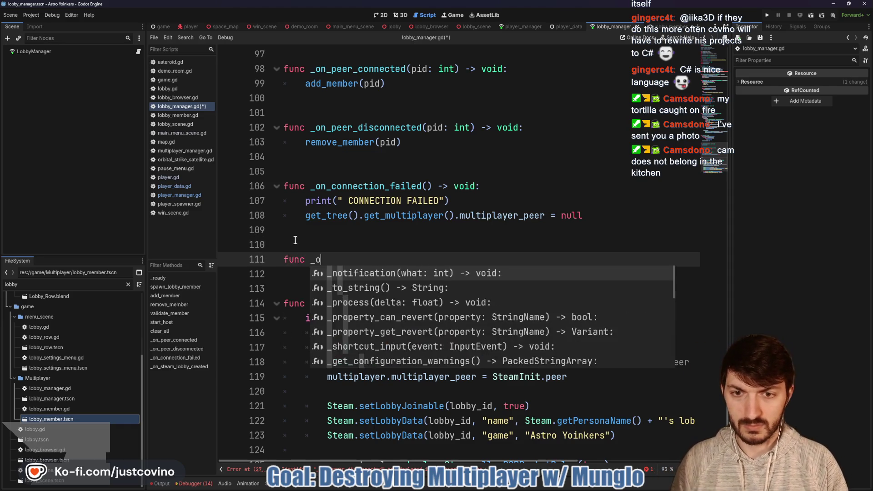
{"action": "type", "text": "_disconnect"}
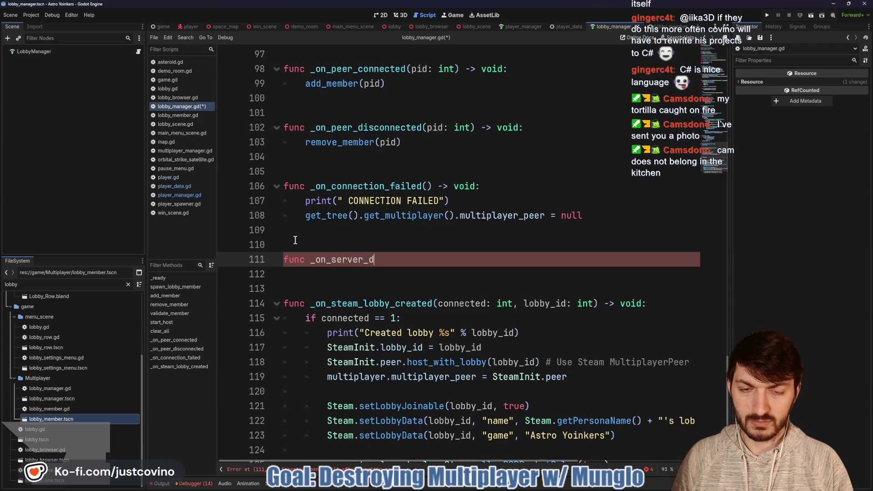
{"action": "type", "text": "ed()"}
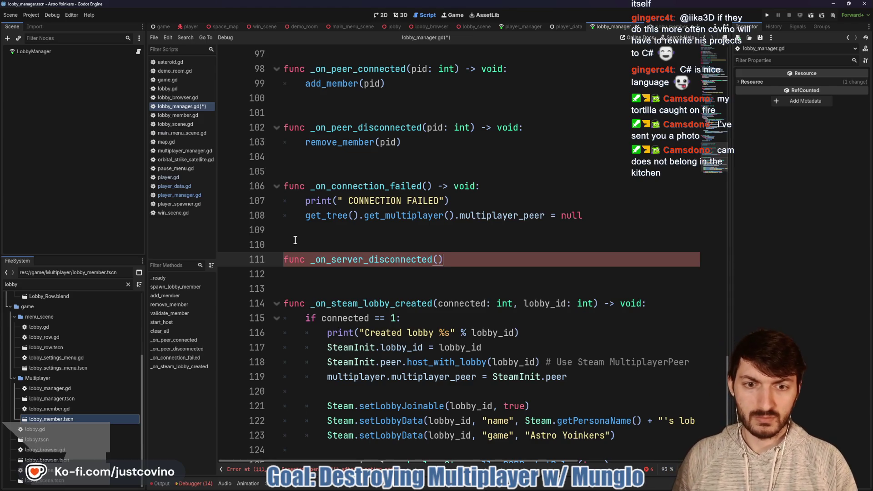
{"action": "type", "text": " -> void:"}
{"action": "key", "text": "Return"}
{"action": "type", "text": "pass"}
{"action": "key", "text": "Return"}
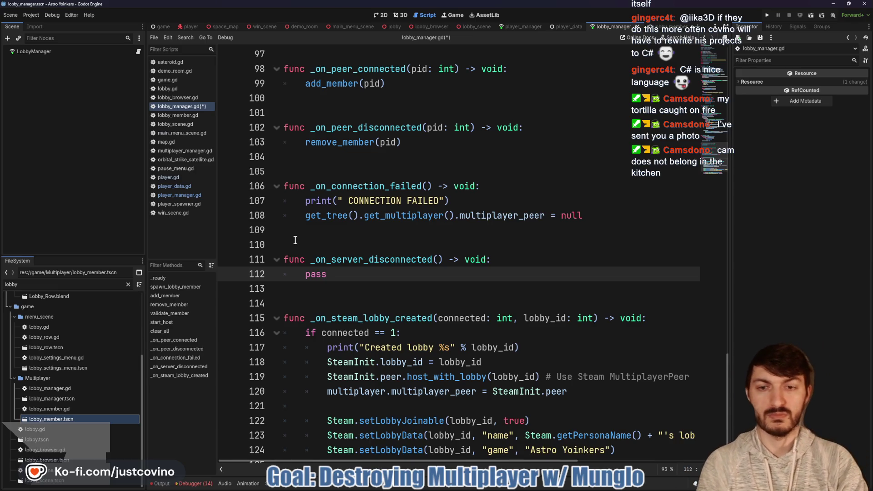
{"action": "key", "text": "BackSpace"}
{"action": "key", "text": "BackSpace"}
{"action": "key", "text": "BackSpace"}
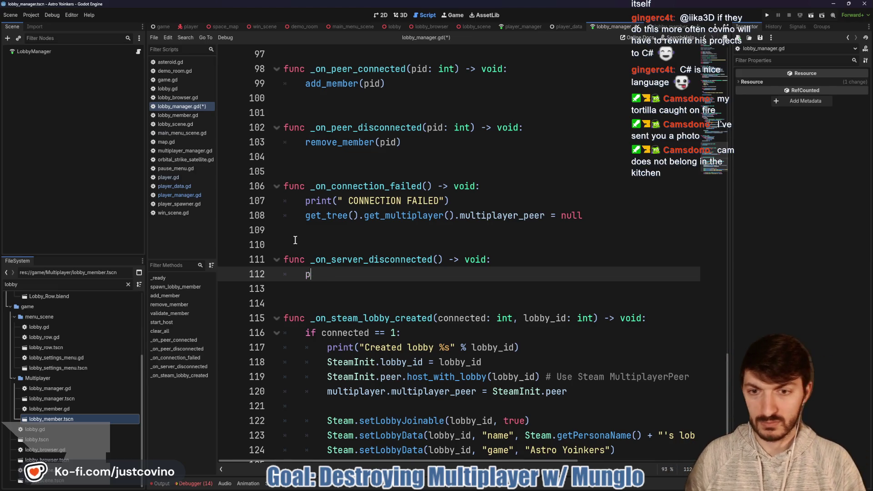
Comment the body: probe for new hosts, check data matches the previous host, find the best connection.
{"action": "type", "text": "## This is where"}
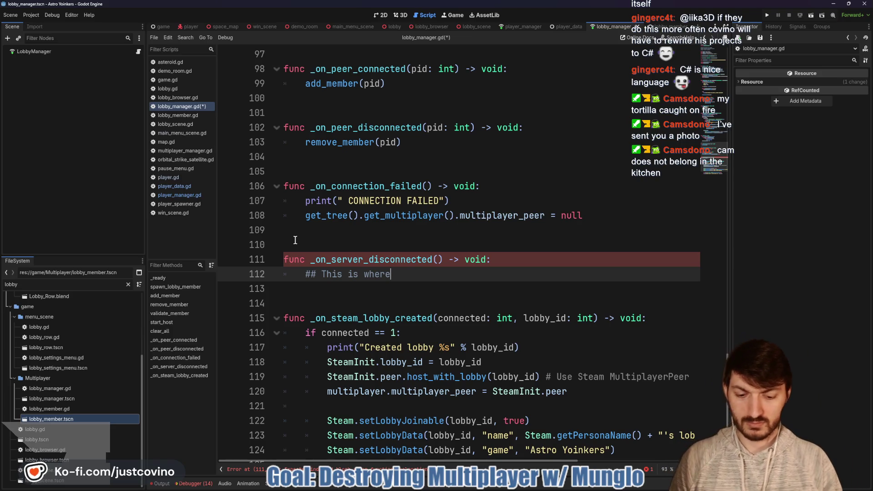
{"action": "type", "text": " you would "}
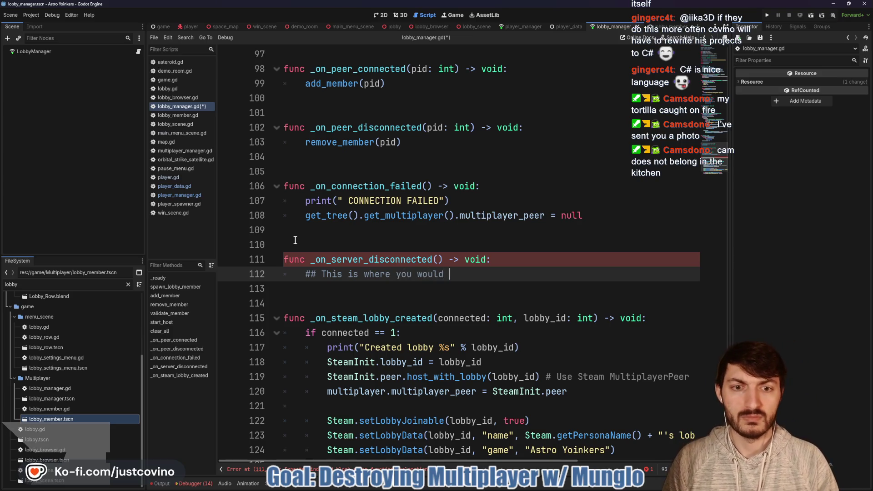
{"action": "type", "text": "probe for "}
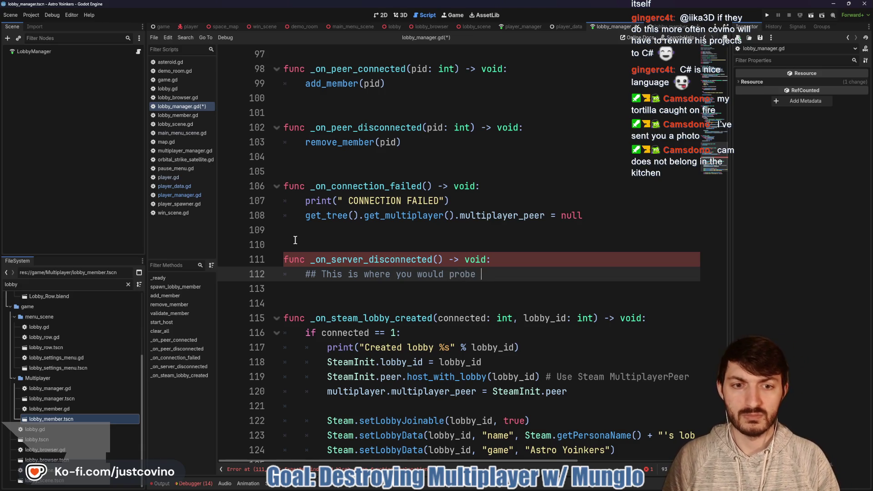
{"action": "type", "text": "potenti"}
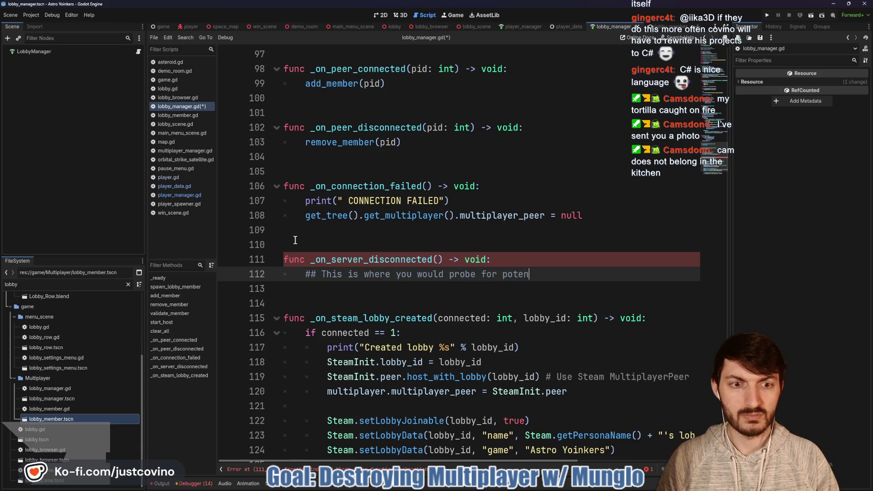
{"action": "type", "text": "al new hosts"}
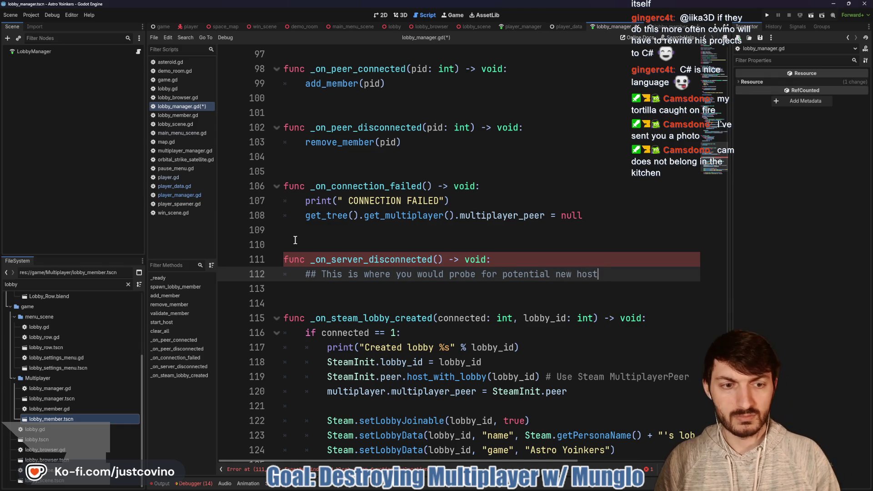
{"action": "key", "text": "Return"}
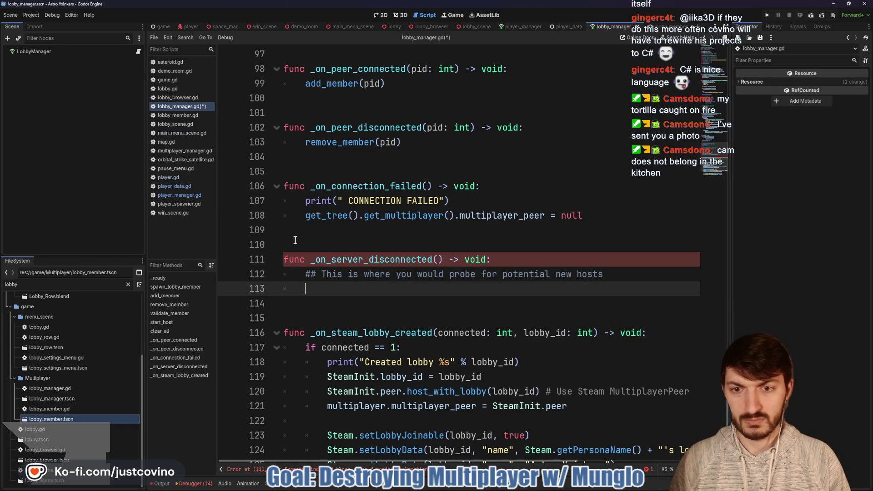
{"action": "type", "text": "# check their "}
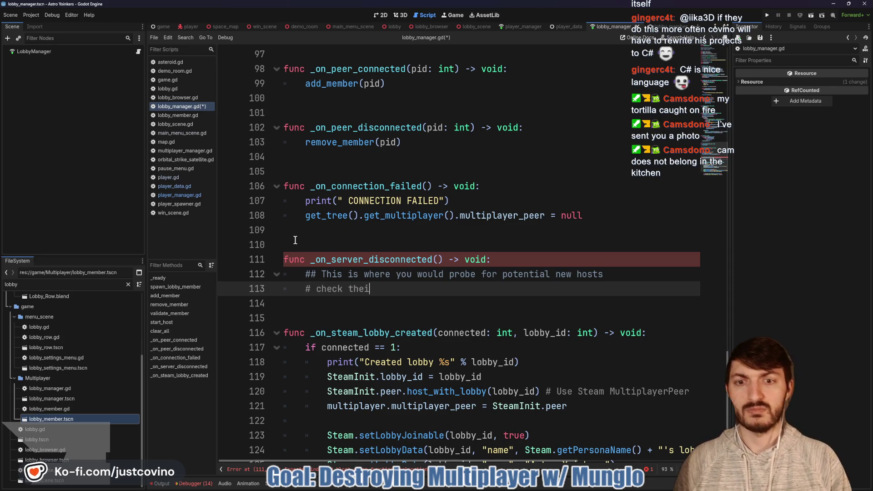
{"action": "type", "text": "data "}
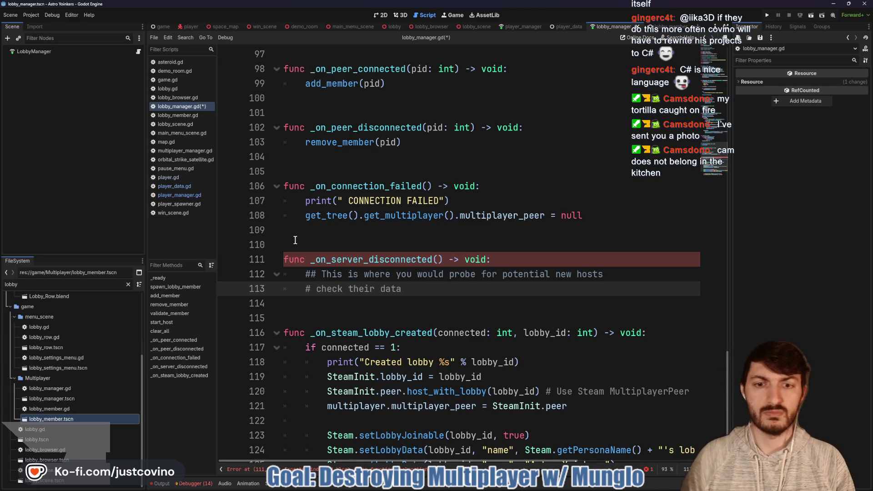
{"action": "type", "text": "to make sure it's the "}
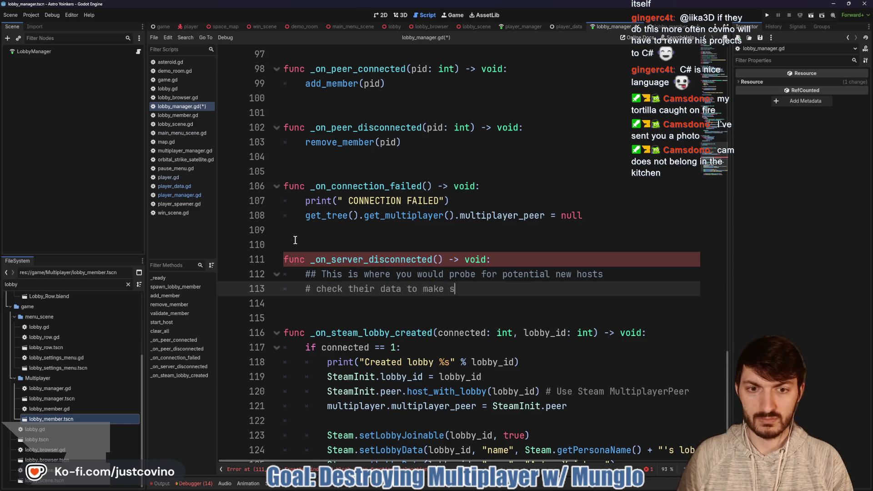
{"action": "type", "text": "same as the"}
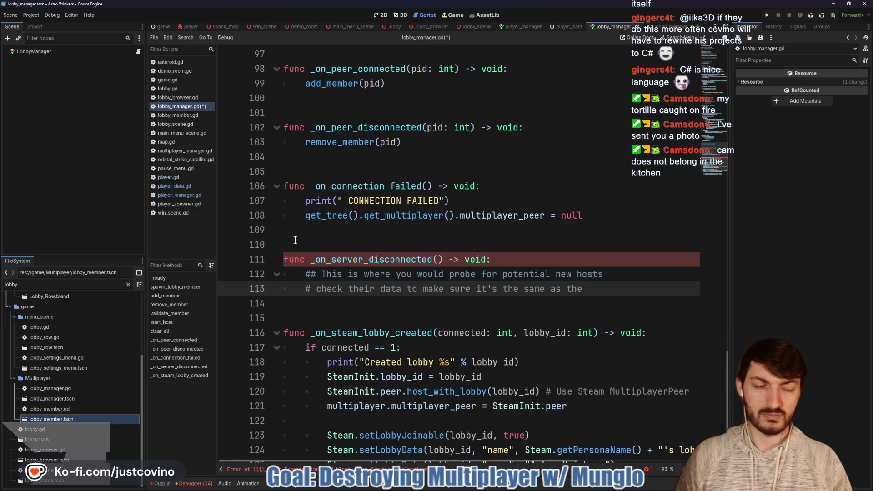
{"action": "type", "text": " prev host"}
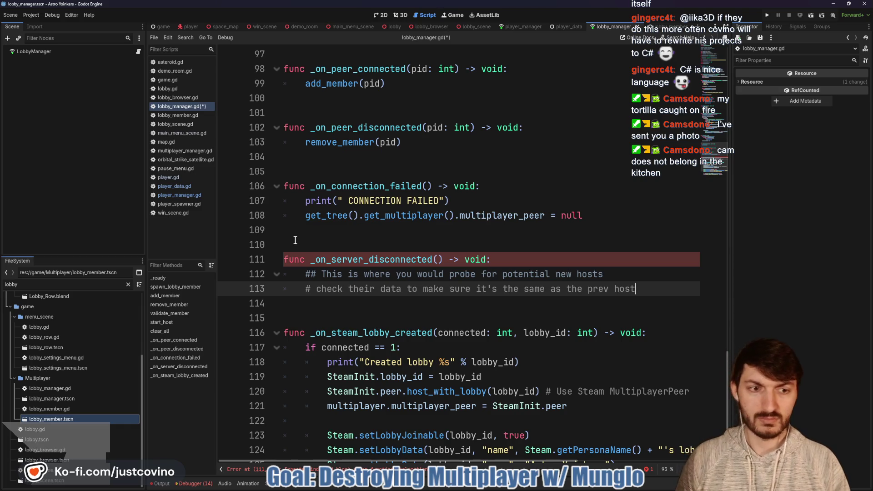
{"action": "key", "text": "Return"}
{"action": "type", "text": "@"}
{"action": "key", "text": "BackSpace"}
{"action": "type", "text": "# s"}
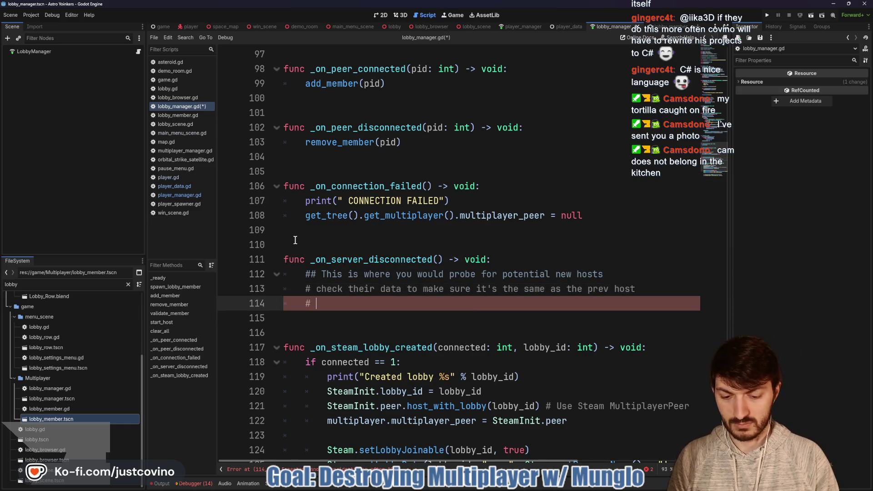
{"action": "type", "text": "ee who h"}
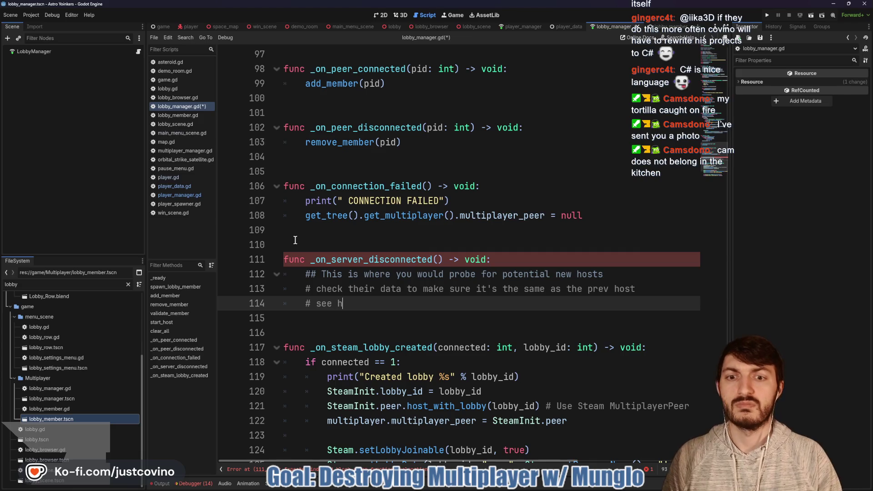
{"action": "type", "text": "as the best connecti"}
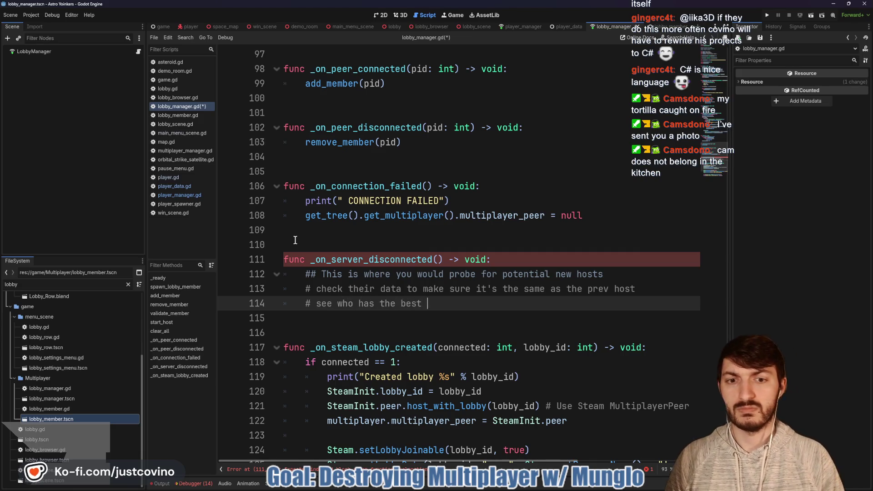
{"action": "type", "text": "on"}
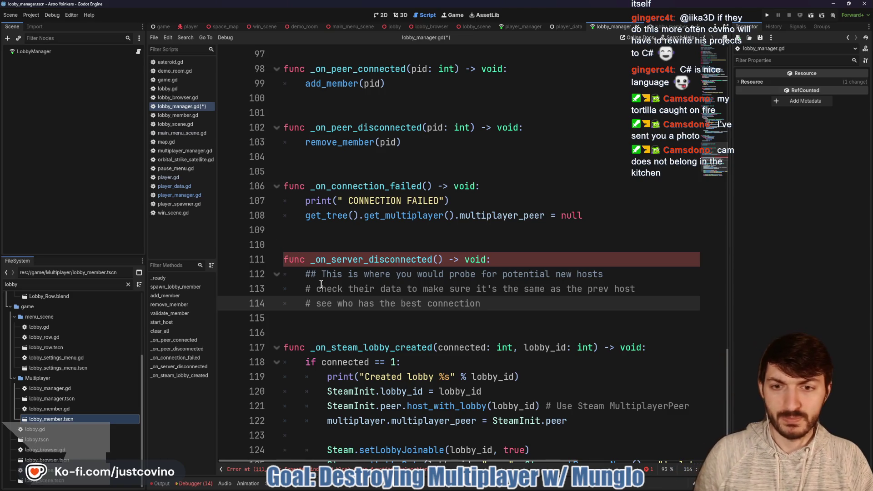
{"action": "key", "text": "Return"}
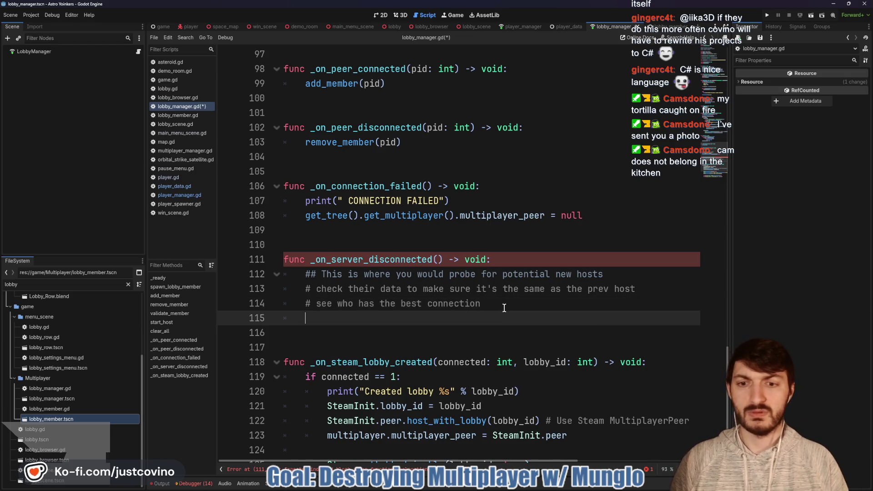
Add a closing pass plus comments 'Return everyone to Lobby' and 'Potential Looading Screen while this is working'.
{"action": "key", "text": "Return"}
{"action": "type", "text": "pass"}
{"action": "key", "text": "Return"}
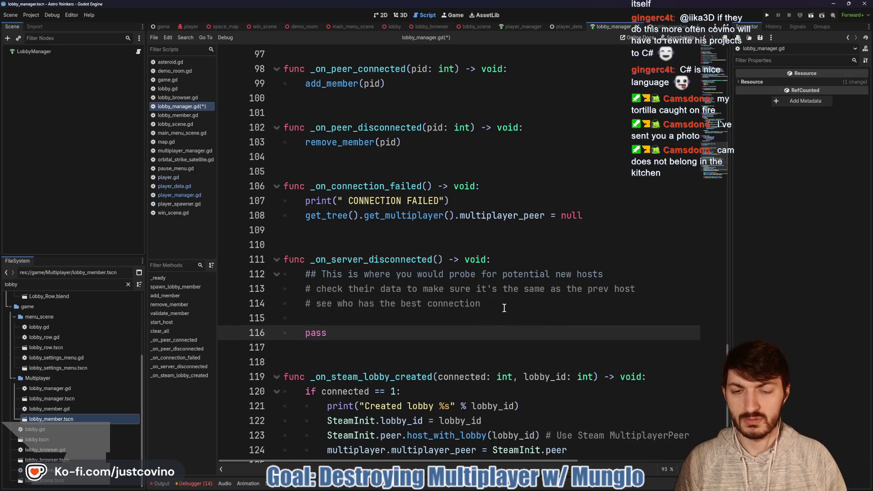
{"action": "key", "text": "Up"}
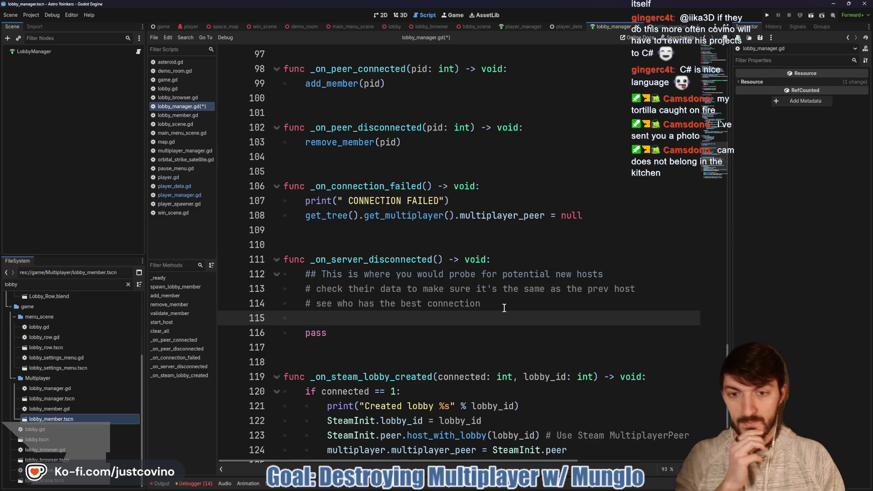
{"action": "type", "text": "# "}
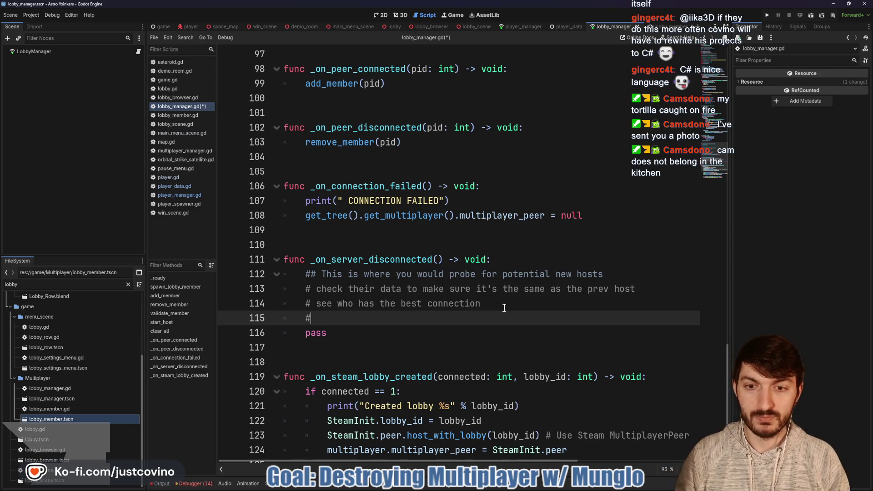
{"action": "type", "text": "Show"}
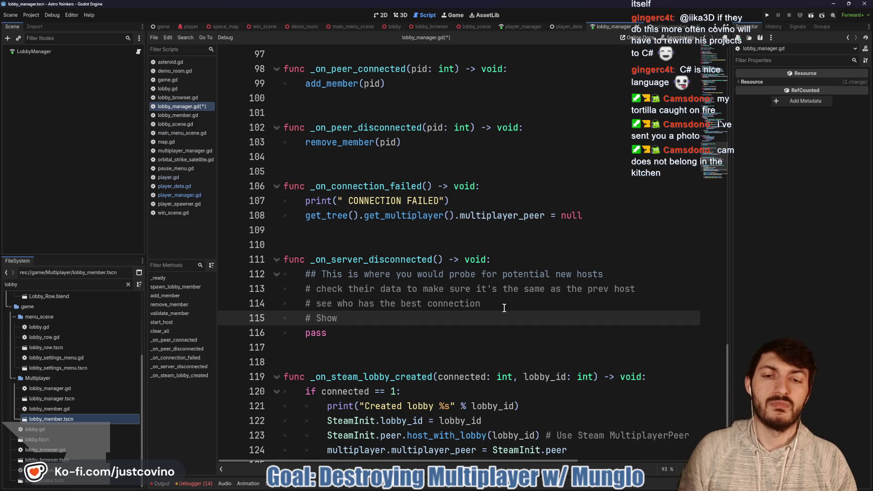
{"action": "key", "text": "BackSpace"}
{"action": "key", "text": "BackSpace"}
{"action": "key", "text": "BackSpace"}
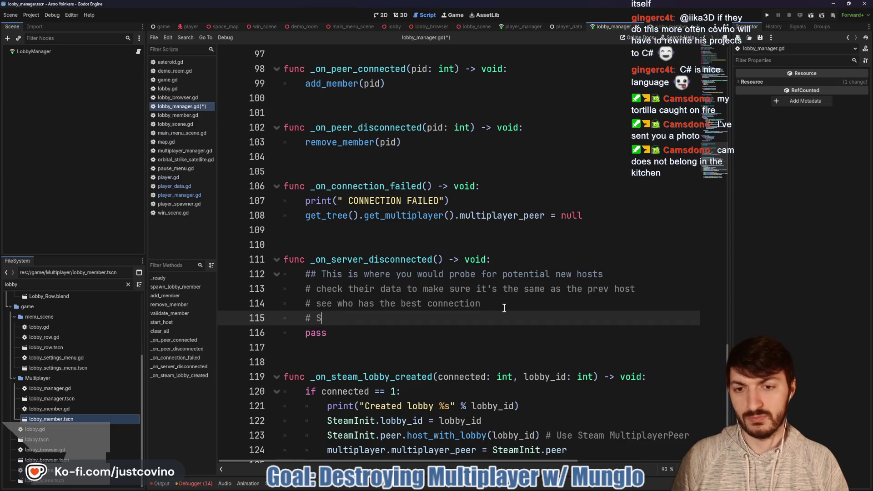
{"action": "type", "text": "Return everyone "}
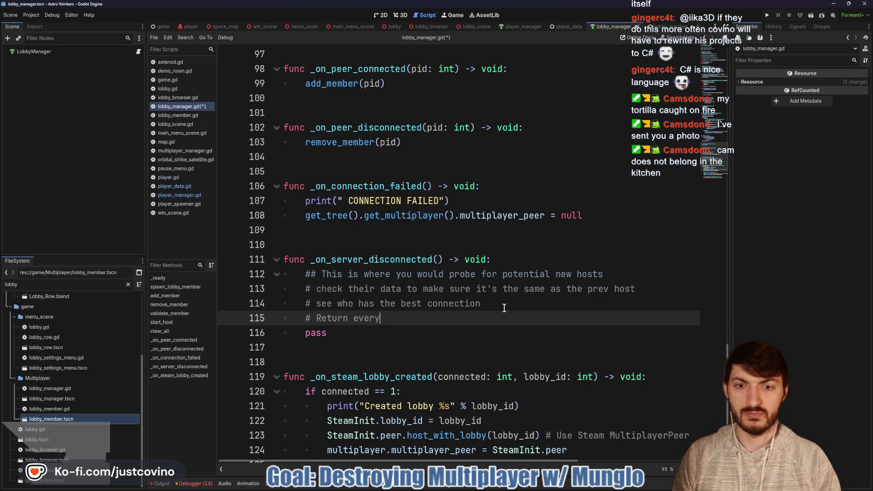
{"action": "type", "text": "to Lobby"}
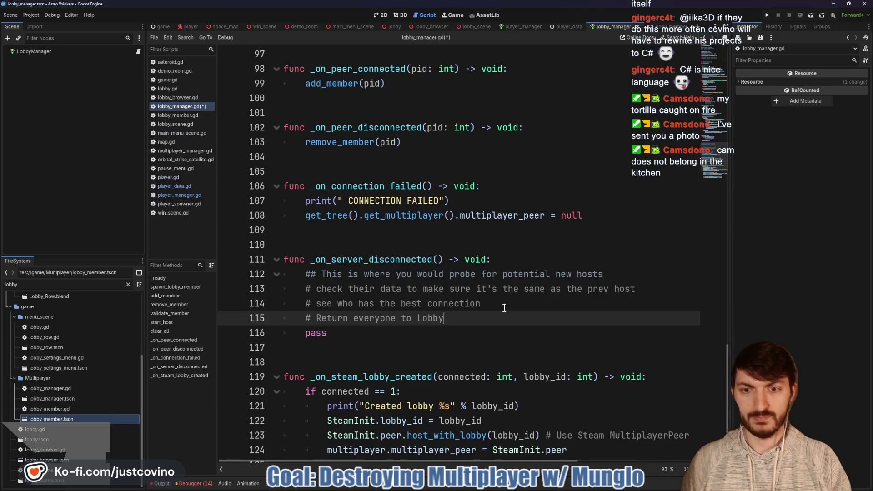
{"action": "key", "text": "Return"}
{"action": "type", "text": "#"}
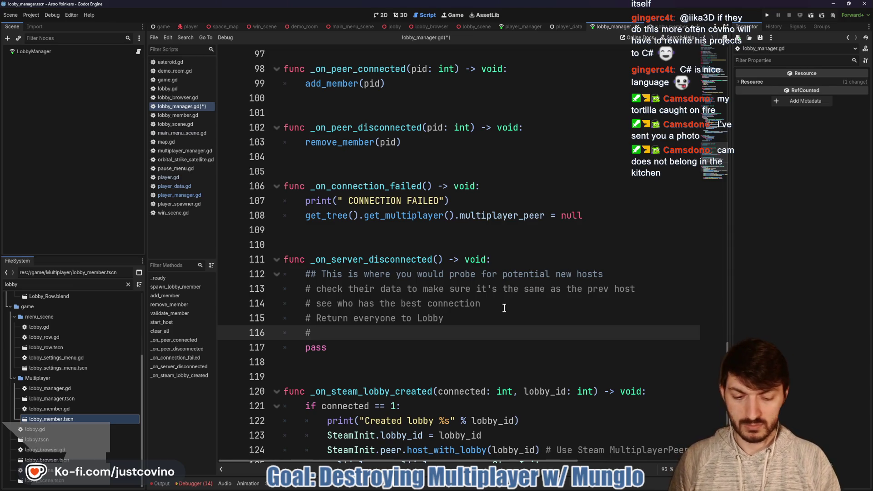
{"action": "type", "text": "Potential Lo"}
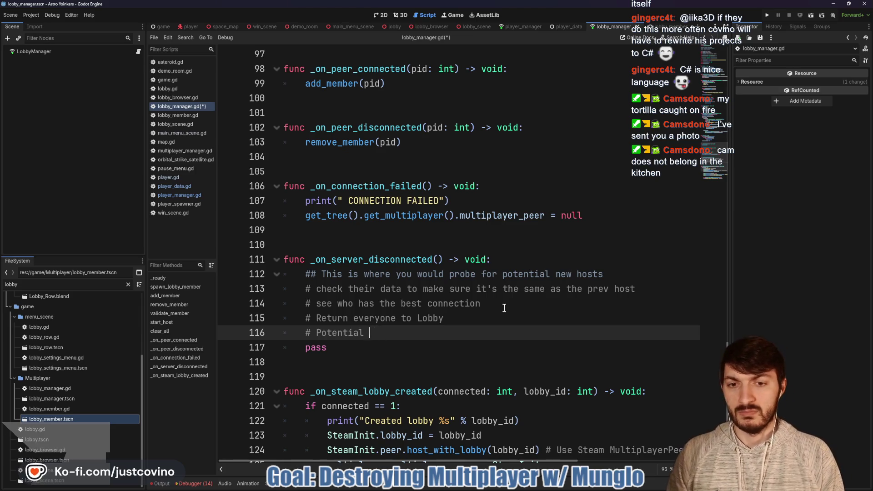
{"action": "type", "text": "oading Screen while this is working"}
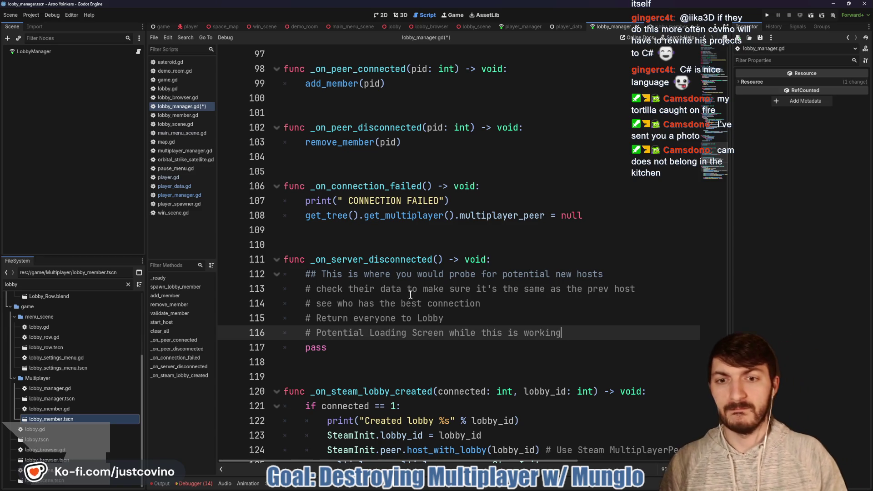
Change the double-hash comment on line 112 to a single hash and save lobby_manager.gd.
{"action": "left_click", "coordinate": [319, 274]}
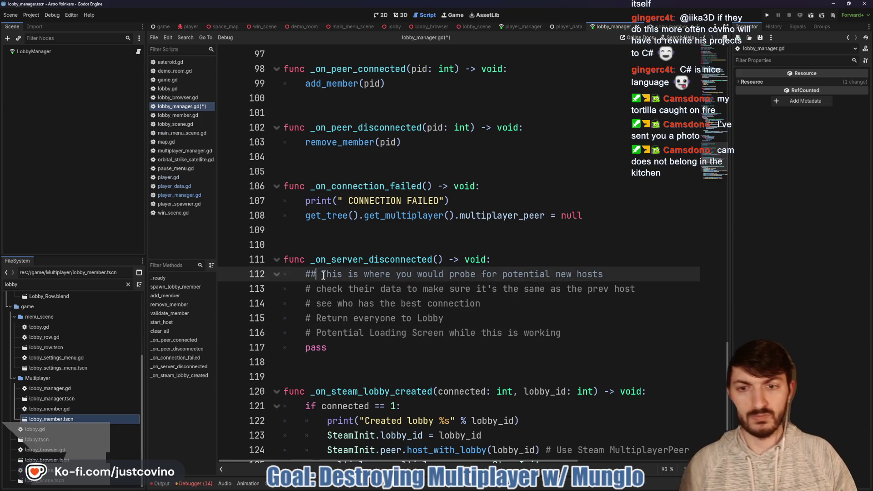
{"action": "key", "text": "BackSpace"}
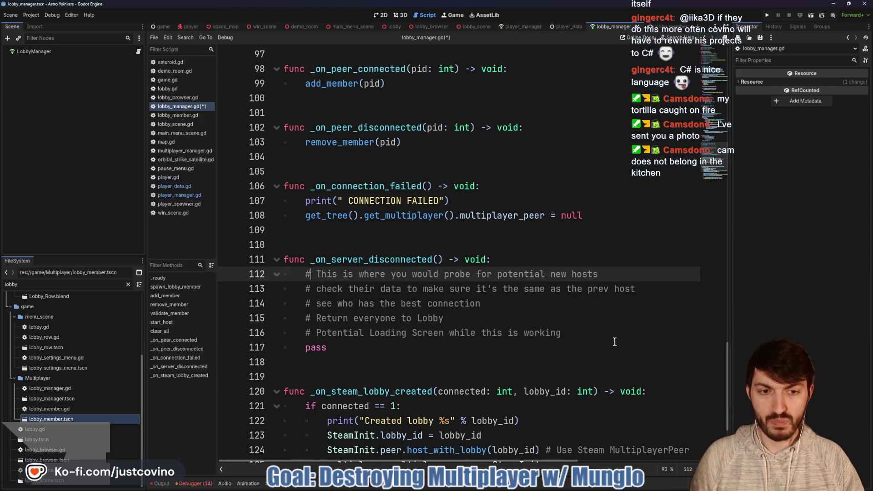
{"action": "left_click", "coordinate": [609, 335]}
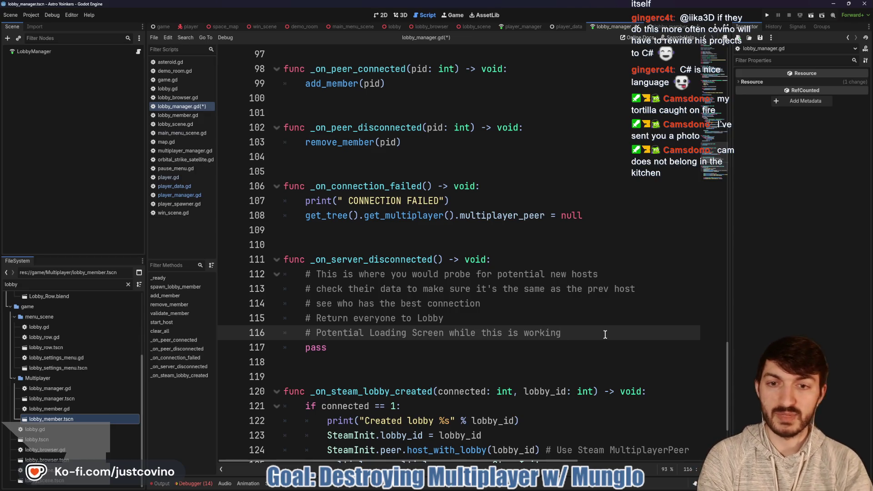
{"action": "key", "text": "ctrl+s"}
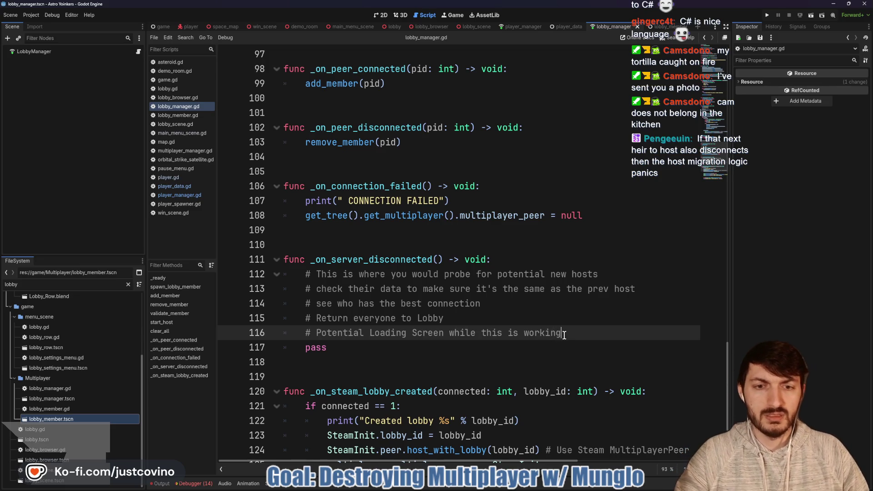
{"action": "scroll", "coordinate": [384, 259], "scroll_direction": "up", "scroll_amount": 1}
{"action": "scroll", "coordinate": [383, 259], "scroll_direction": "up", "scroll_amount": 2}
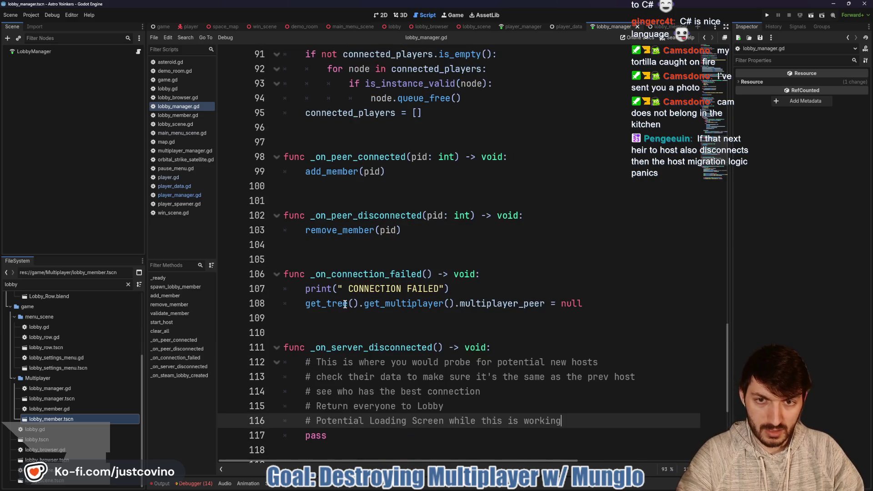
{"action": "left_click", "coordinate": [349, 320]}
{"action": "key", "text": "ctrl+s"}
{"action": "scroll", "coordinate": [399, 339], "scroll_direction": "down", "scroll_amount": 4}
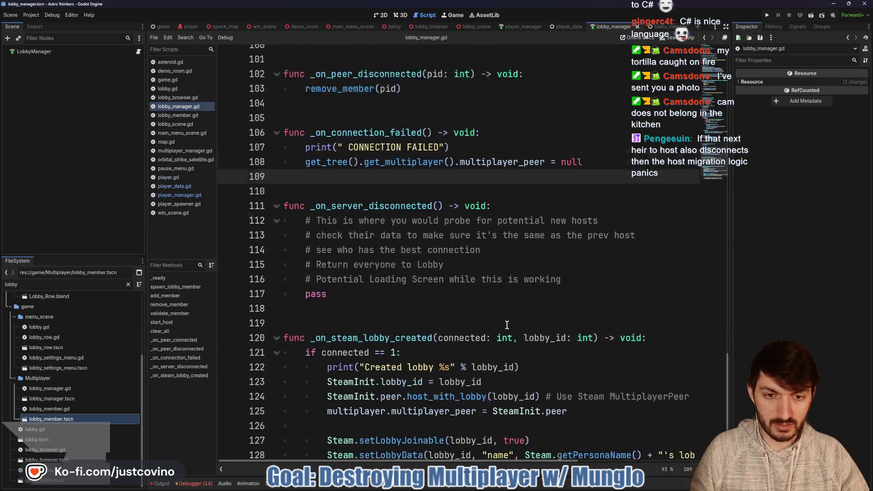
{"action": "left_click", "coordinate": [408, 271]}
{"action": "key", "text": "ctrl+s"}
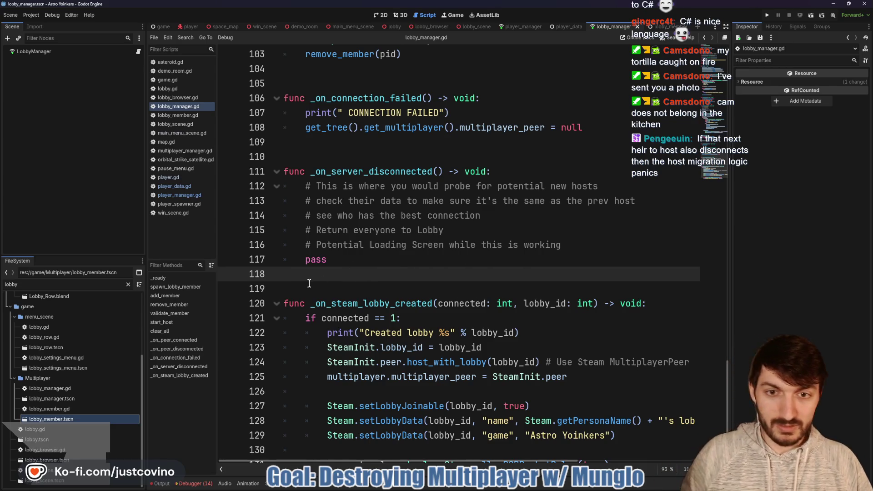
{"action": "scroll", "coordinate": [324, 285], "scroll_direction": "up", "scroll_amount": 4}
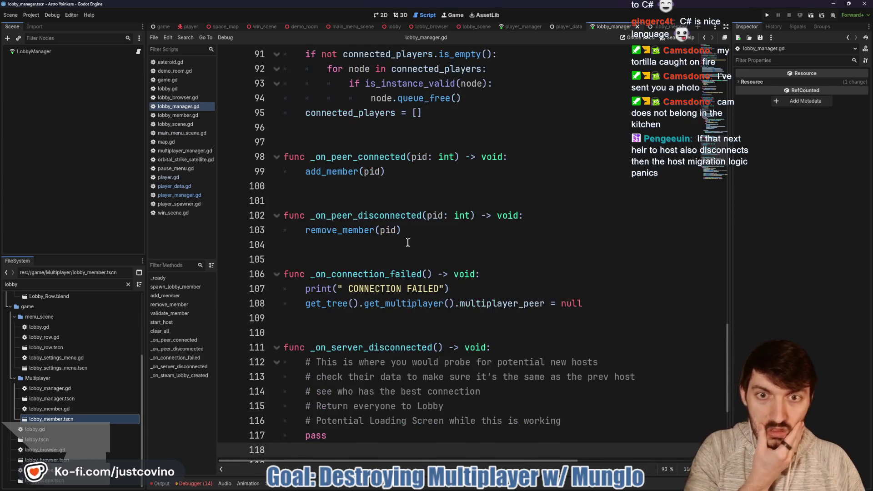
{"action": "scroll", "coordinate": [376, 258], "scroll_direction": "up", "scroll_amount": 3}
{"action": "scroll", "coordinate": [373, 264], "scroll_direction": "up", "scroll_amount": 5}
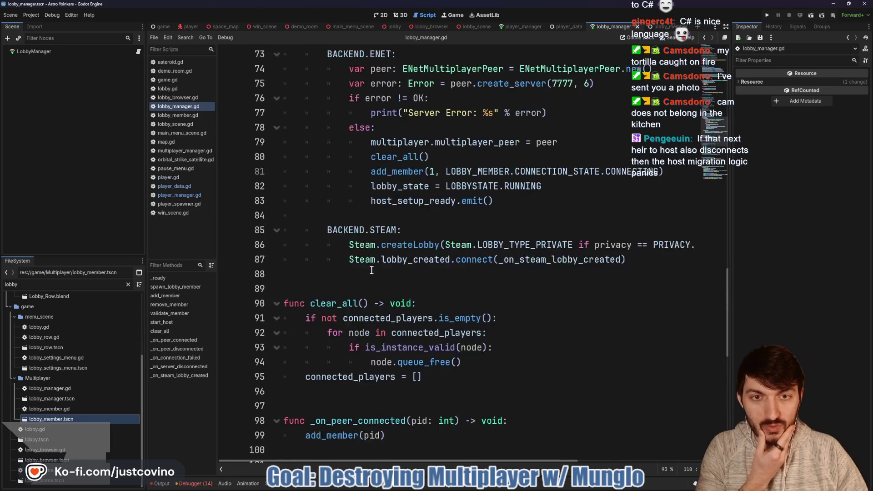
{"action": "scroll", "coordinate": [373, 263], "scroll_direction": "up", "scroll_amount": 3}
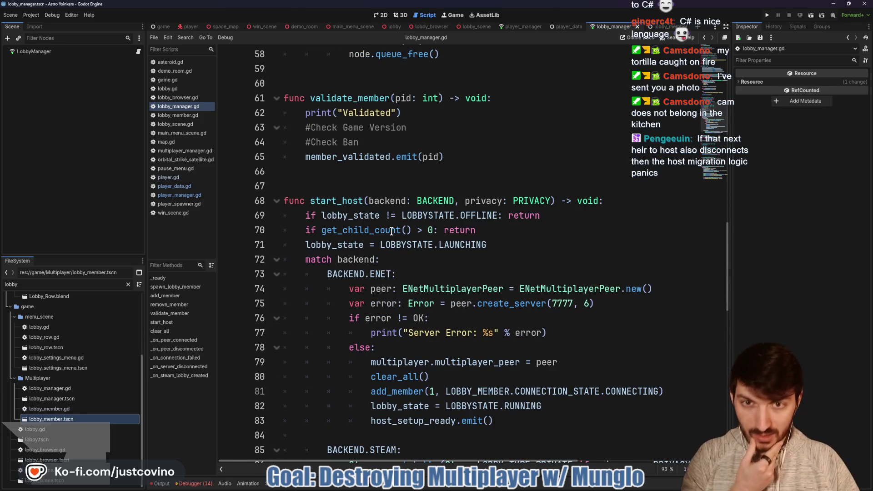
{"action": "scroll", "coordinate": [390, 232], "scroll_direction": "up", "scroll_amount": 3}
{"action": "scroll", "coordinate": [364, 247], "scroll_direction": "up", "scroll_amount": 6}
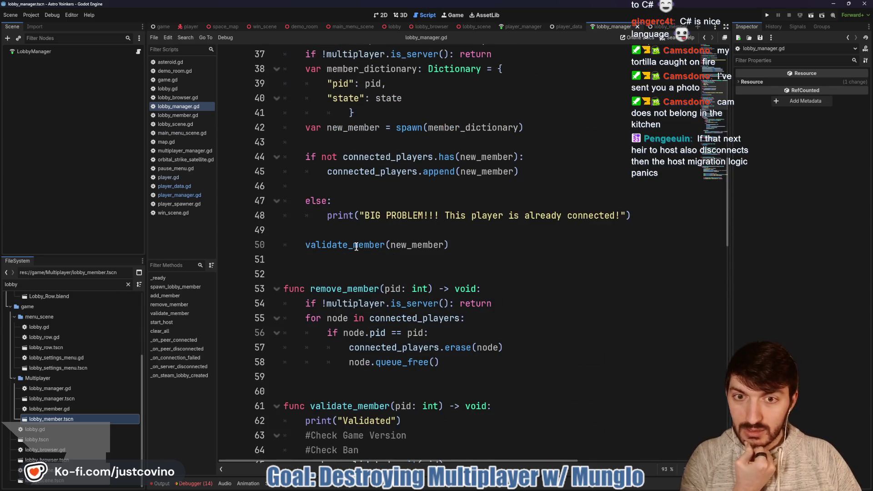
{"action": "scroll", "coordinate": [355, 247], "scroll_direction": "up", "scroll_amount": 2}
{"action": "scroll", "coordinate": [352, 254], "scroll_direction": "down", "scroll_amount": 1}
{"action": "scroll", "coordinate": [359, 246], "scroll_direction": "up", "scroll_amount": 1}
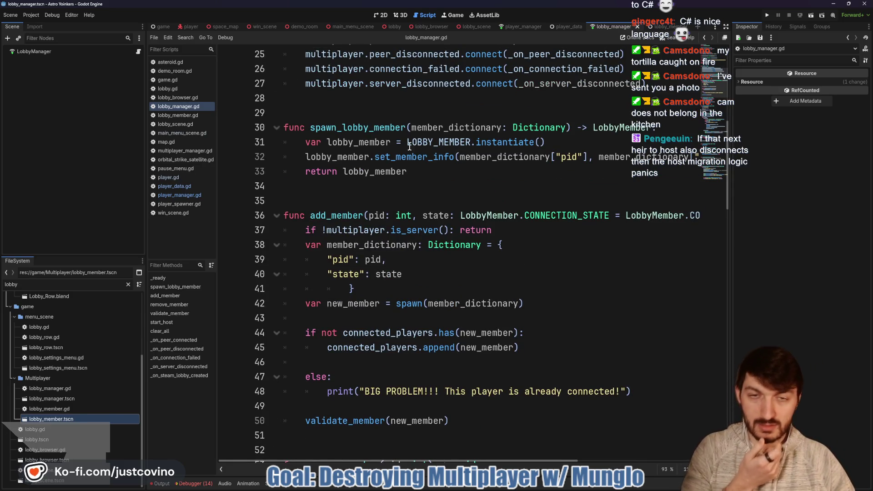
{"action": "mouse_move", "coordinate": [393, 177]}
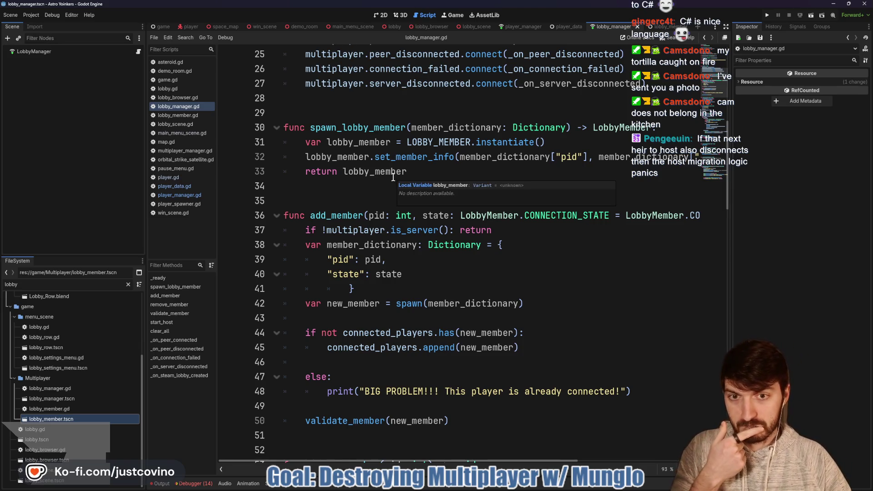
{"action": "scroll", "coordinate": [389, 189], "scroll_direction": "down", "scroll_amount": 15}
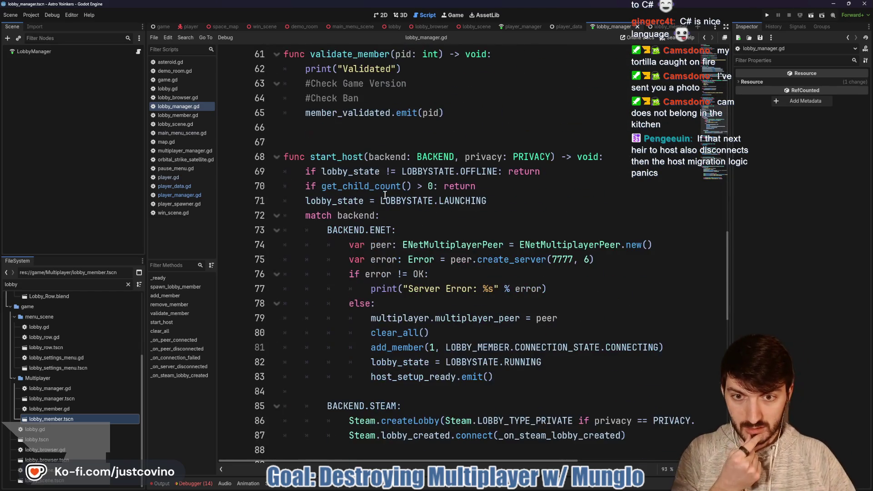
{"action": "scroll", "coordinate": [384, 194], "scroll_direction": "down", "scroll_amount": 1}
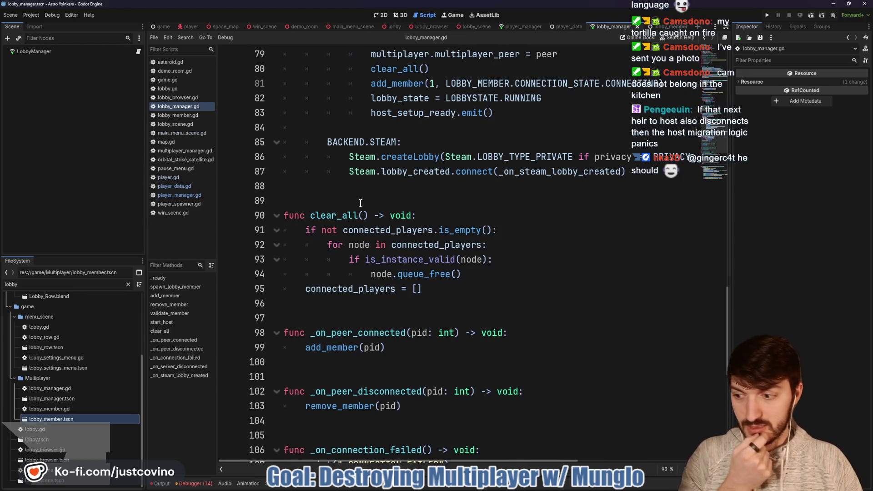
{"action": "scroll", "coordinate": [368, 182], "scroll_direction": "down", "scroll_amount": 1}
{"action": "scroll", "coordinate": [366, 191], "scroll_direction": "down", "scroll_amount": 5}
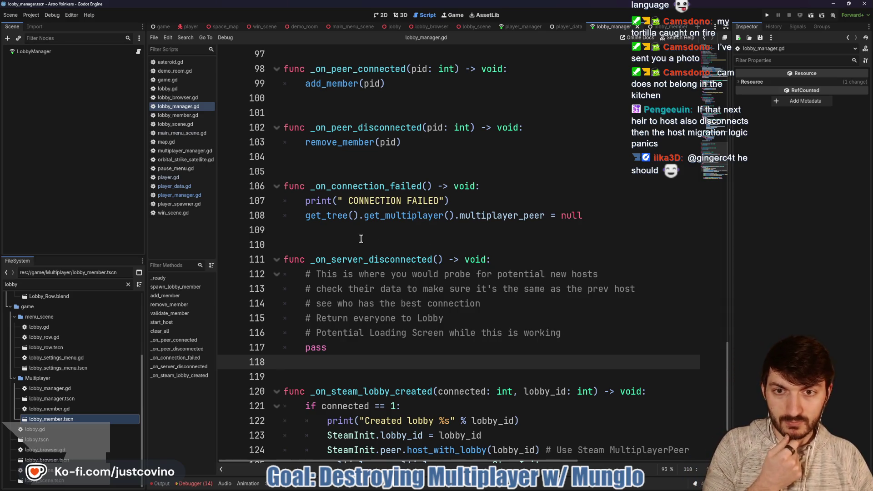
{"action": "scroll", "coordinate": [388, 241], "scroll_direction": "up", "scroll_amount": 4}
{"action": "scroll", "coordinate": [359, 238], "scroll_direction": "up", "scroll_amount": 10}
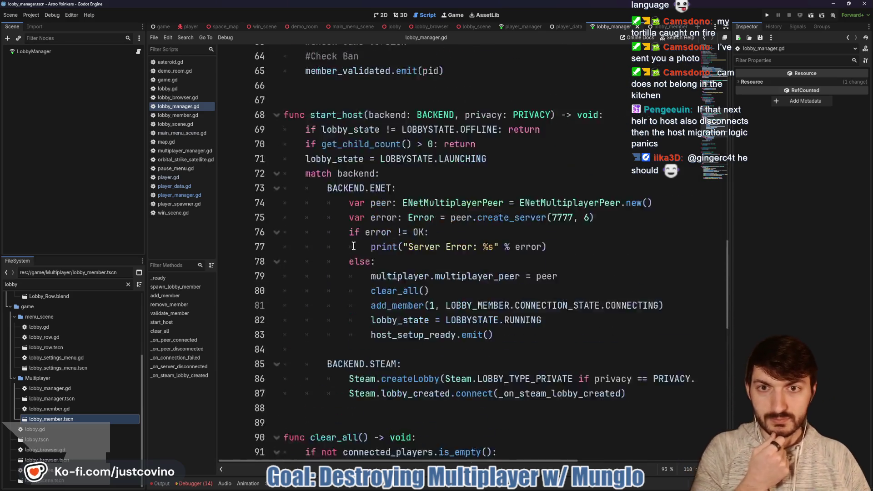
{"action": "scroll", "coordinate": [337, 236], "scroll_direction": "down", "scroll_amount": 6}
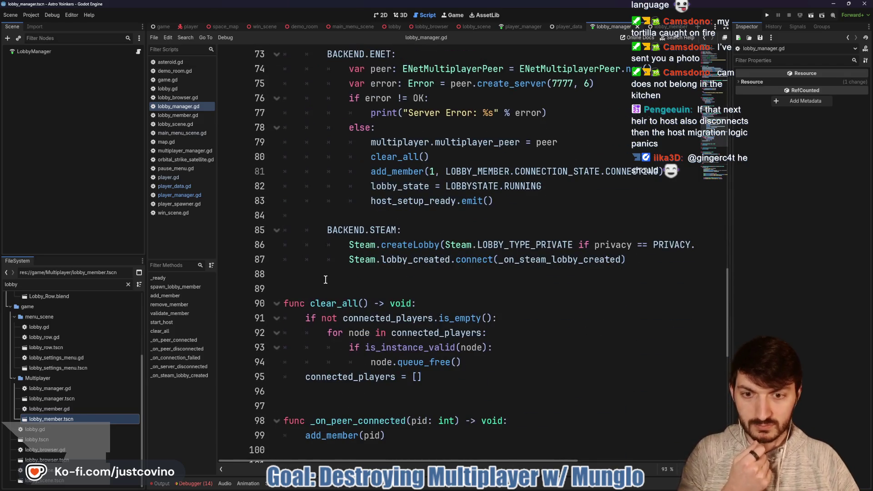
Declare a new stop_host() -> void function on blank lines after start_host.
{"action": "left_click", "coordinate": [322, 274]}
{"action": "key", "text": "Return"}
{"action": "key", "text": "Return"}
{"action": "key", "text": "Return"}
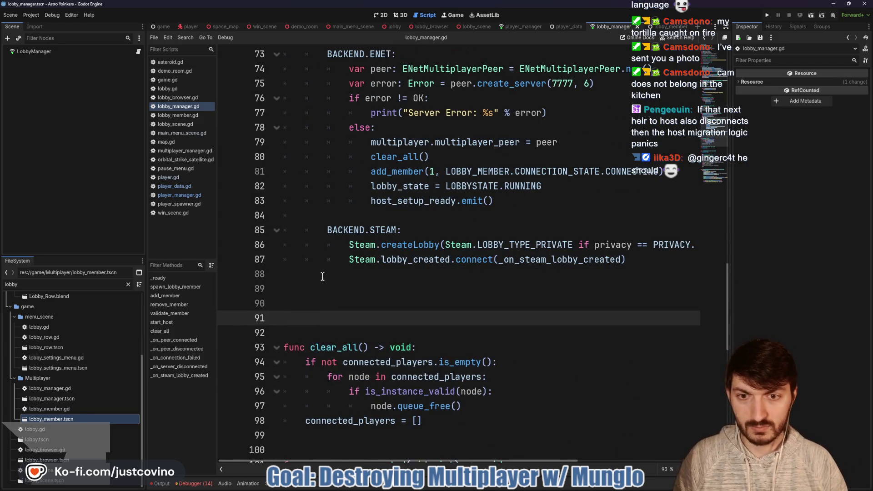
{"action": "key", "text": "Up"}
{"action": "key", "text": "Up"}
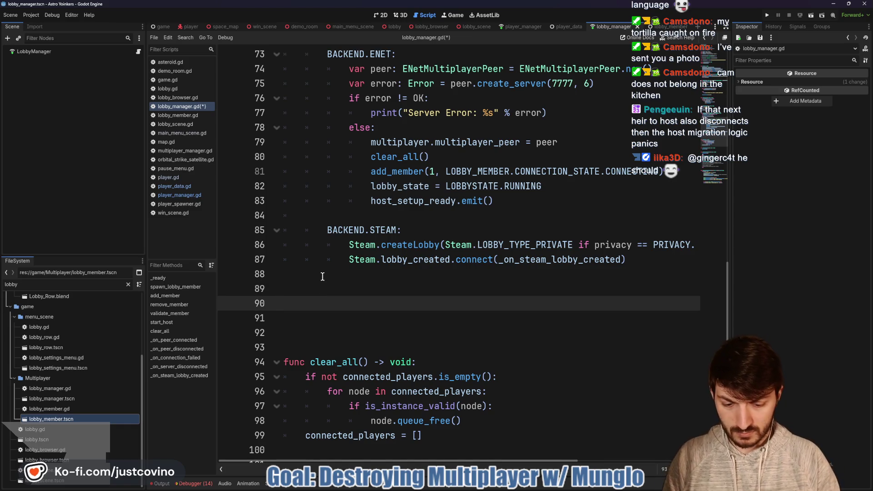
{"action": "type", "text": "func stop_host"}
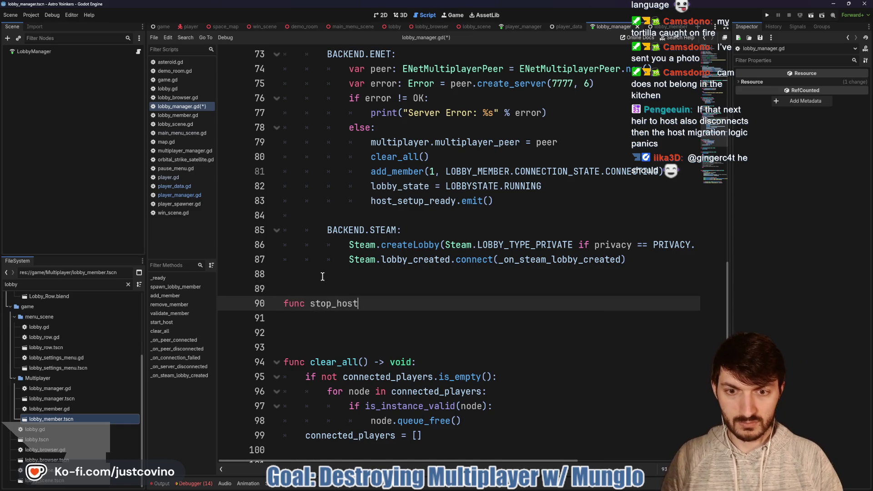
{"action": "type", "text": "() ="}
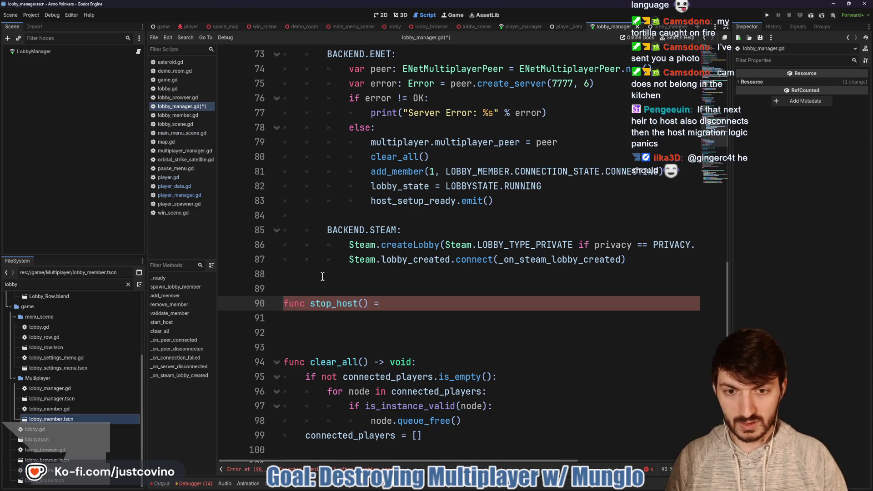
{"action": "type", "text": "-> void:"}
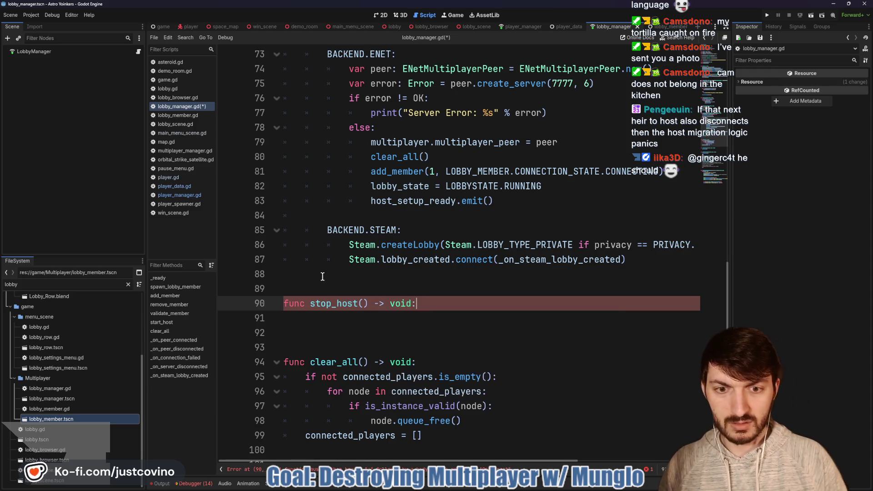
{"action": "scroll", "coordinate": [322, 277], "scroll_direction": "up", "scroll_amount": 5}
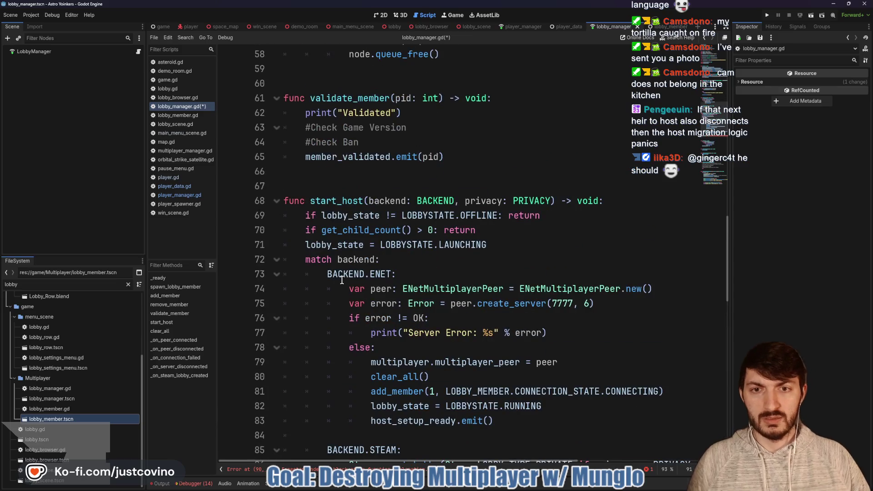
{"action": "scroll", "coordinate": [339, 279], "scroll_direction": "down", "scroll_amount": 4}
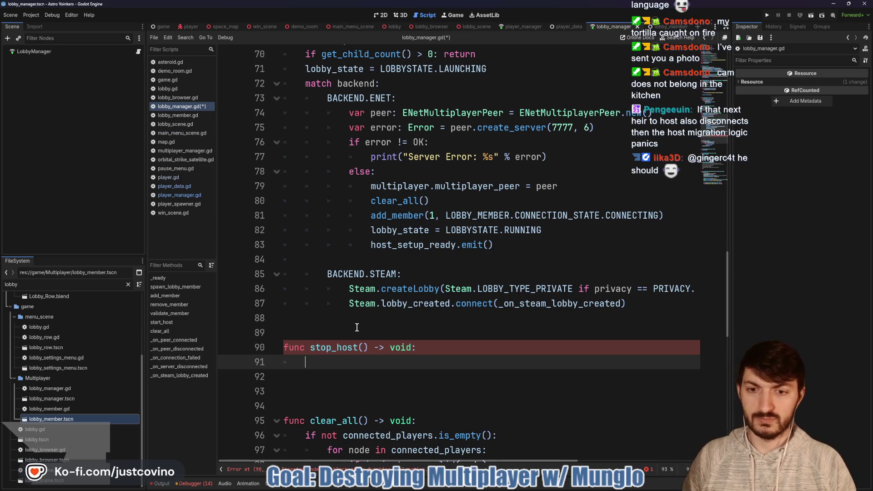
Begin stop_host's body with 'multiplayer.' using autocomplete.
{"action": "type", "text": "mut"}
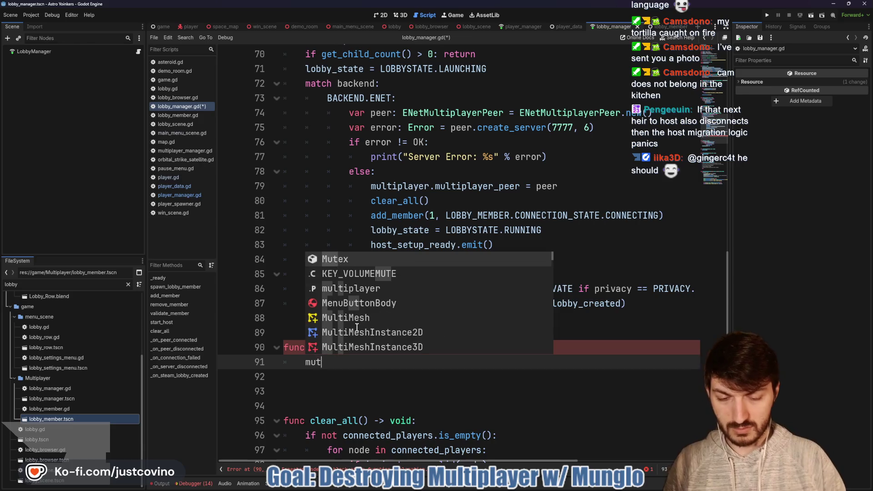
{"action": "key", "text": "BackSpace"}
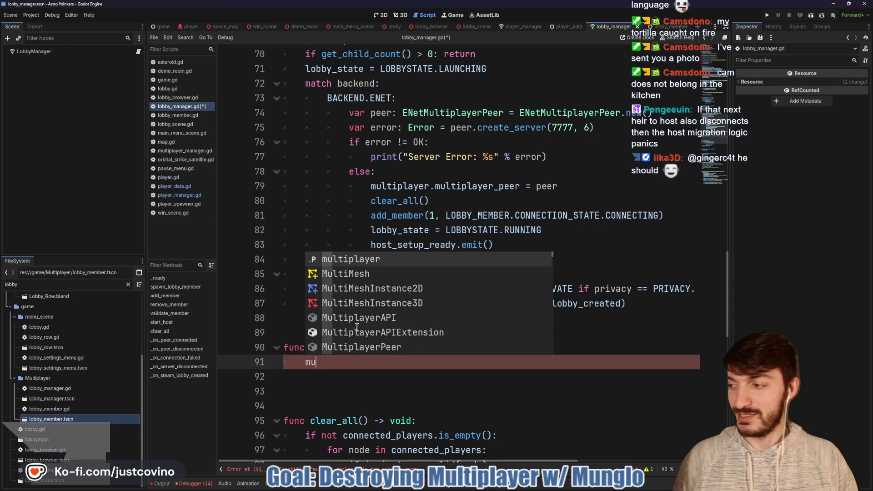
{"action": "type", "text": "lt"}
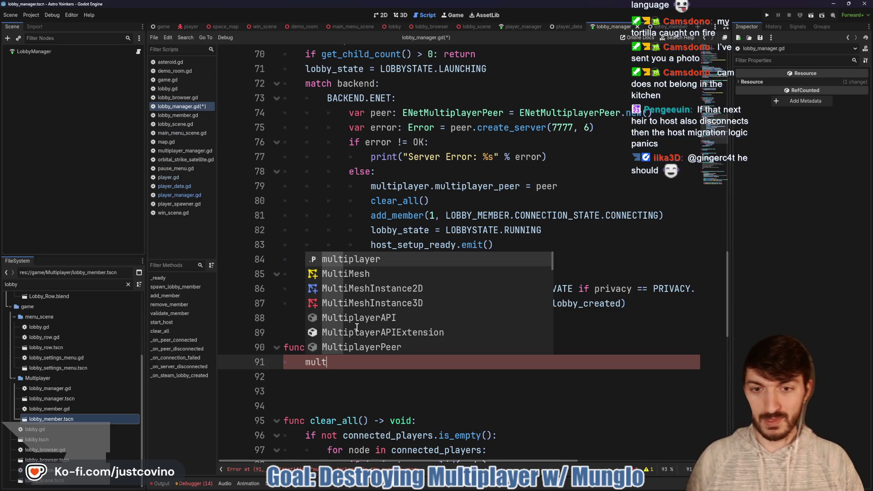
{"action": "key", "text": "Return"}
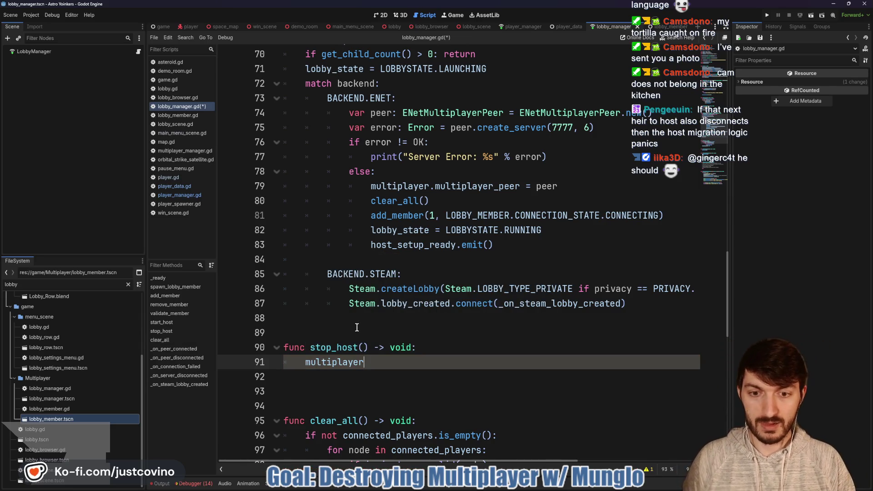
{"action": "type", "text": "."}
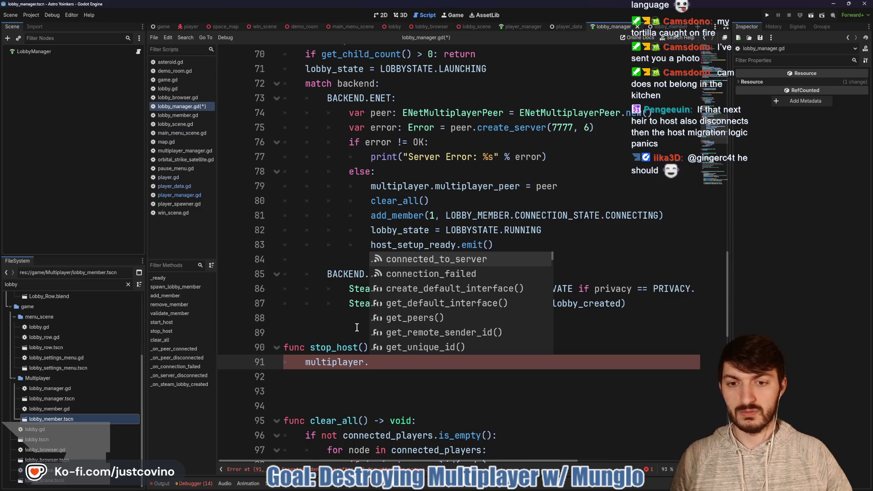
{"action": "left_click", "coordinate": [356, 330]}
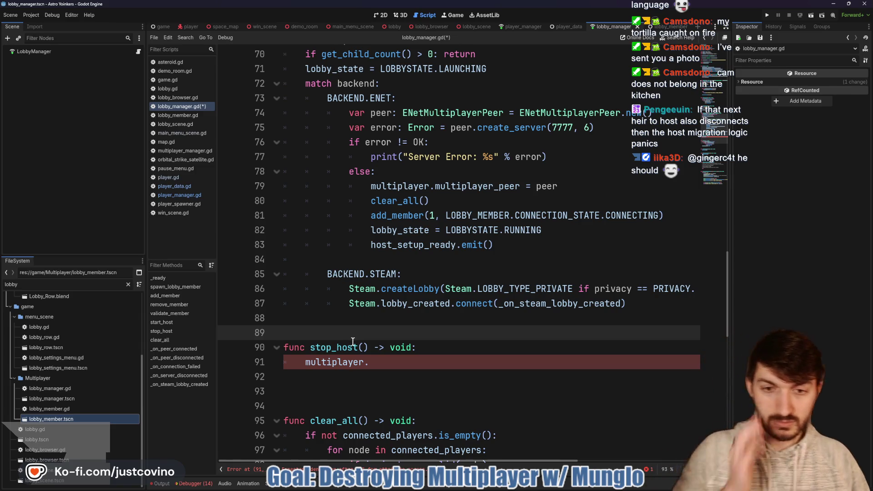
{"action": "left_click", "coordinate": [396, 361]}
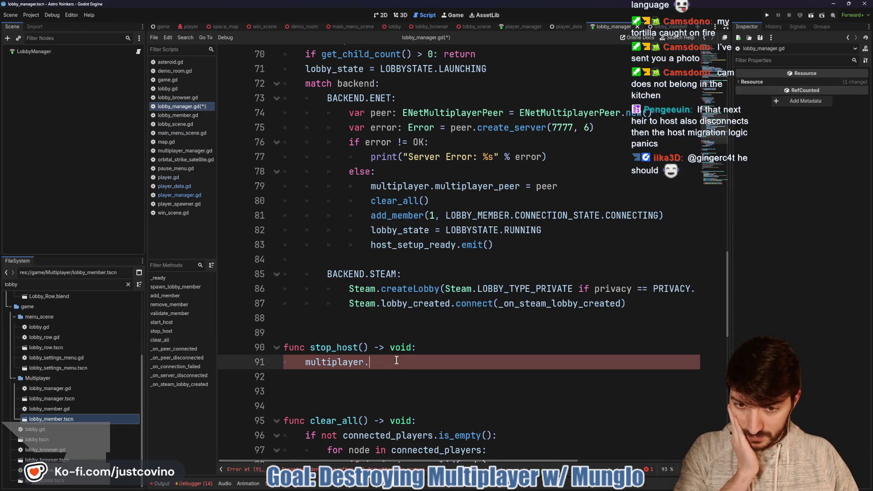
{"action": "scroll", "coordinate": [396, 360], "scroll_direction": "up", "scroll_amount": 4}
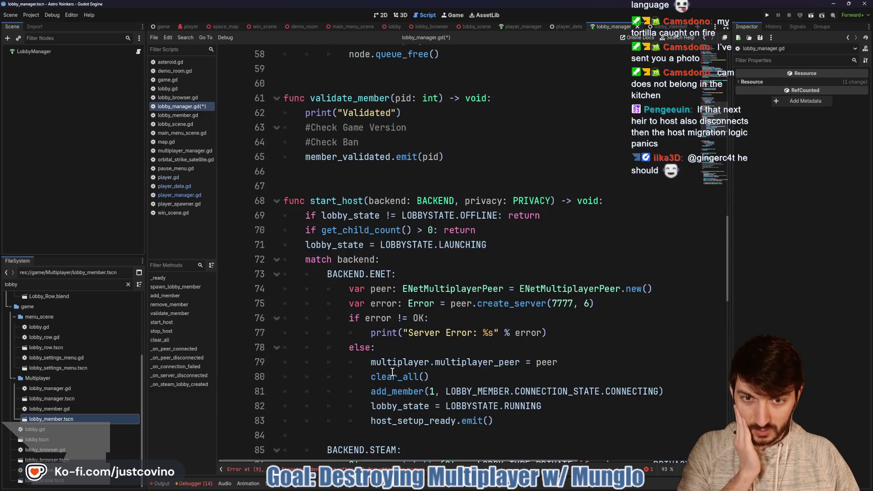
{"action": "scroll", "coordinate": [393, 366], "scroll_direction": "up", "scroll_amount": 4}
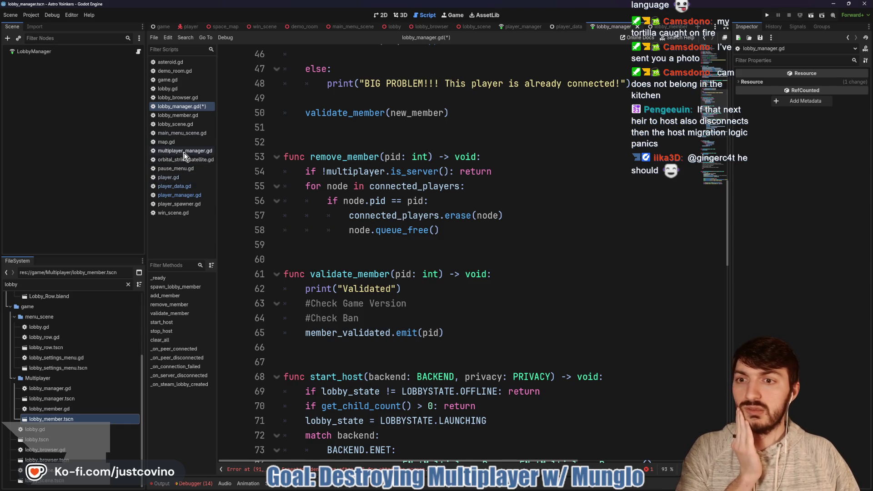
{"action": "scroll", "coordinate": [436, 234], "scroll_direction": "down", "scroll_amount": 6}
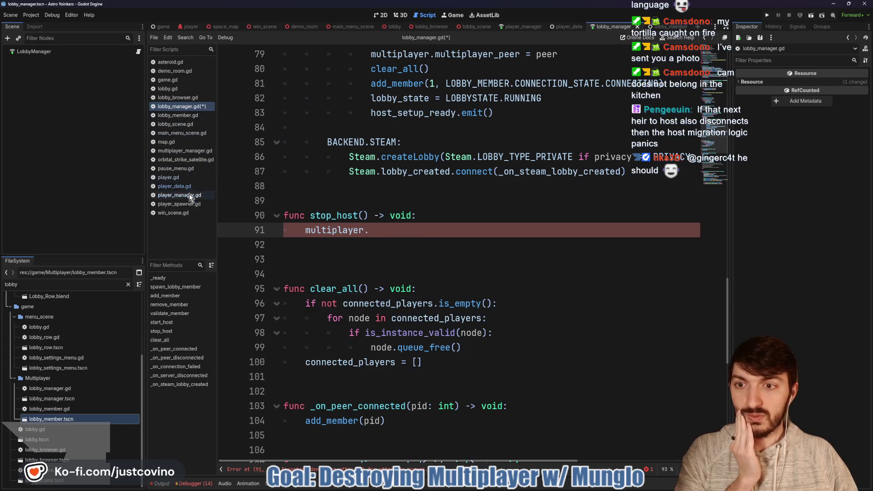
{"action": "left_click", "coordinate": [185, 151]}
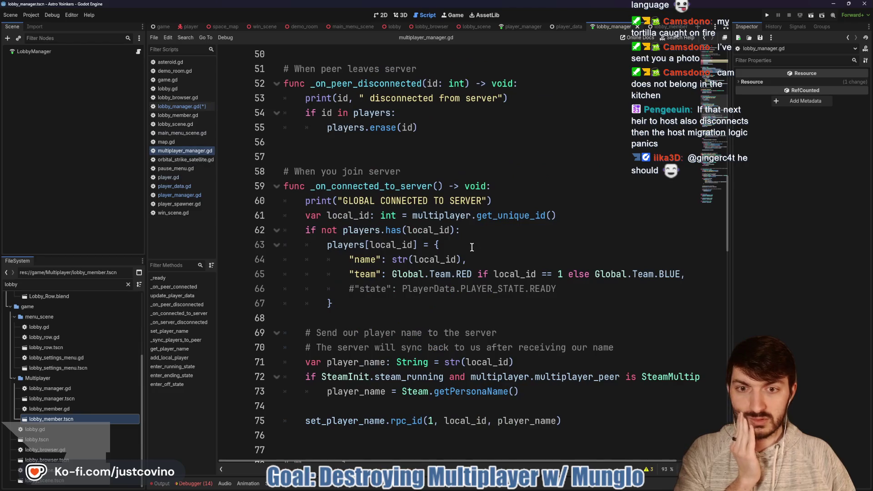
{"action": "scroll", "coordinate": [411, 253], "scroll_direction": "down", "scroll_amount": 6}
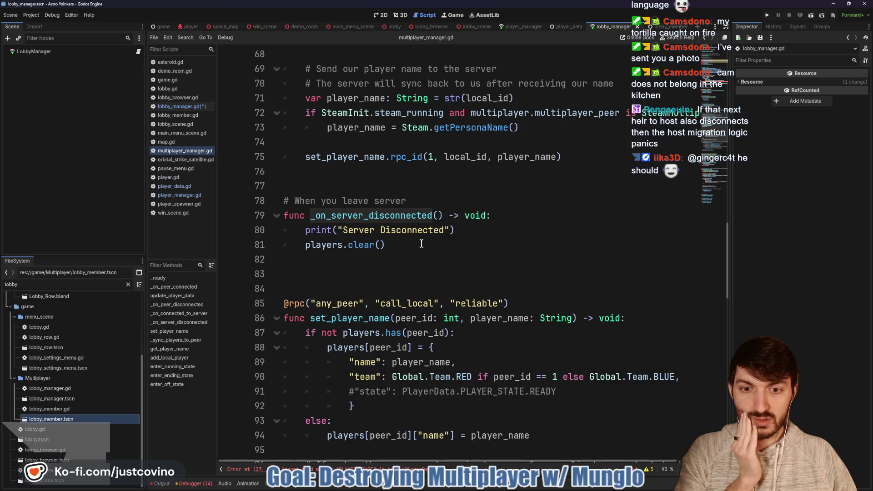
{"action": "scroll", "coordinate": [419, 244], "scroll_direction": "down", "scroll_amount": 2}
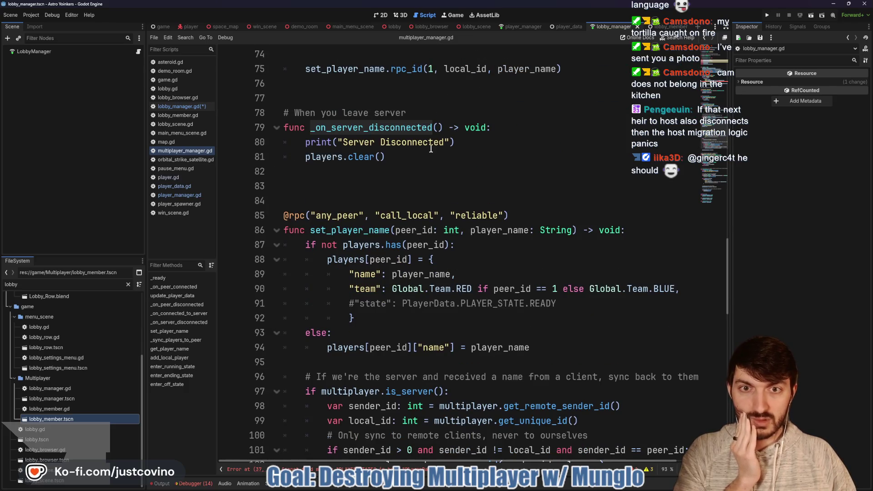
{"action": "left_click", "coordinate": [668, 27]}
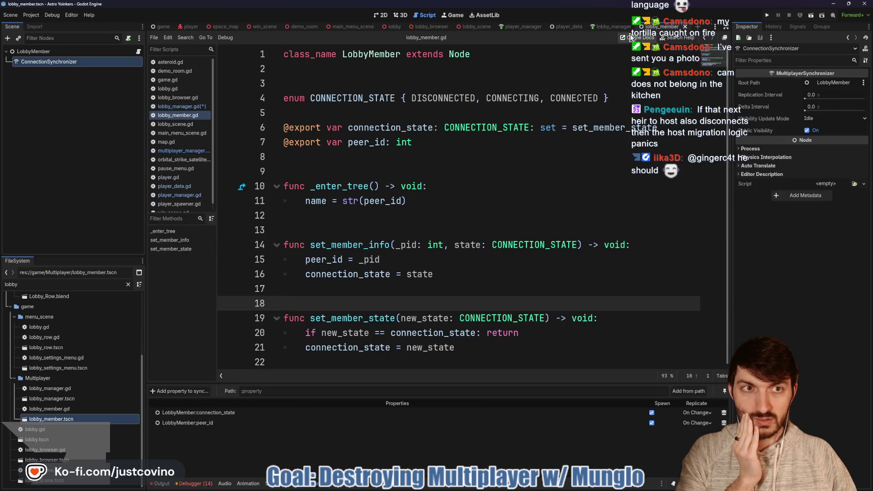
{"action": "left_click", "coordinate": [612, 26]}
{"action": "scroll", "coordinate": [459, 213], "scroll_direction": "down", "scroll_amount": 6}
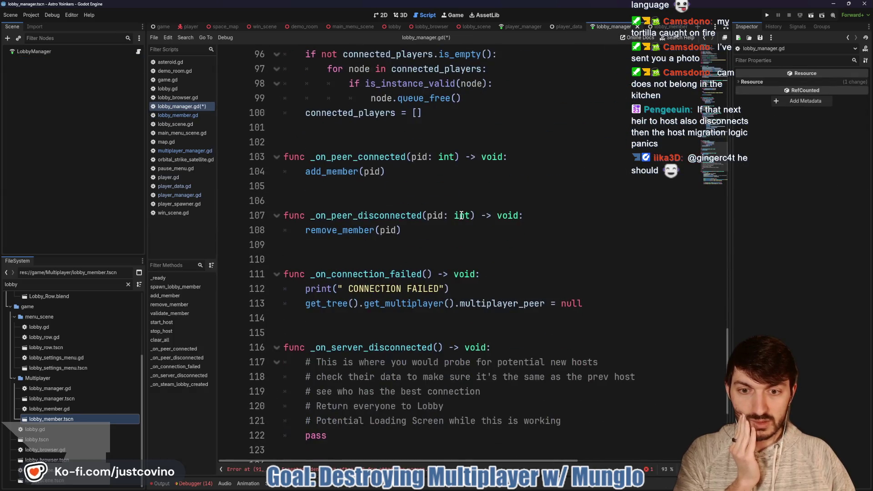
{"action": "scroll", "coordinate": [331, 216], "scroll_direction": "down", "scroll_amount": 1}
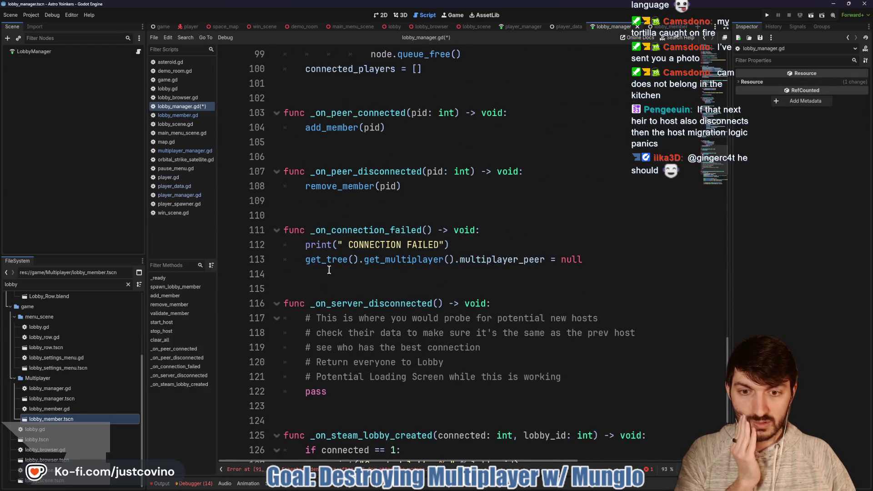
{"action": "left_click", "coordinate": [327, 289]}
Add a '## This gets called on Clients ##' comment above _on_server_disconnected and save lobby_manager.gd.
{"action": "key", "text": "Return"}
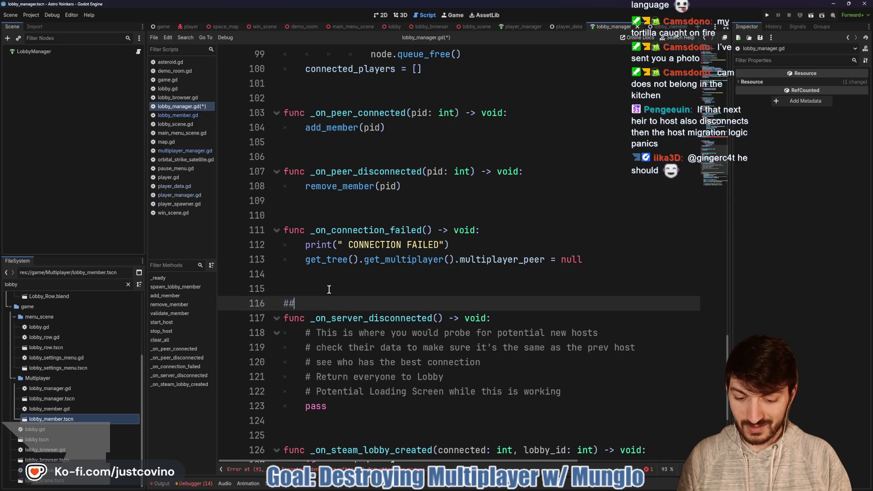
{"action": "type", "text": "his gets called on "}
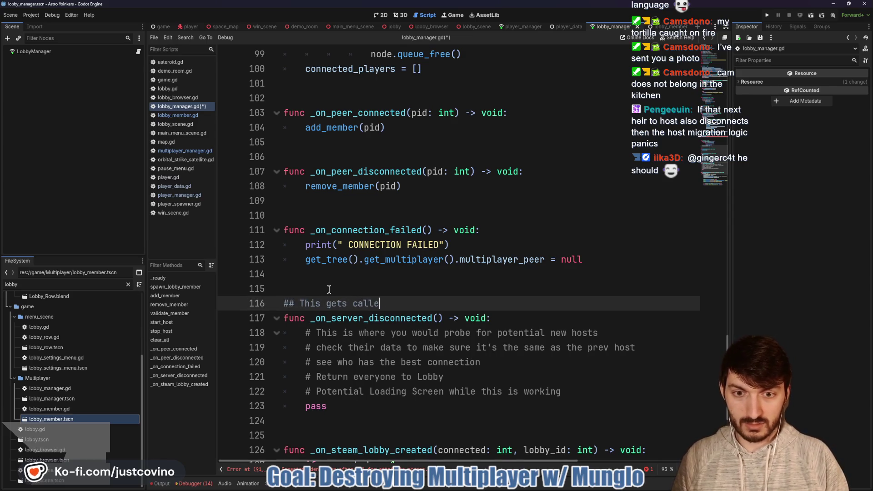
{"action": "type", "text": "Clients ##"}
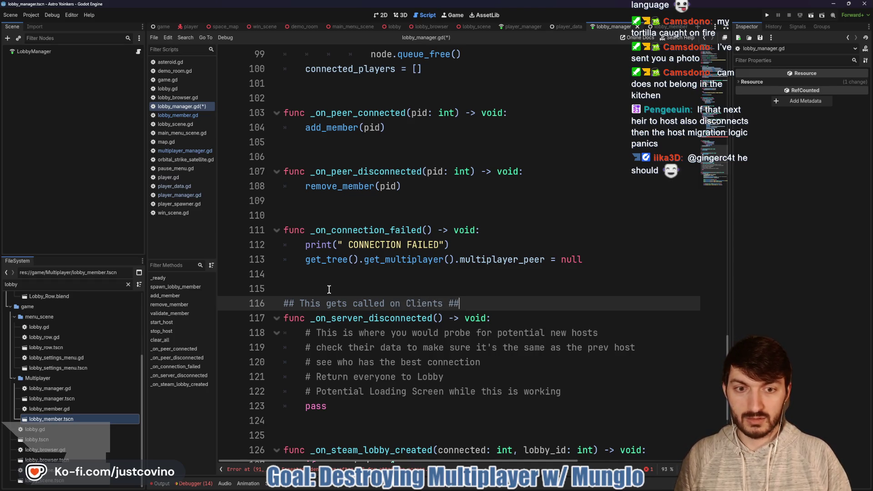
{"action": "key", "text": "ctrl+s"}
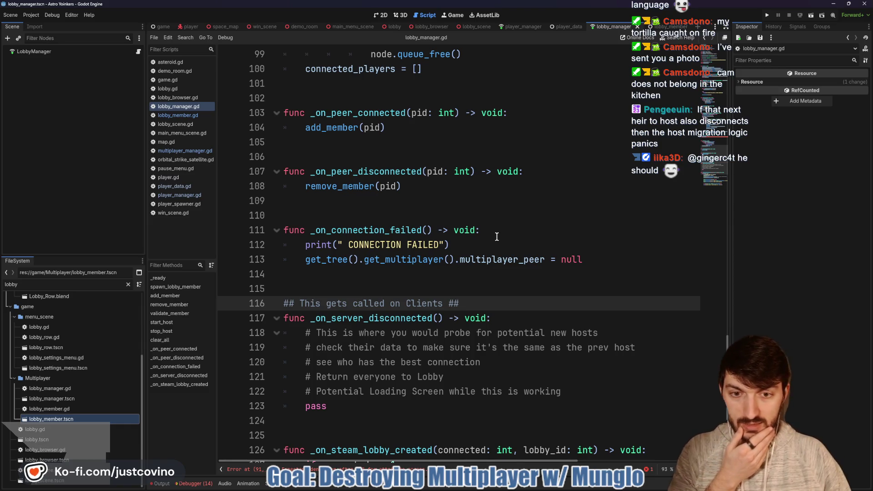
Bring up multiplayer_manager.gd and scroll up through it.
{"action": "left_click", "coordinate": [196, 152]}
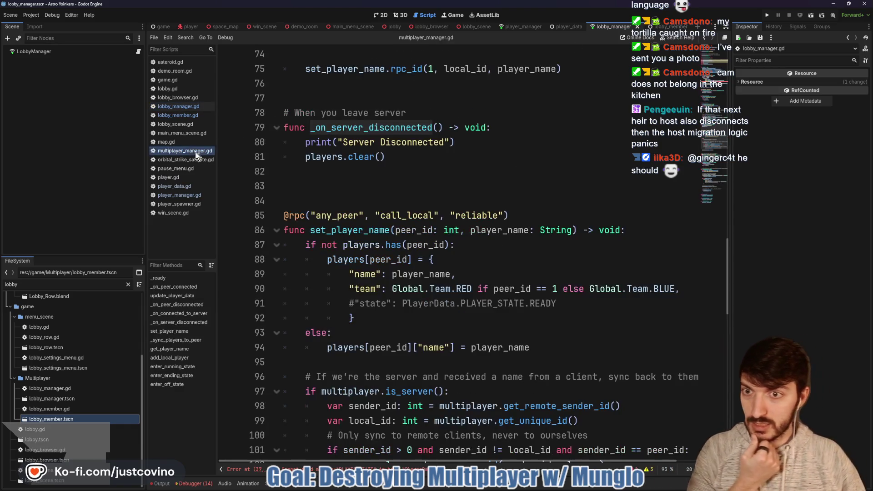
{"action": "scroll", "coordinate": [430, 226], "scroll_direction": "up", "scroll_amount": 5}
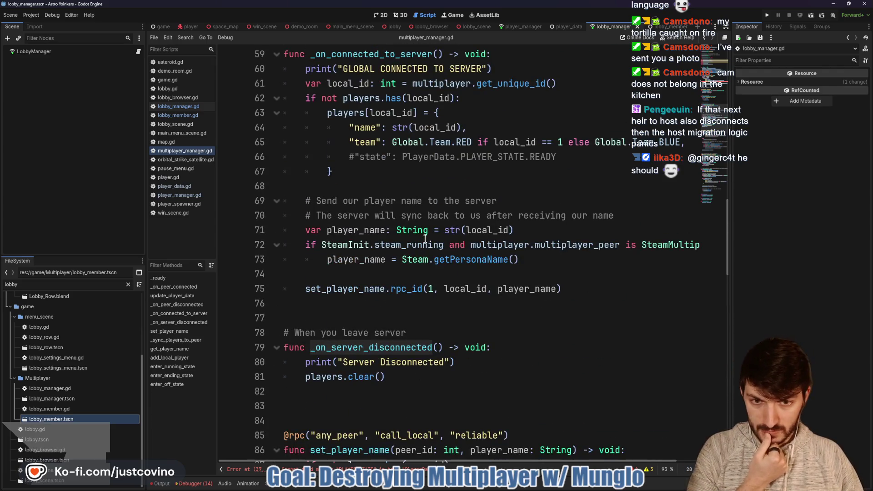
{"action": "scroll", "coordinate": [425, 238], "scroll_direction": "up", "scroll_amount": 5}
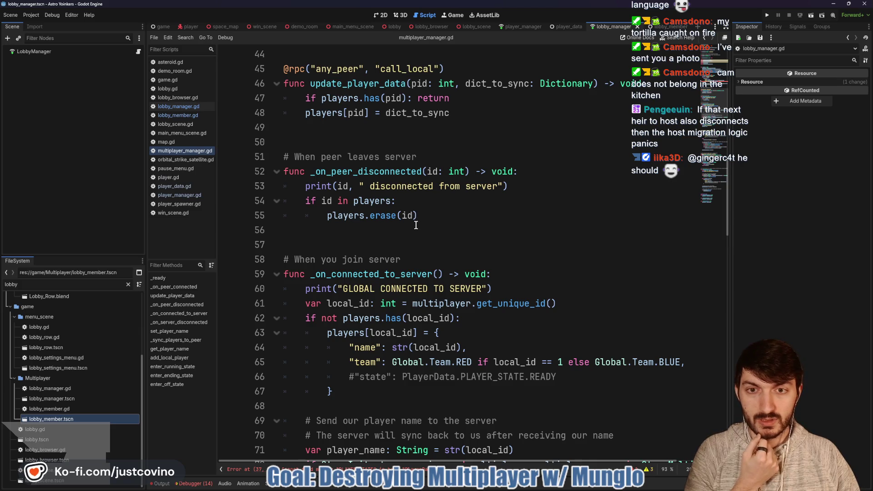
{"action": "scroll", "coordinate": [415, 224], "scroll_direction": "down", "scroll_amount": 3}
{"action": "scroll", "coordinate": [415, 226], "scroll_direction": "down", "scroll_amount": 5}
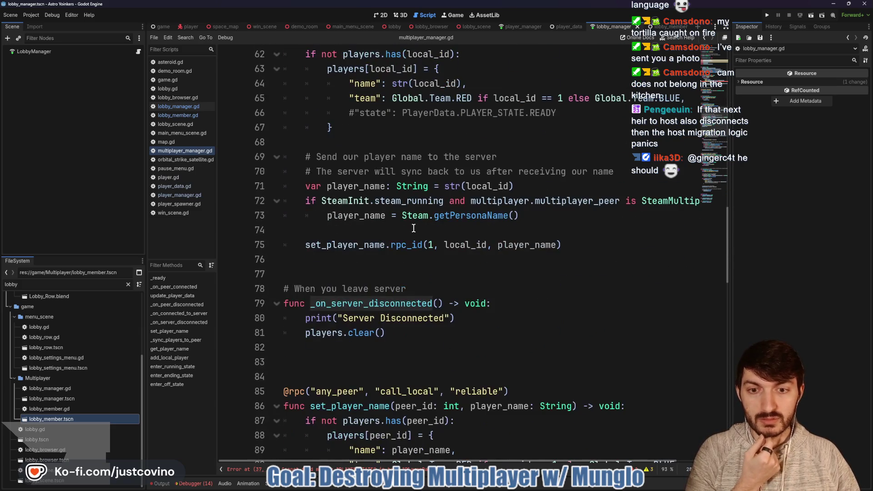
{"action": "scroll", "coordinate": [414, 227], "scroll_direction": "down", "scroll_amount": 8}
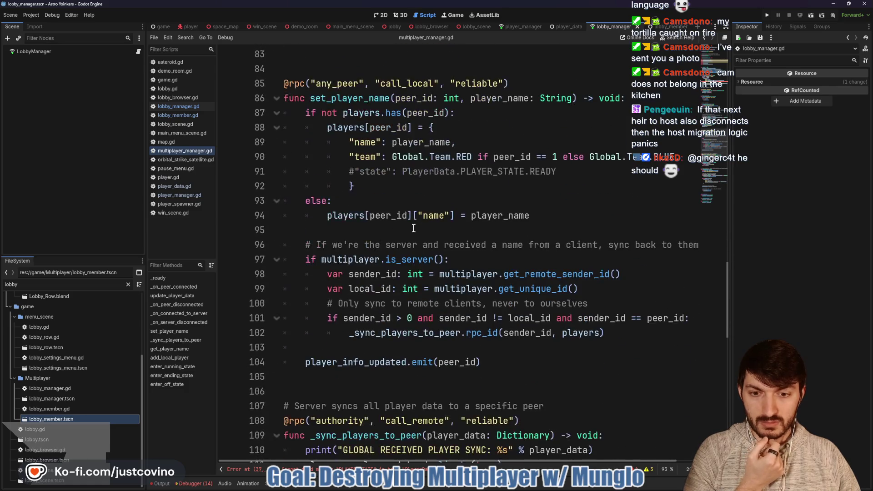
{"action": "scroll", "coordinate": [414, 228], "scroll_direction": "down", "scroll_amount": 6}
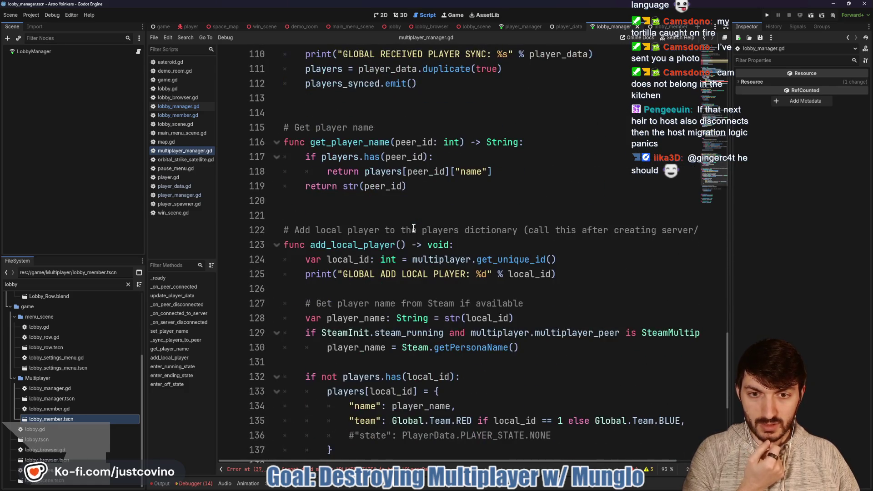
{"action": "scroll", "coordinate": [413, 227], "scroll_direction": "down", "scroll_amount": 4}
{"action": "scroll", "coordinate": [412, 226], "scroll_direction": "down", "scroll_amount": 2}
{"action": "scroll", "coordinate": [414, 227], "scroll_direction": "up", "scroll_amount": 20}
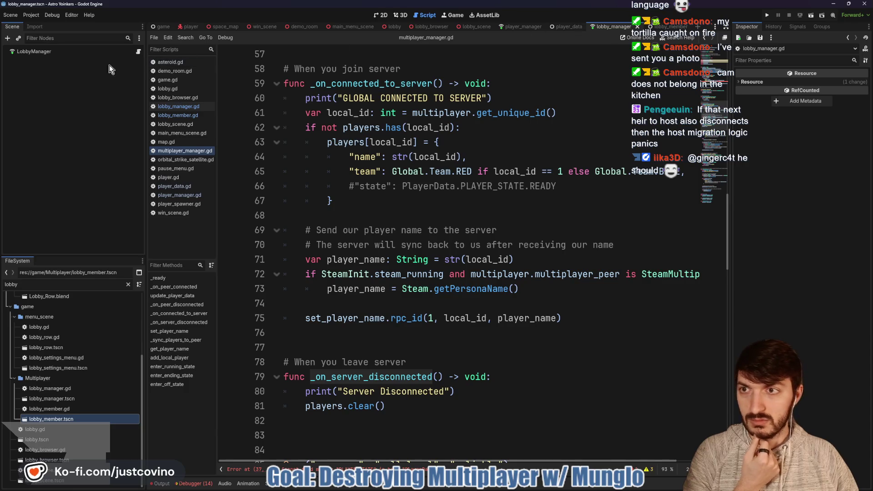
{"action": "left_click", "coordinate": [138, 52]}
{"action": "scroll", "coordinate": [377, 227], "scroll_direction": "up", "scroll_amount": 12}
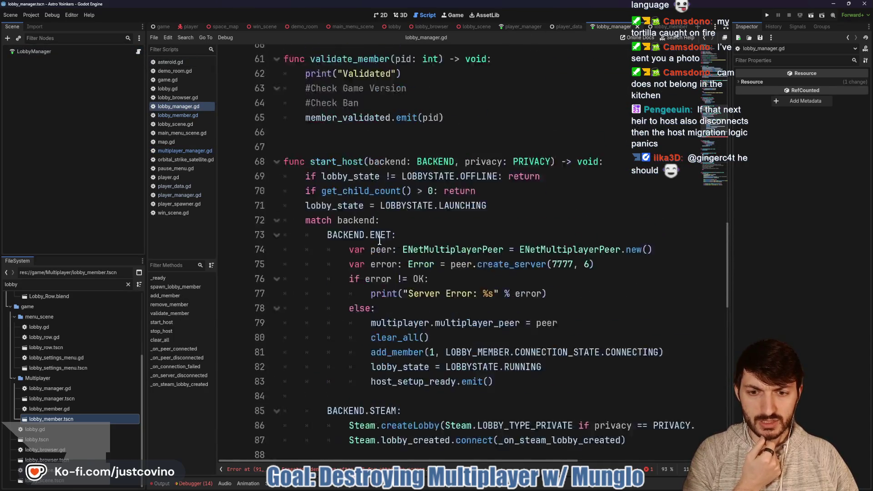
Scroll through lobby_manager.gd looking for the unfinished stop_host function.
{"action": "scroll", "coordinate": [381, 245], "scroll_direction": "up", "scroll_amount": 12}
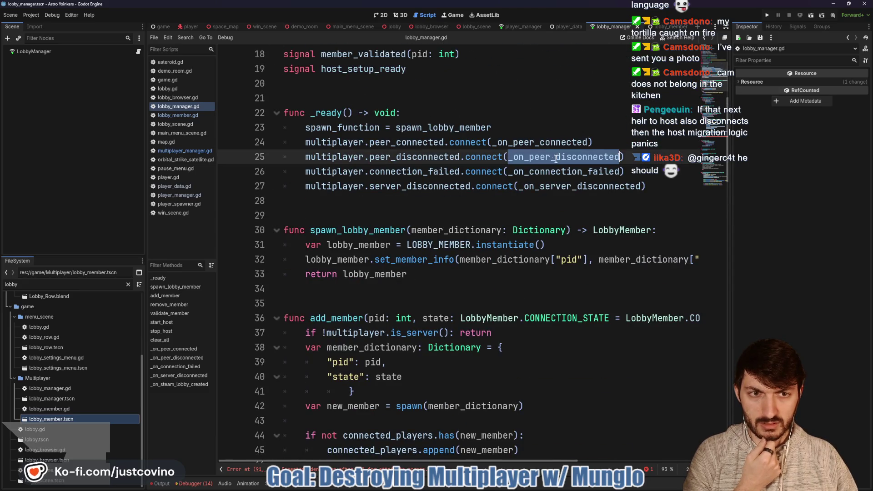
{"action": "scroll", "coordinate": [398, 271], "scroll_direction": "down", "scroll_amount": 4}
{"action": "scroll", "coordinate": [398, 270], "scroll_direction": "down", "scroll_amount": 17}
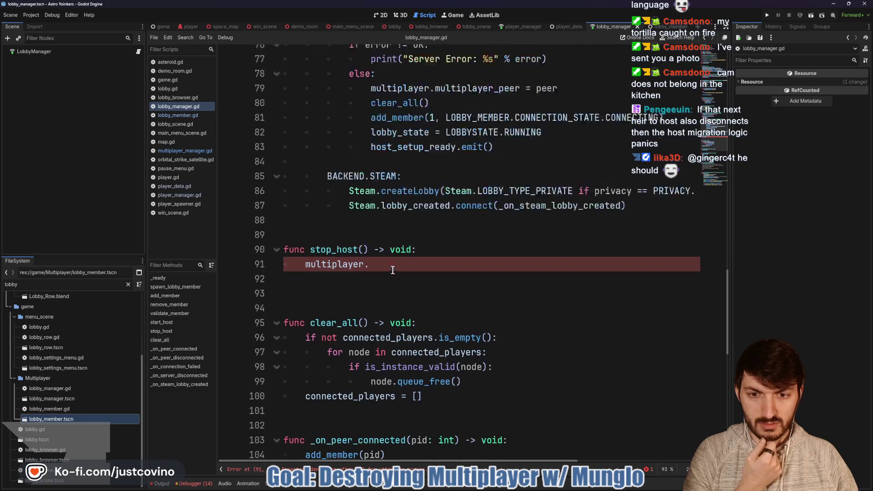
{"action": "scroll", "coordinate": [392, 270], "scroll_direction": "down", "scroll_amount": 3}
{"action": "scroll", "coordinate": [383, 275], "scroll_direction": "up", "scroll_amount": 2}
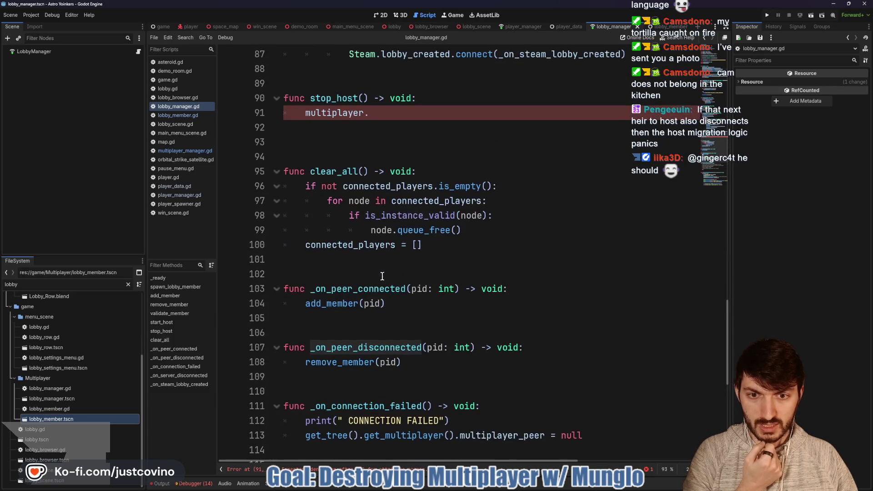
{"action": "scroll", "coordinate": [387, 291], "scroll_direction": "up", "scroll_amount": 2}
{"action": "scroll", "coordinate": [390, 244], "scroll_direction": "down", "scroll_amount": 2}
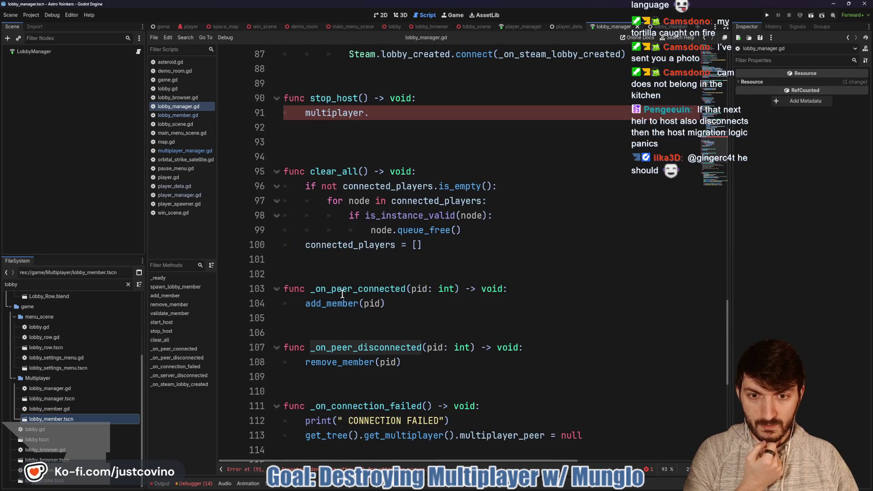
{"action": "scroll", "coordinate": [342, 292], "scroll_direction": "down", "scroll_amount": 2}
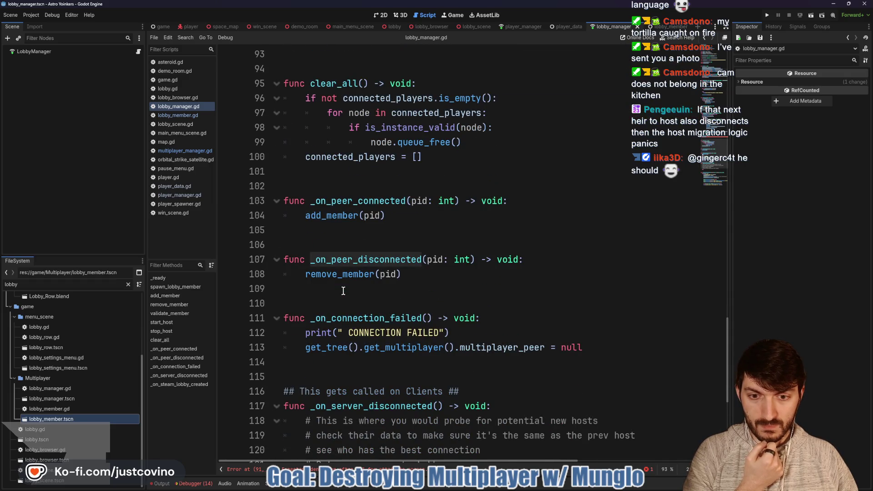
{"action": "left_click_drag", "start_coordinate": [359, 407], "coordinate": [432, 407]}
{"action": "scroll", "coordinate": [418, 339], "scroll_direction": "down", "scroll_amount": 5}
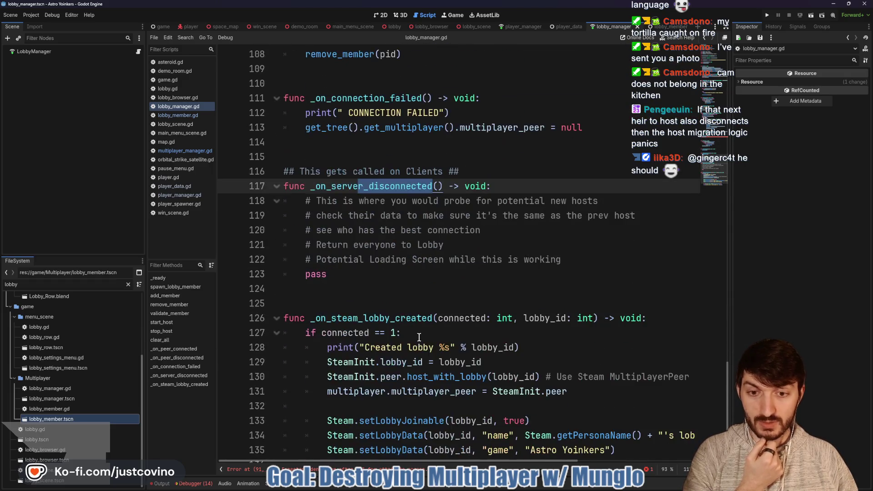
{"action": "left_click", "coordinate": [363, 273]}
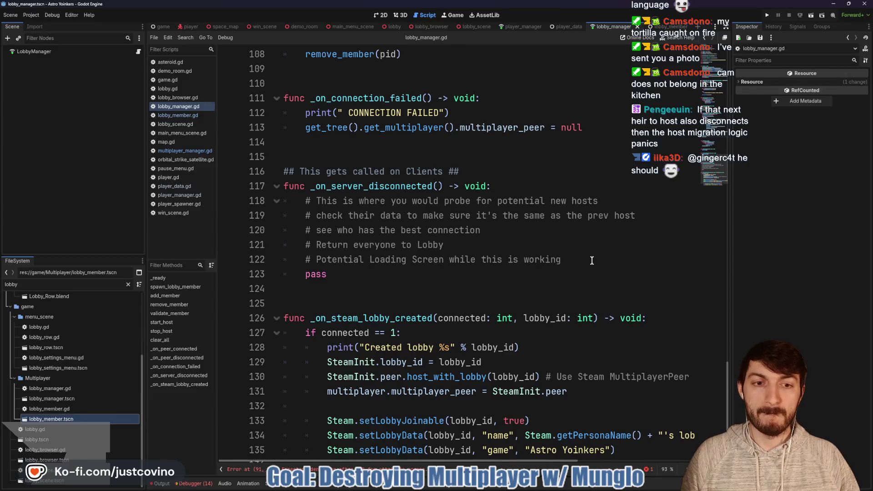
Locate stop_host below the 'Return everyone to Lobby' comment and select its whole line.
{"action": "left_click", "coordinate": [480, 242]}
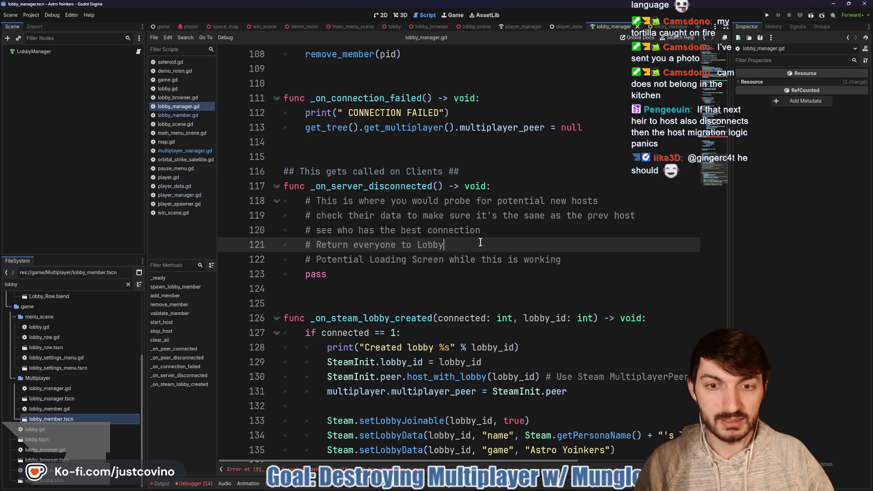
{"action": "scroll", "coordinate": [383, 268], "scroll_direction": "up", "scroll_amount": 5}
{"action": "scroll", "coordinate": [384, 268], "scroll_direction": "up", "scroll_amount": 5}
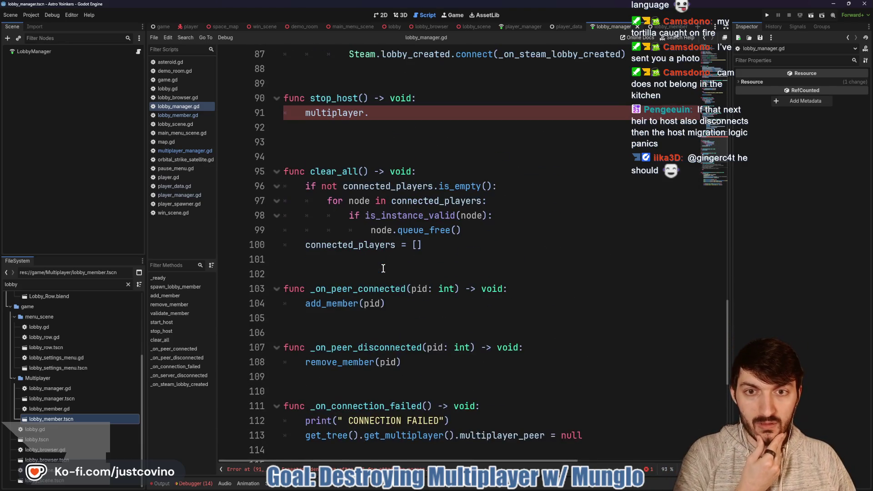
{"action": "double_click", "coordinate": [338, 230]}
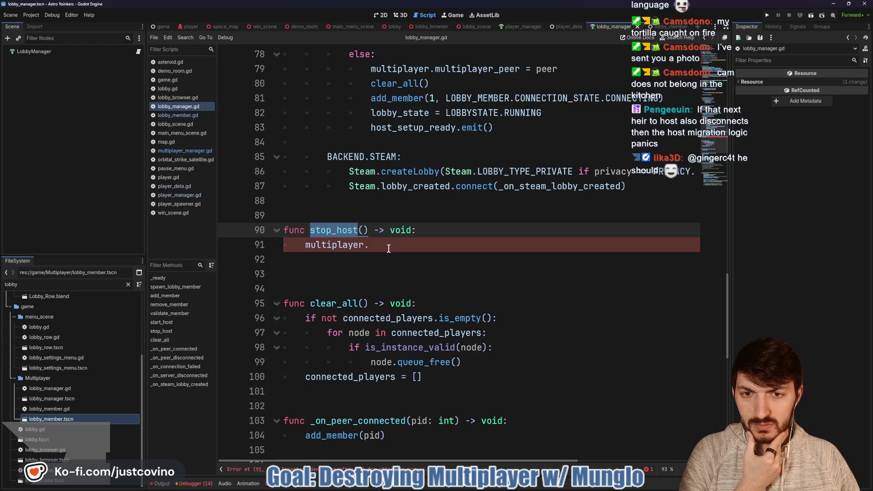
{"action": "triple_click", "coordinate": [339, 229]}
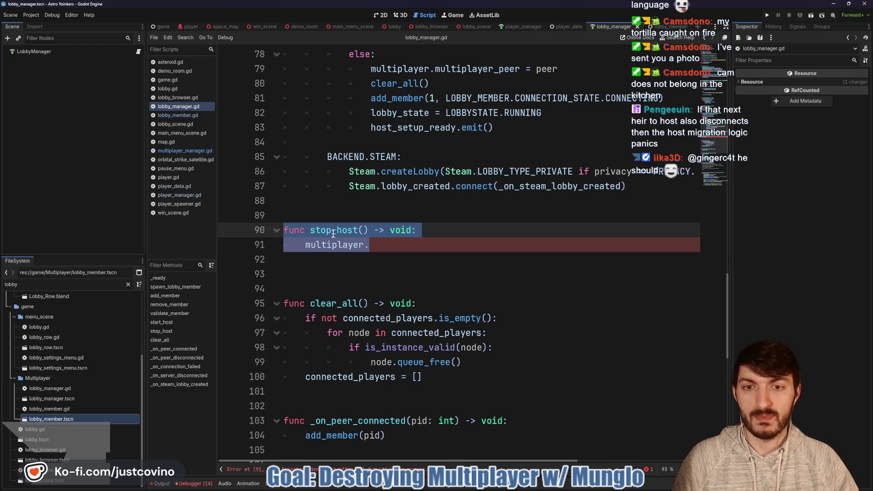
Complete the stop_host line as multiplayer.multiplayer_peer.close().
{"action": "left_click", "coordinate": [392, 249]}
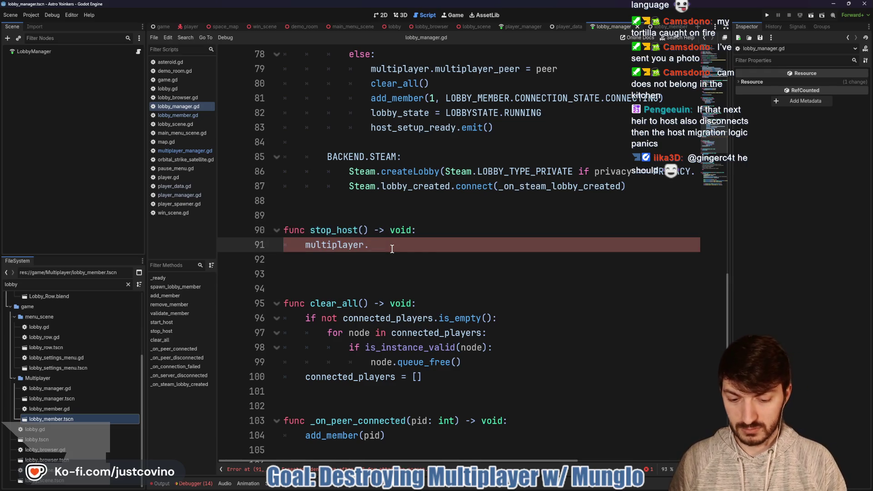
{"action": "type", "text": "multiplayer_peer.c"}
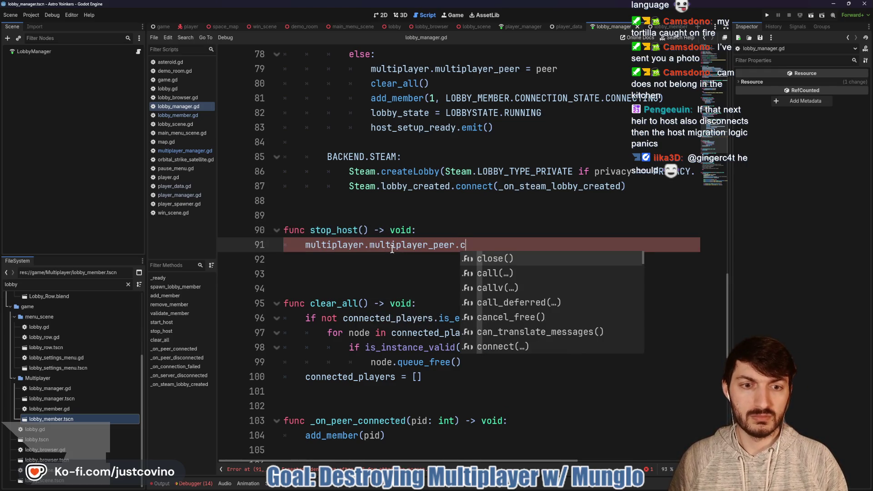
{"action": "key", "text": "Return"}
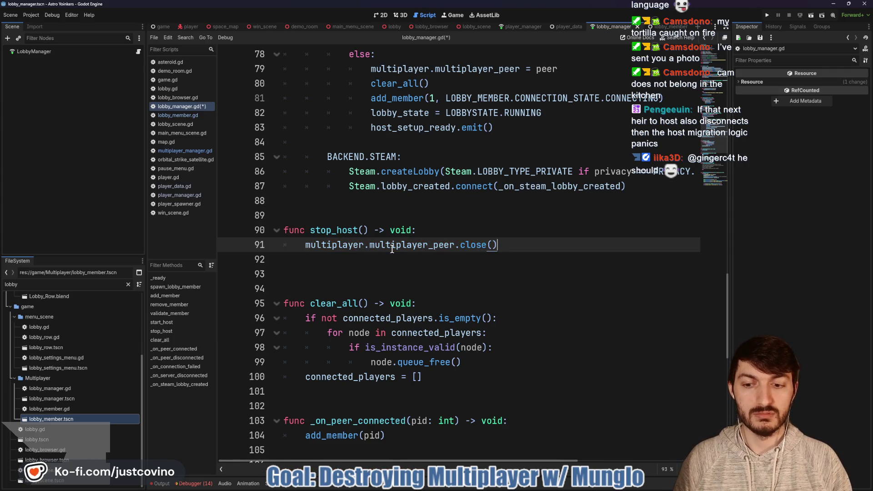
{"action": "mouse_move", "coordinate": [472, 247]}
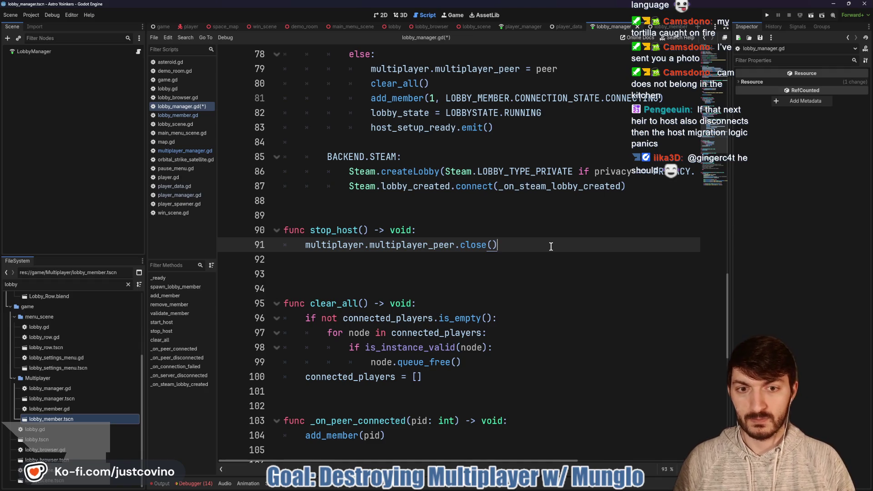
Add the line multiplayer.multiplayer_peer = null below the close call.
{"action": "key", "text": "Return"}
{"action": "type", "text": "multiplayer.m"}
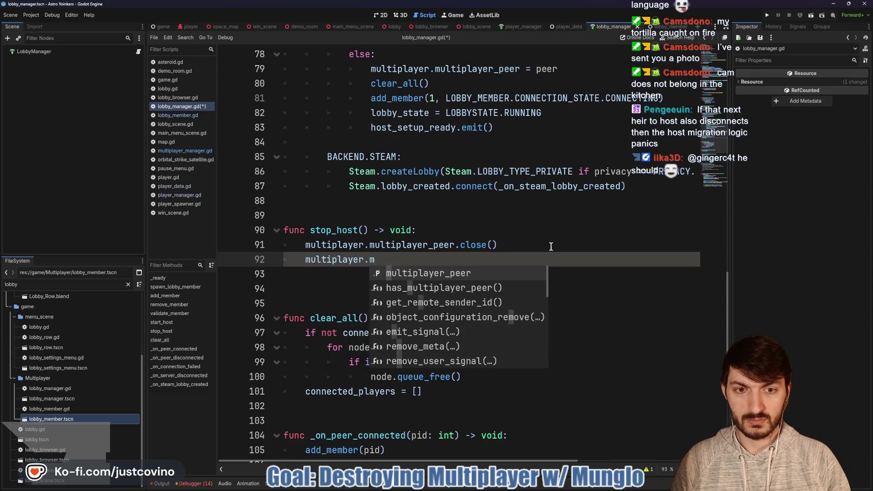
{"action": "key", "text": "Return"}
{"action": "type", "text": "= null"}
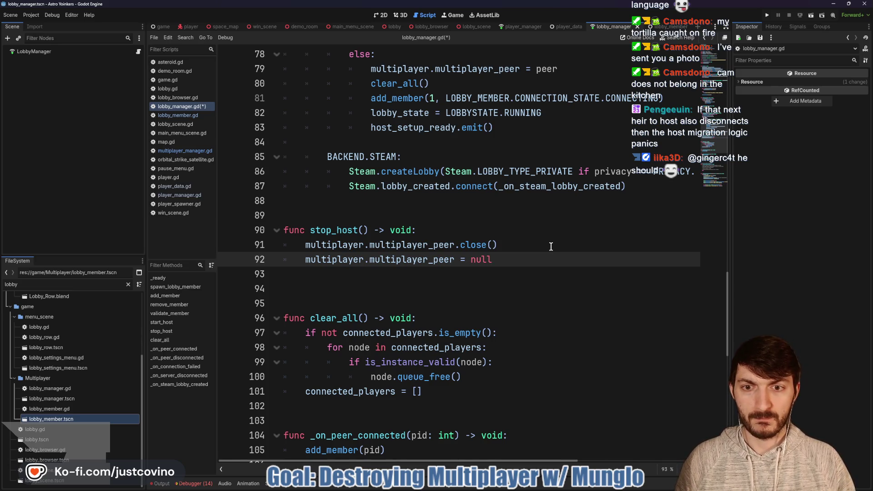
Add a connected_players.clear() line to stop_host and save.
{"action": "key", "text": "Return"}
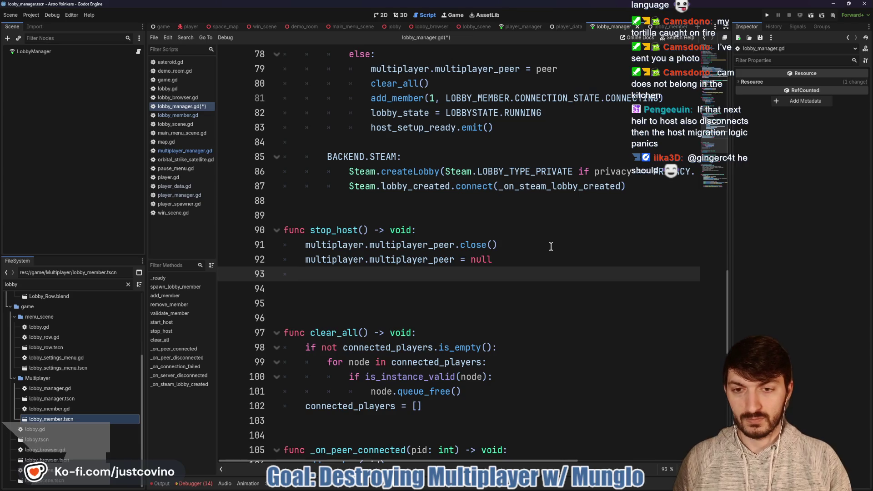
{"action": "type", "text": "play"}
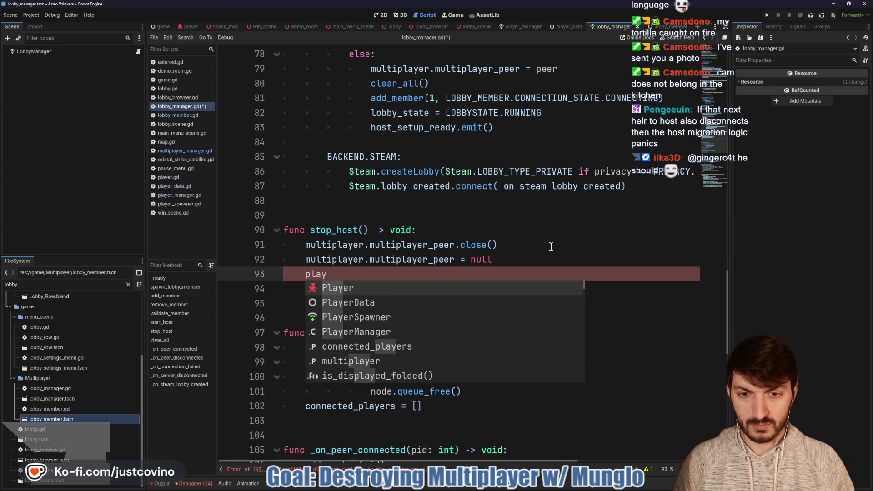
{"action": "key", "text": "Down"}
{"action": "key", "text": "Down"}
{"action": "key", "text": "Down"}
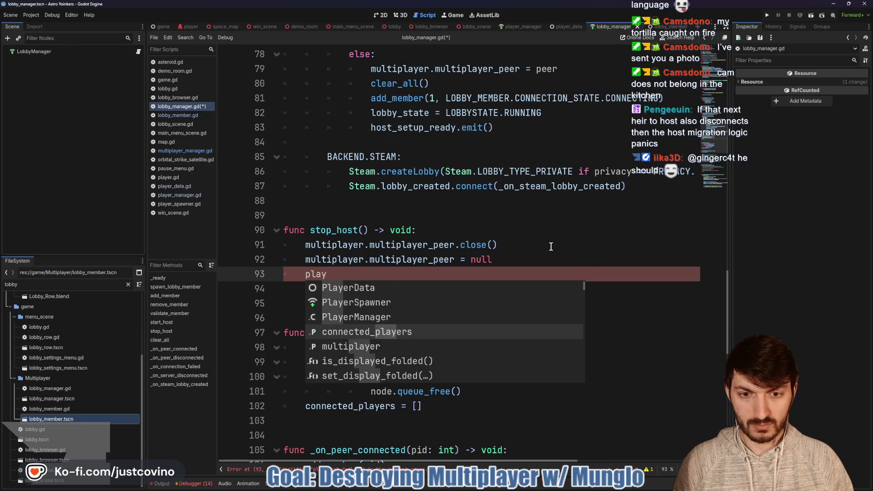
{"action": "key", "text": "Return"}
{"action": "type", "text": ".clea"}
{"action": "key", "text": "Return"}
{"action": "key", "text": "ctrl+s"}
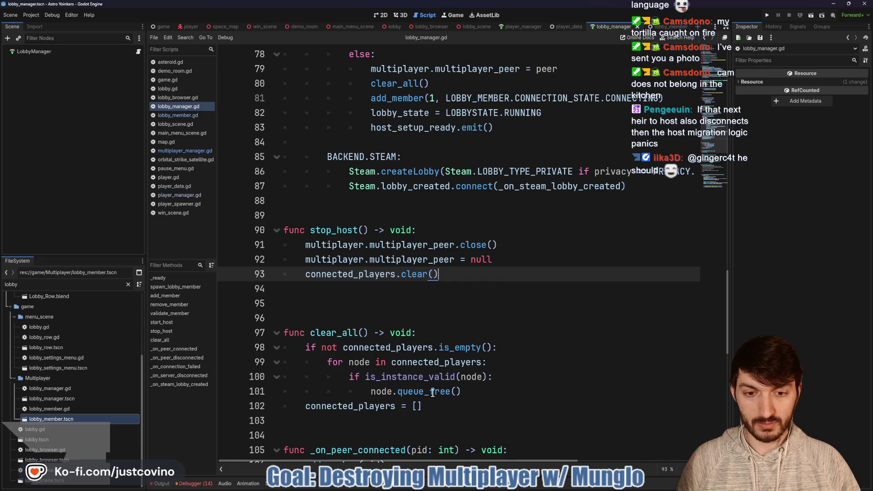
Replace connected_players.clear() with clear_all(), delete the extra blank line, and save.
{"action": "left_click_drag", "start_coordinate": [438, 274], "coordinate": [297, 278]}
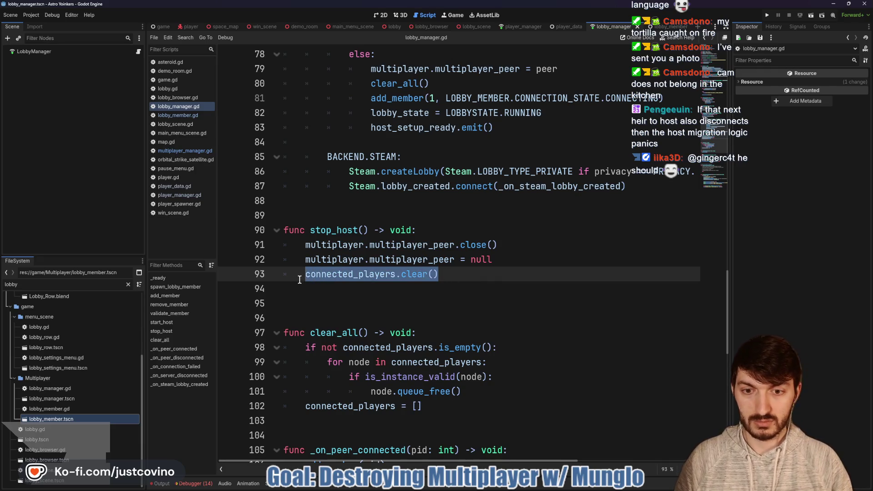
{"action": "type", "text": "clea"}
{"action": "key", "text": "Return"}
{"action": "left_click", "coordinate": [398, 286]}
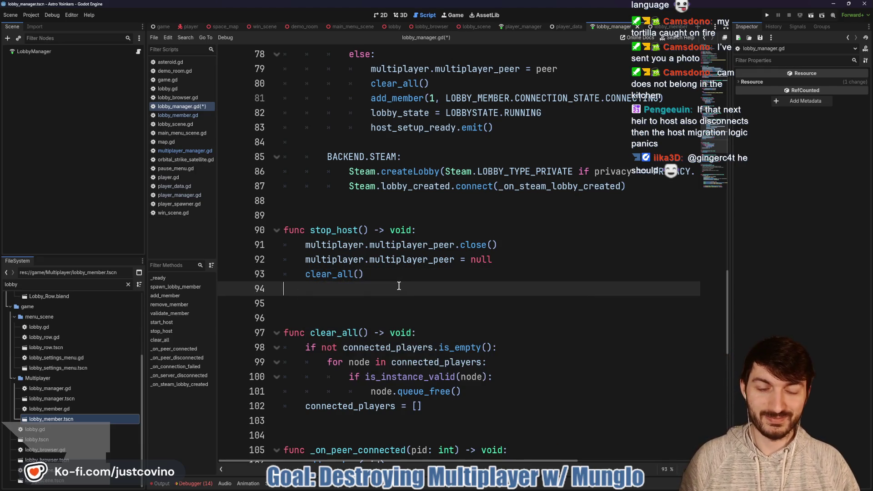
{"action": "key", "text": "Delete"}
{"action": "key", "text": "ctrl+s"}
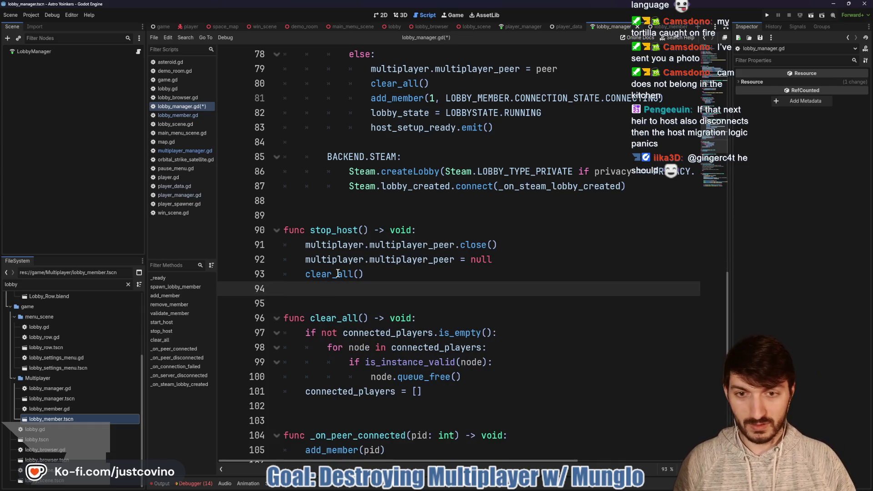
Select the stop_host name and scroll to review the finished function.
{"action": "double_click", "coordinate": [332, 228]}
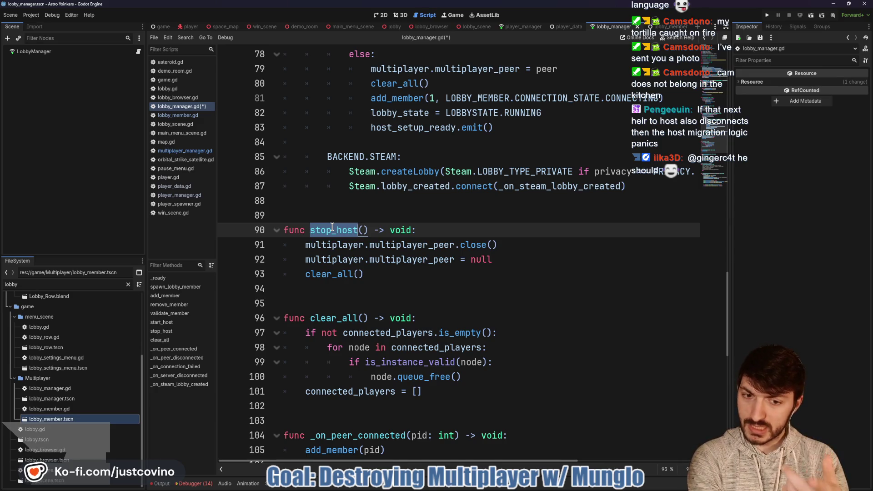
{"action": "scroll", "coordinate": [332, 227], "scroll_direction": "down", "scroll_amount": 3}
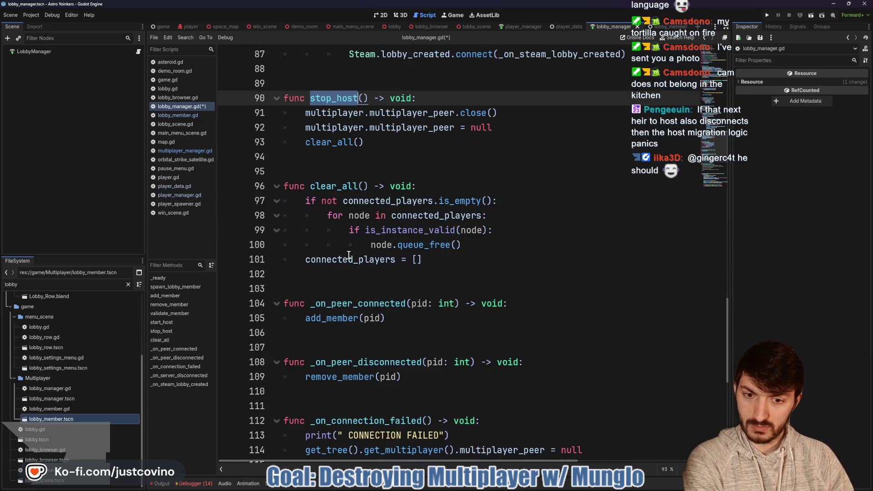
{"action": "mouse_move", "coordinate": [347, 373]}
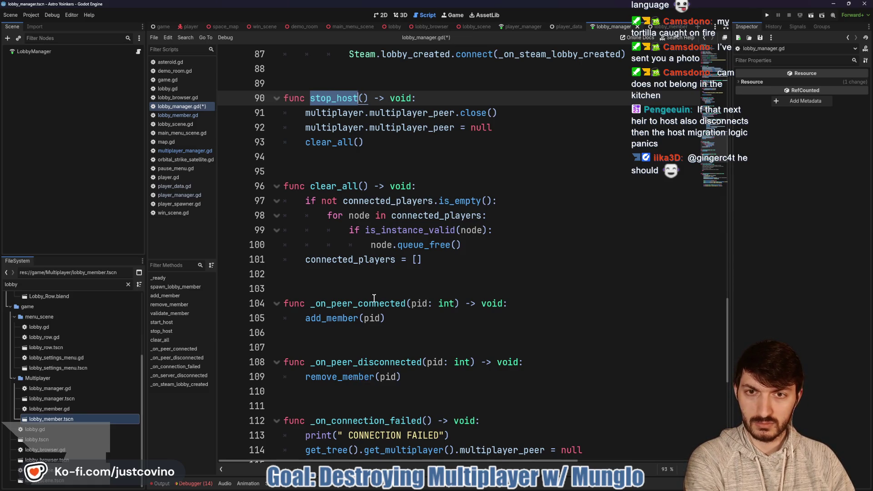
{"action": "scroll", "coordinate": [369, 295], "scroll_direction": "up", "scroll_amount": 3}
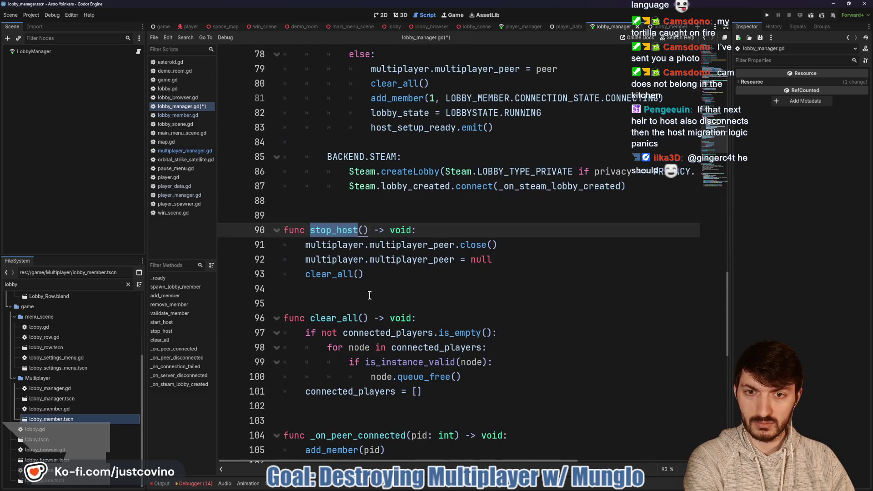
Put a '## Call Manually ##' comment above func stop_host with a blank line before it.
{"action": "left_click", "coordinate": [342, 228]}
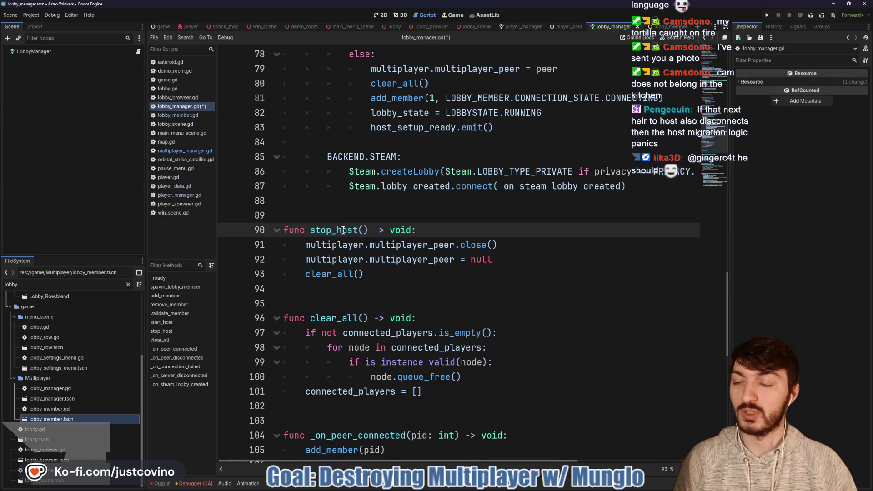
{"action": "key", "text": "Up"}
{"action": "type", "text": "##"}
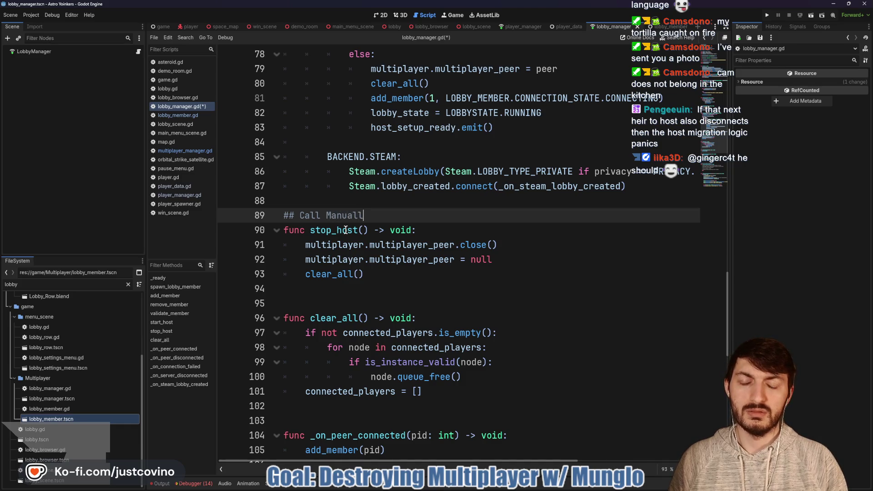
{"action": "type", "text": " ##"}
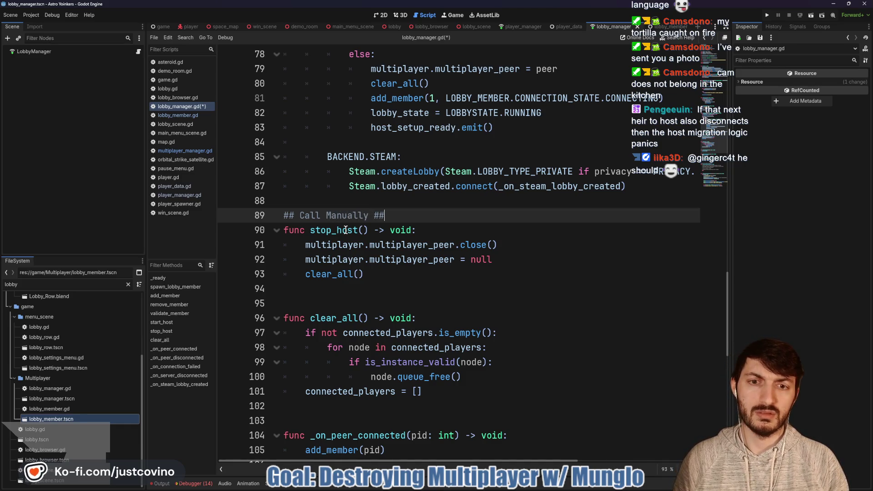
{"action": "left_click", "coordinate": [324, 201]}
{"action": "key", "text": "Return"}
Start a new line after clear_all() and begin the lobby state assignment, checking the enum above.
{"action": "left_click", "coordinate": [400, 285]}
{"action": "key", "text": "Return"}
{"action": "type", "text": "ay"}
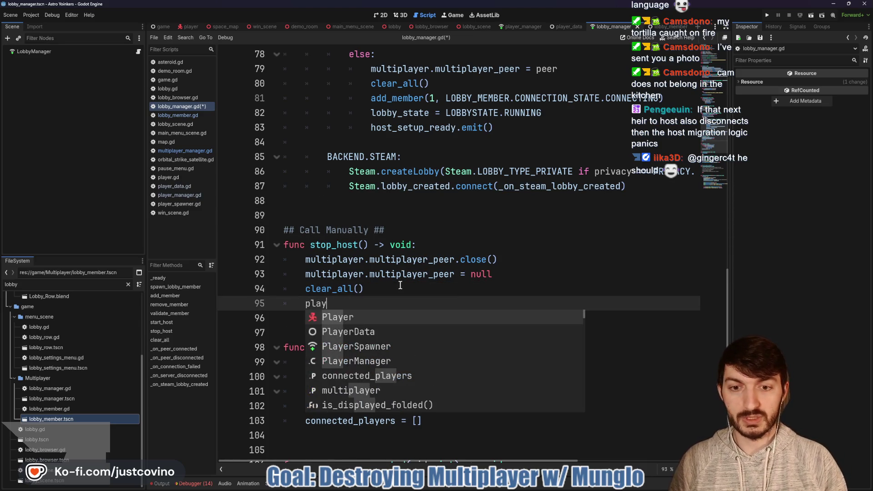
{"action": "key", "text": "BackSpace"}
{"action": "key", "text": "BackSpace"}
{"action": "key", "text": "BackSpace"}
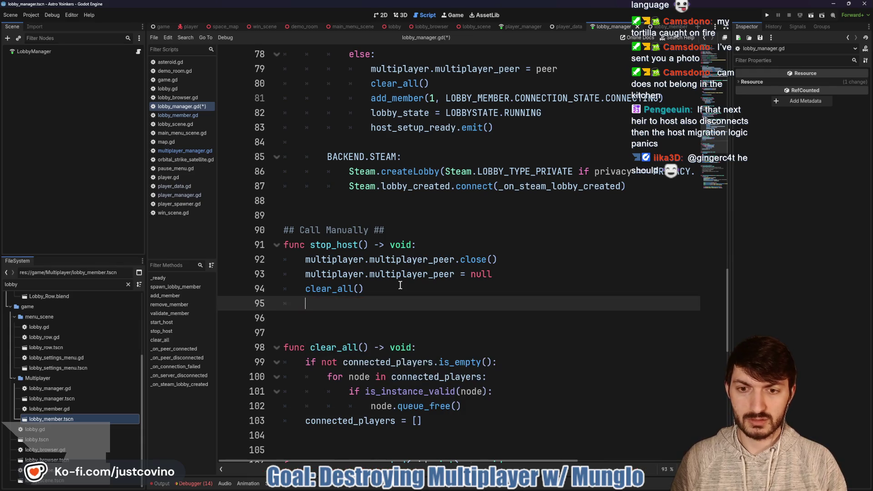
{"action": "type", "text": "obby"}
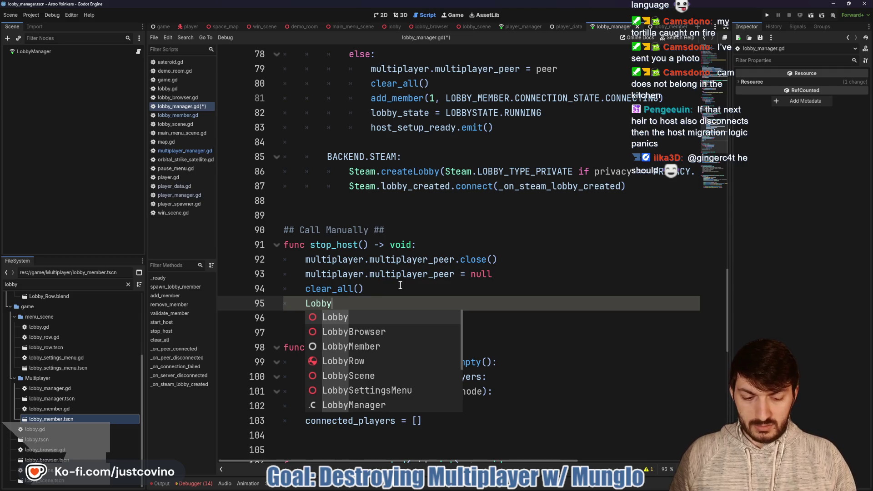
{"action": "key", "text": "BackSpace"}
{"action": "key", "text": "BackSpace"}
{"action": "key", "text": "BackSpace"}
{"action": "scroll", "coordinate": [407, 279], "scroll_direction": "up", "scroll_amount": 4}
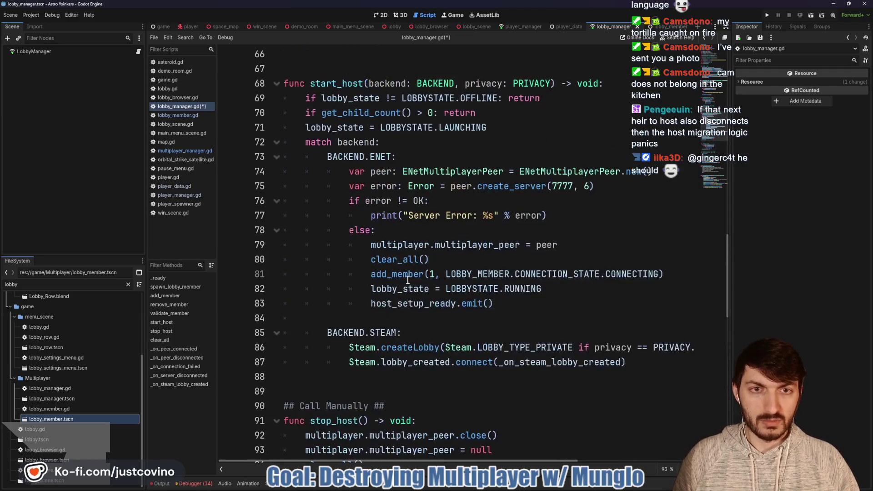
{"action": "scroll", "coordinate": [408, 279], "scroll_direction": "up", "scroll_amount": 7}
{"action": "scroll", "coordinate": [426, 296], "scroll_direction": "up", "scroll_amount": 1}
{"action": "scroll", "coordinate": [425, 297], "scroll_direction": "down", "scroll_amount": 4}
{"action": "scroll", "coordinate": [424, 296], "scroll_direction": "down", "scroll_amount": 8}
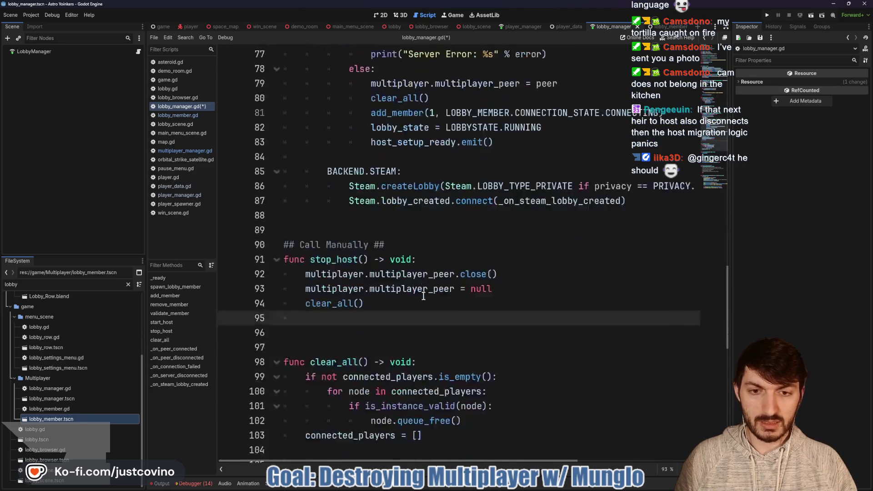
{"action": "scroll", "coordinate": [423, 296], "scroll_direction": "down", "scroll_amount": 4}
{"action": "type", "text": "Lobby"}
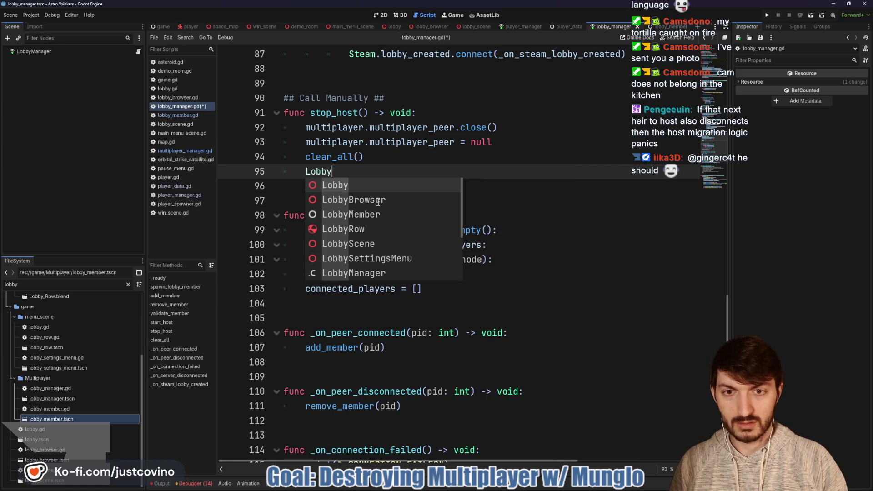
{"action": "key", "text": "BackSpace"}
{"action": "key", "text": "BackSpace"}
{"action": "key", "text": "BackSpace"}
Complete the line lobby_state = LOBBYSTATE.OFFLINE using autocomplete.
{"action": "key", "text": "Return"}
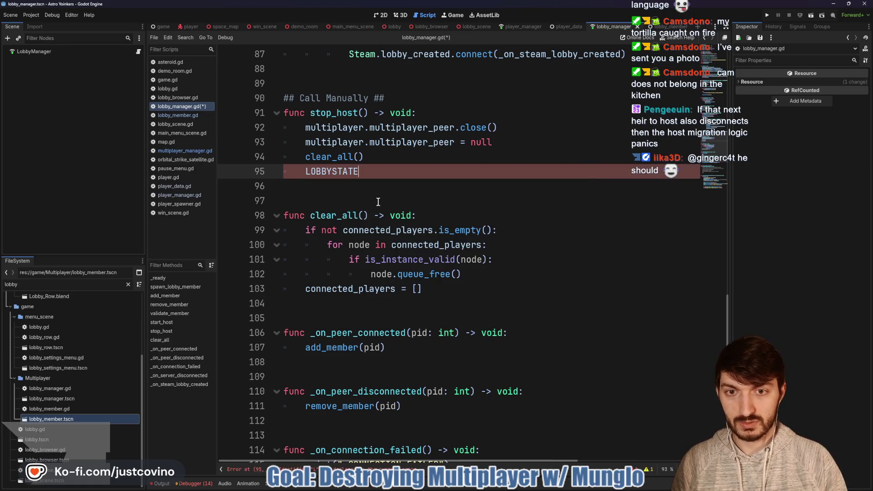
{"action": "key", "text": "Escape"}
{"action": "key", "text": "BackSpace"}
{"action": "key", "text": "BackSpace"}
{"action": "key", "text": "BackSpace"}
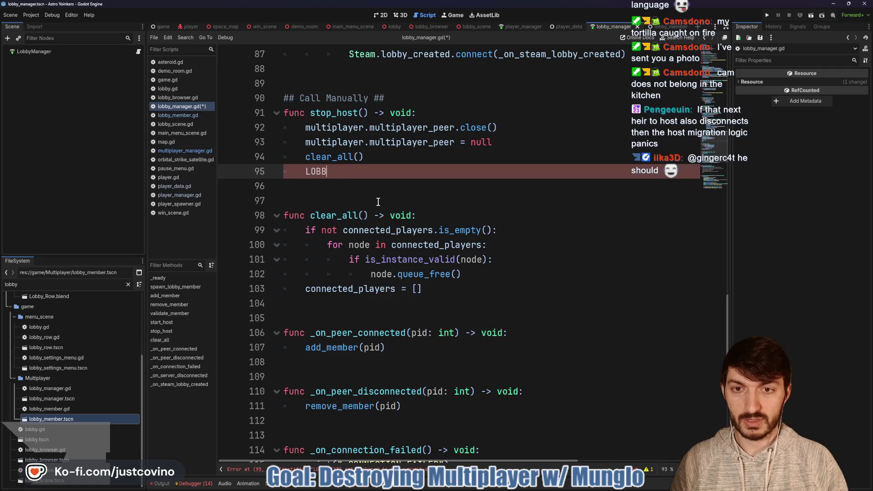
{"action": "type", "text": "lobb"}
{"action": "key", "text": "Return"}
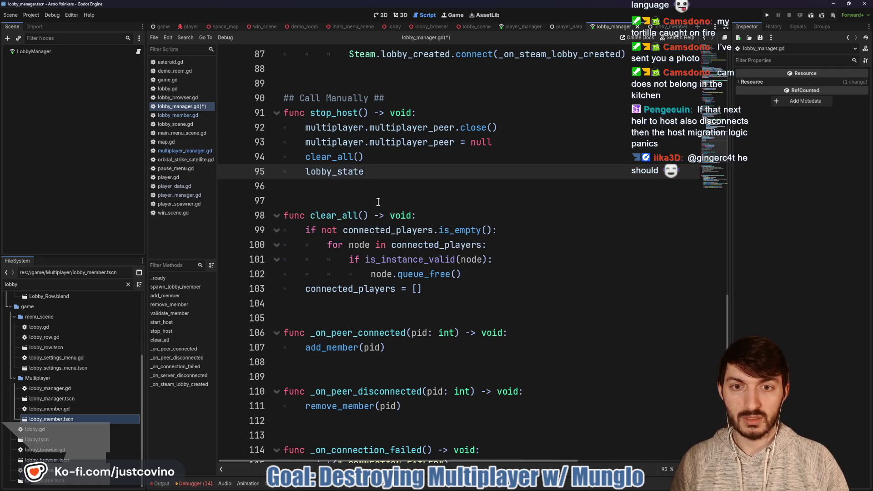
{"action": "type", "text": "= LOB"}
{"action": "key", "text": "Return"}
{"action": "type", "text": "."}
{"action": "key", "text": "Return"}
Save lobby_manager.gd and leave the caret on the blank line after stop_host.
{"action": "left_click", "coordinate": [369, 197]}
{"action": "key", "text": "ctrl+s"}
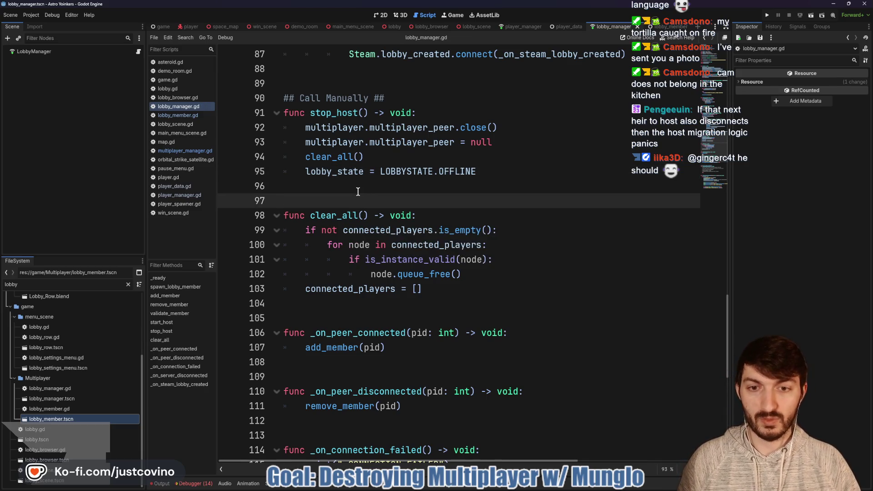
{"action": "left_click", "coordinate": [348, 188]}
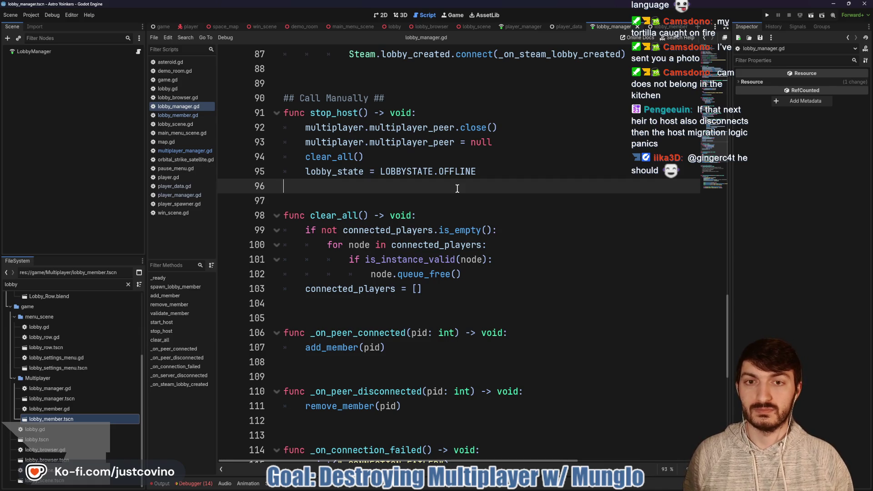
{"action": "scroll", "coordinate": [457, 188], "scroll_direction": "up", "scroll_amount": 9}
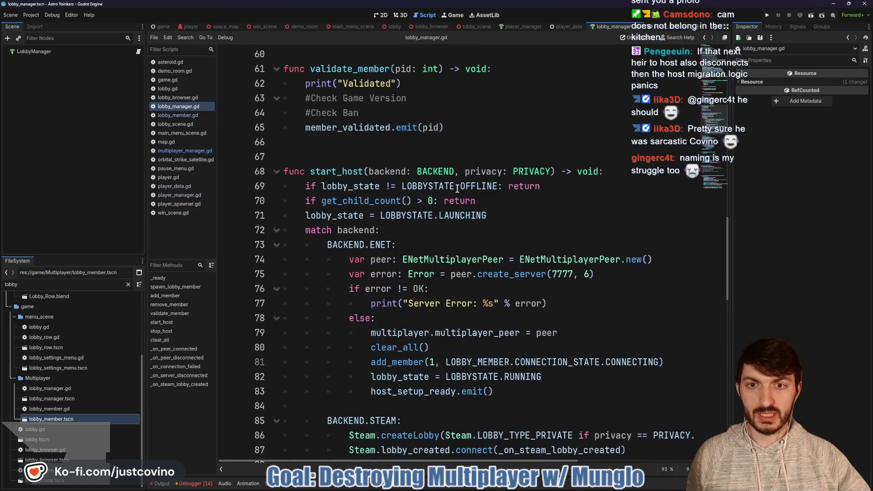
{"action": "scroll", "coordinate": [401, 192], "scroll_direction": "down", "scroll_amount": 6}
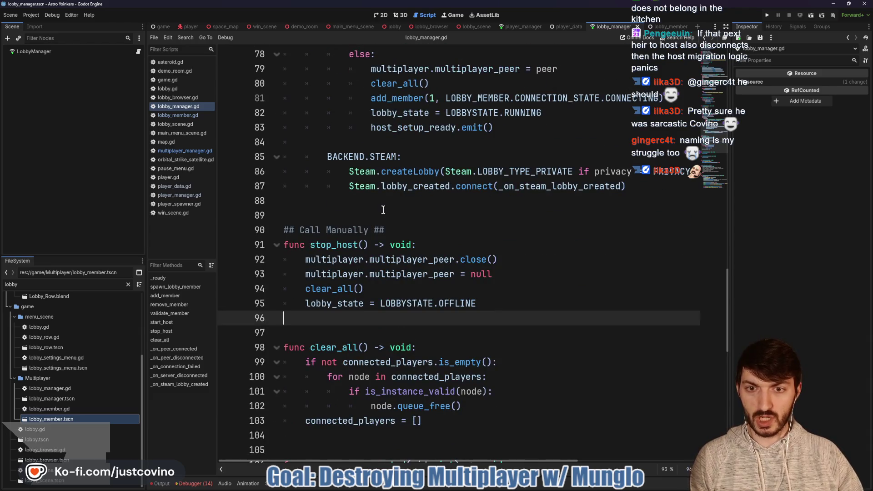
{"action": "scroll", "coordinate": [383, 209], "scroll_direction": "down", "scroll_amount": 9}
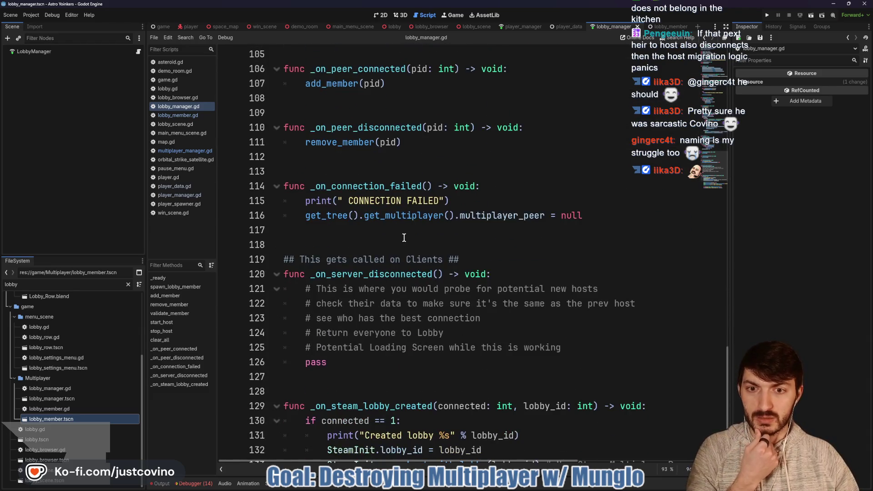
{"action": "scroll", "coordinate": [404, 237], "scroll_direction": "down", "scroll_amount": 3}
{"action": "scroll", "coordinate": [409, 243], "scroll_direction": "up", "scroll_amount": 6}
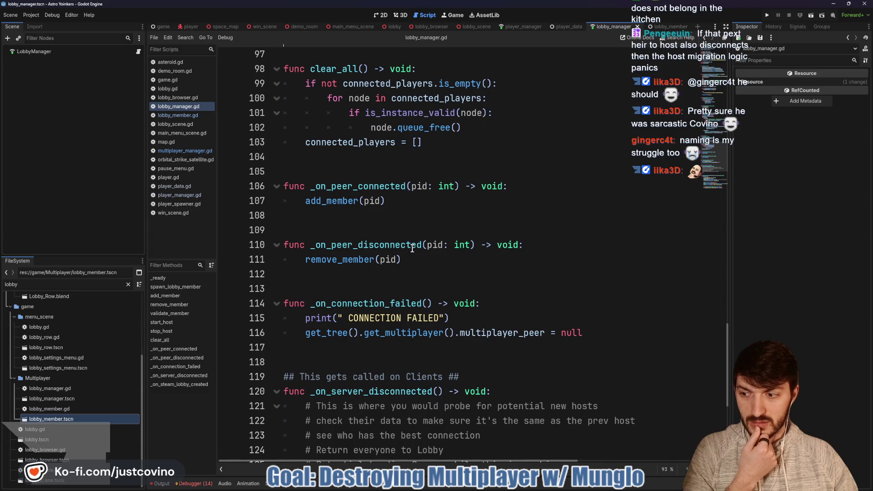
{"action": "scroll", "coordinate": [411, 248], "scroll_direction": "up", "scroll_amount": 17}
{"action": "scroll", "coordinate": [410, 249], "scroll_direction": "up", "scroll_amount": 4}
{"action": "scroll", "coordinate": [408, 249], "scroll_direction": "up", "scroll_amount": 4}
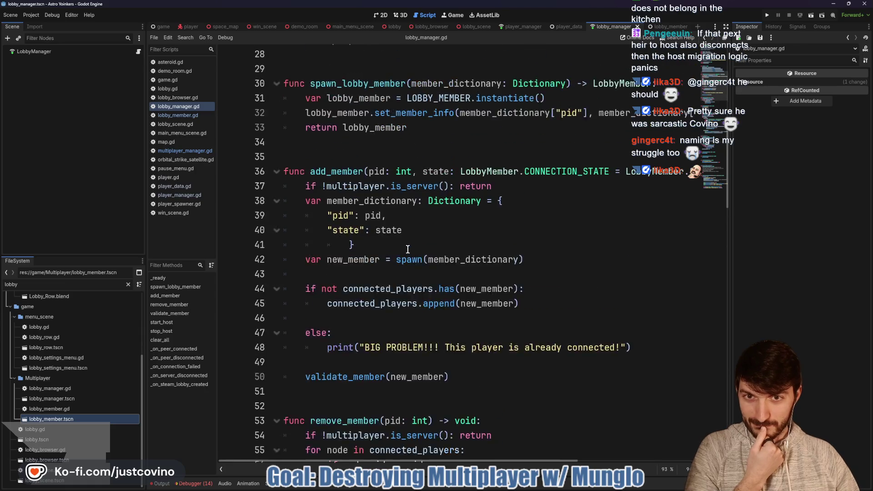
{"action": "scroll", "coordinate": [408, 249], "scroll_direction": "down", "scroll_amount": 1}
{"action": "scroll", "coordinate": [408, 249], "scroll_direction": "up", "scroll_amount": 3}
{"action": "scroll", "coordinate": [407, 249], "scroll_direction": "down", "scroll_amount": 15}
{"action": "scroll", "coordinate": [406, 248], "scroll_direction": "down", "scroll_amount": 6}
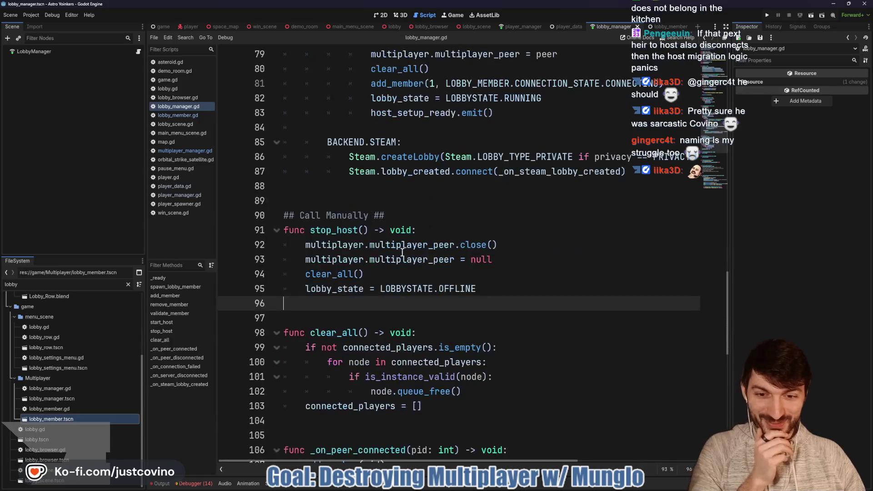
{"action": "scroll", "coordinate": [388, 258], "scroll_direction": "down", "scroll_amount": 3}
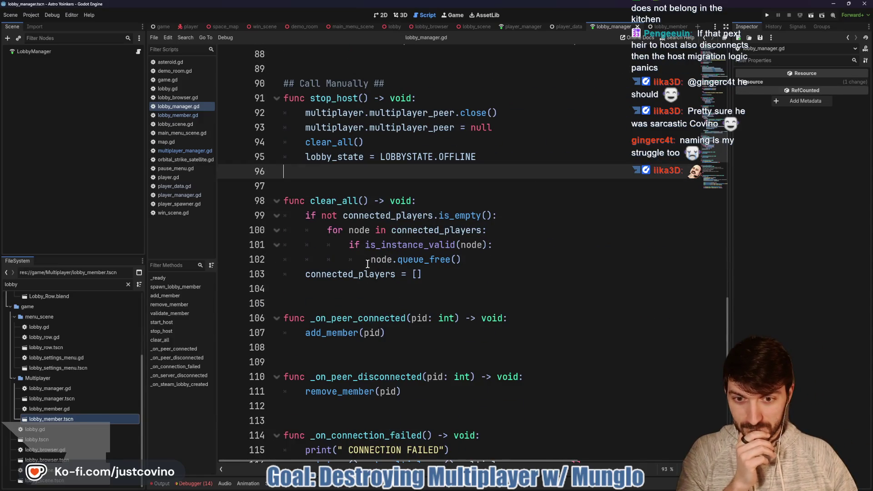
{"action": "scroll", "coordinate": [368, 264], "scroll_direction": "down", "scroll_amount": 1}
{"action": "scroll", "coordinate": [367, 262], "scroll_direction": "up", "scroll_amount": 5}
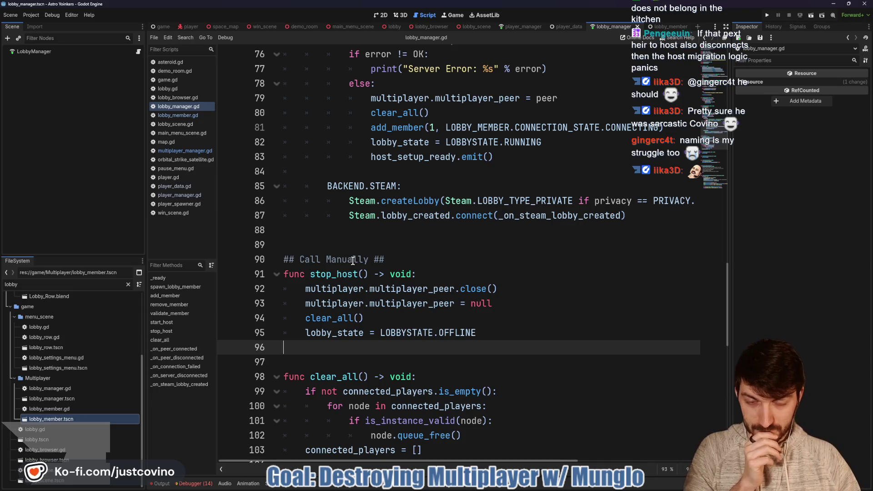
{"action": "scroll", "coordinate": [413, 271], "scroll_direction": "down", "scroll_amount": 2}
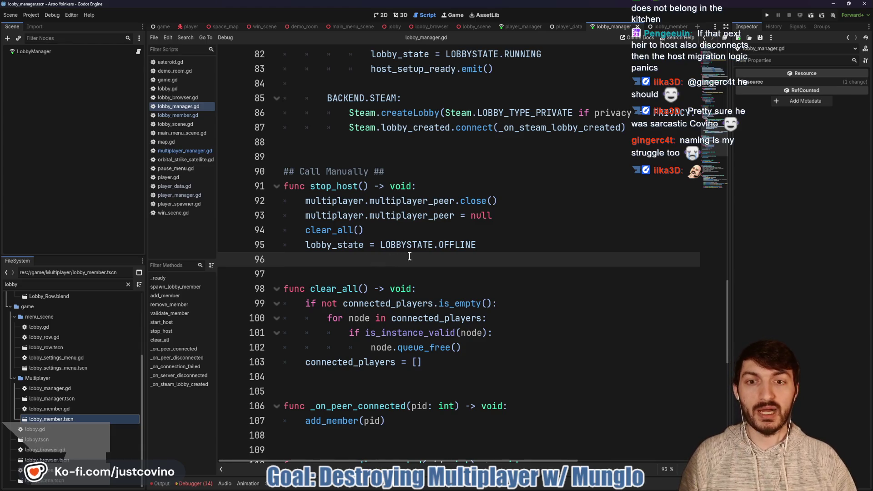
{"action": "scroll", "coordinate": [409, 257], "scroll_direction": "up", "scroll_amount": 7}
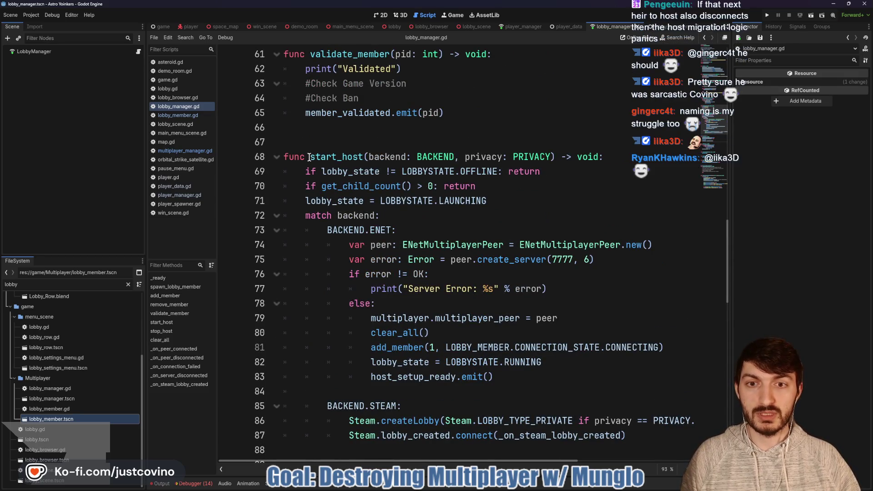
{"action": "scroll", "coordinate": [411, 286], "scroll_direction": "down", "scroll_amount": 8}
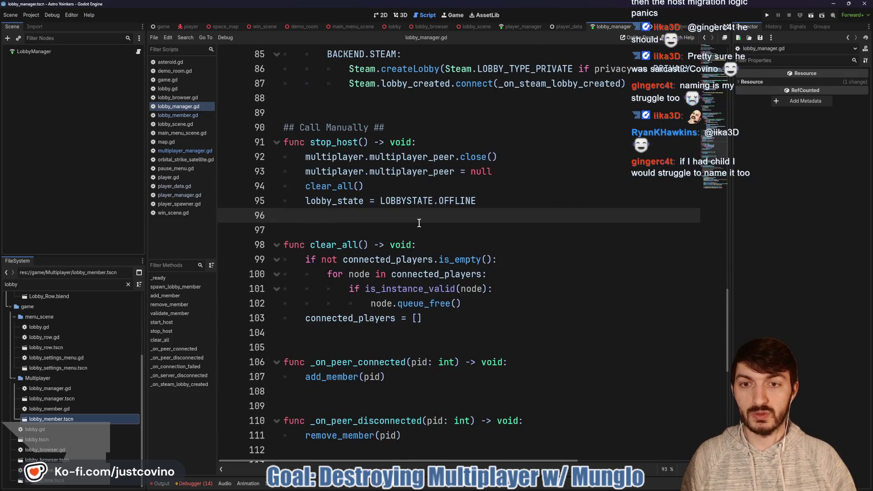
Write a func join_host() -> void: header below stop_host.
{"action": "key", "text": "Return"}
{"action": "key", "text": "Return"}
{"action": "key", "text": "Return"}
{"action": "key", "text": "Up"}
{"action": "key", "text": "Up"}
{"action": "key", "text": "Up"}
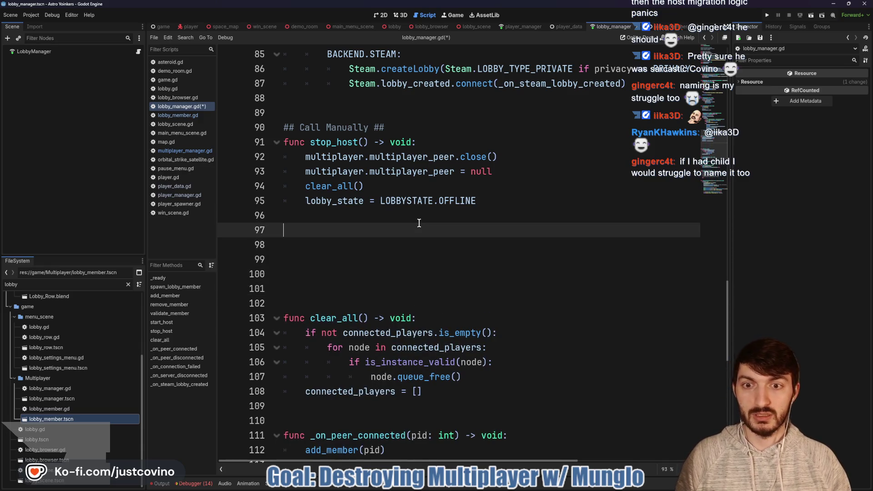
{"action": "key", "text": "Down"}
{"action": "type", "text": "func j"}
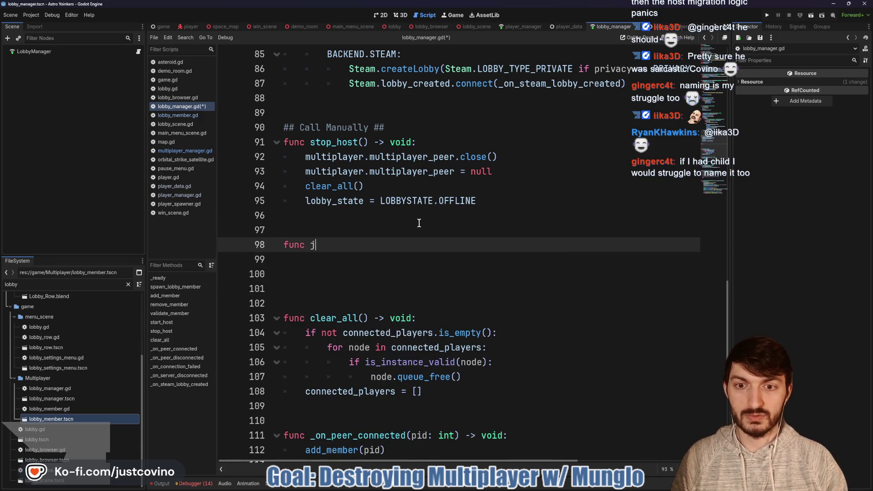
{"action": "type", "text": "_host() -> vo"}
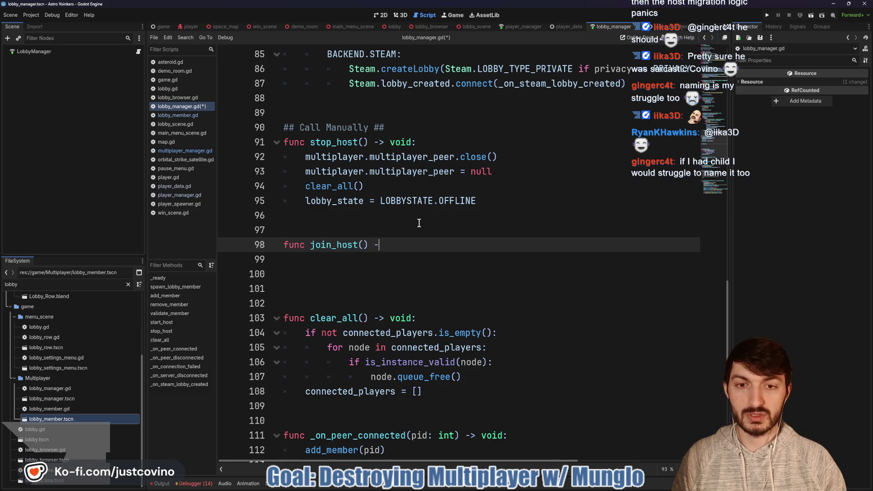
{"action": "type", "text": "id:"}
{"action": "key", "text": "Return"}
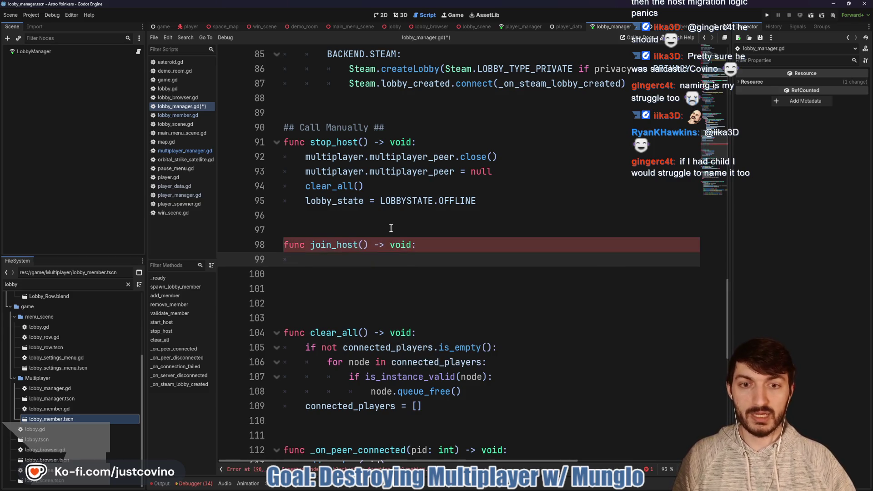
Give join_host a backend: BACKEND parameter.
{"action": "scroll", "coordinate": [407, 235], "scroll_direction": "up", "scroll_amount": 5}
{"action": "scroll", "coordinate": [408, 234], "scroll_direction": "up", "scroll_amount": 3}
{"action": "scroll", "coordinate": [400, 251], "scroll_direction": "down", "scroll_amount": 5}
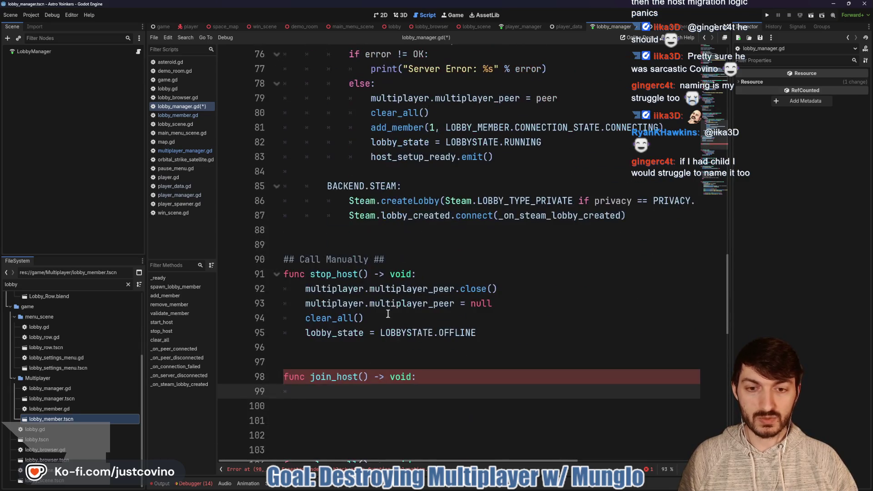
{"action": "left_click", "coordinate": [361, 377]}
{"action": "type", "text": "backend:"}
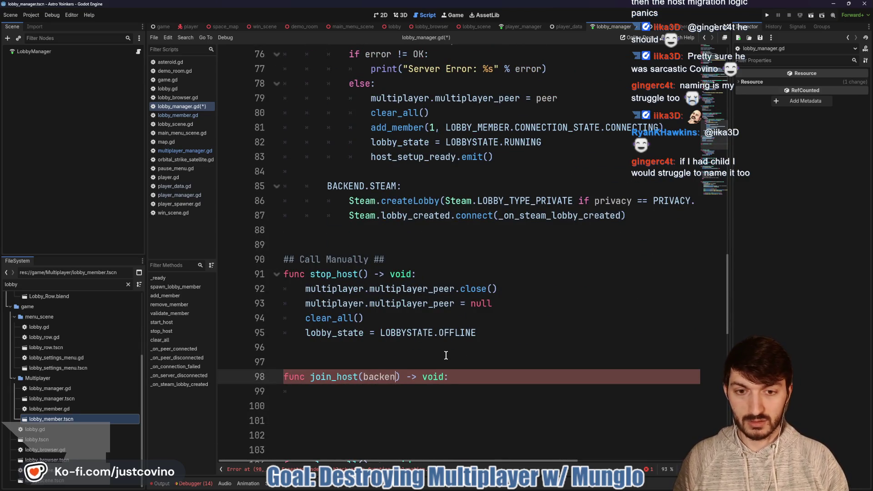
{"action": "type", "text": " Mu"}
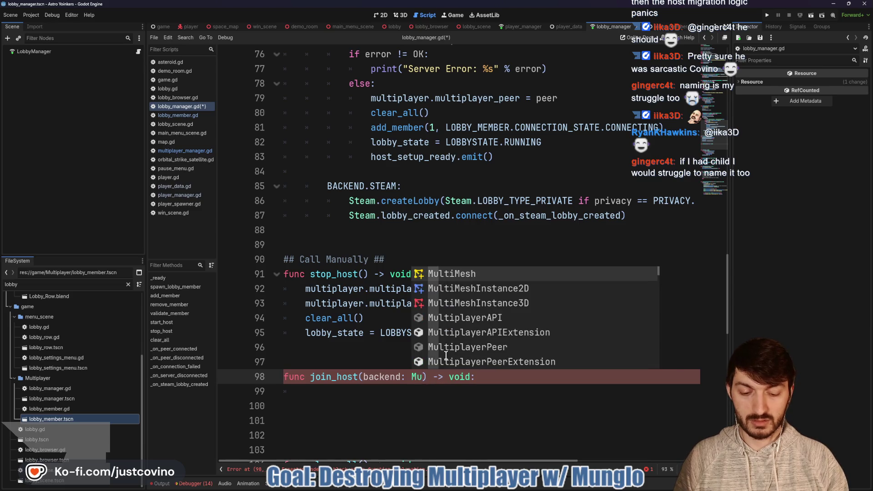
{"action": "key", "text": "Escape"}
{"action": "scroll", "coordinate": [388, 347], "scroll_direction": "up", "scroll_amount": 4}
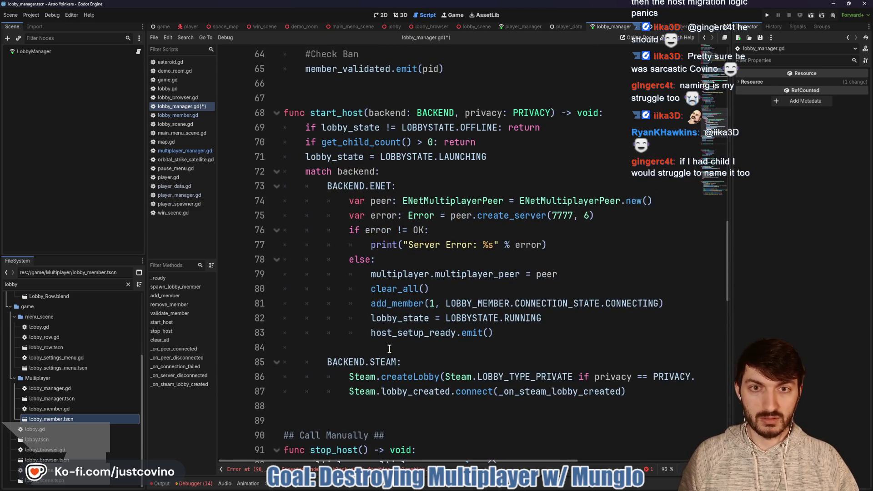
{"action": "scroll", "coordinate": [389, 348], "scroll_direction": "down", "scroll_amount": 4}
{"action": "key", "text": "BackSpace"}
{"action": "key", "text": "BackSpace"}
{"action": "type", "text": "BAC"}
{"action": "key", "text": "Return"}
{"action": "left_click", "coordinate": [417, 392]}
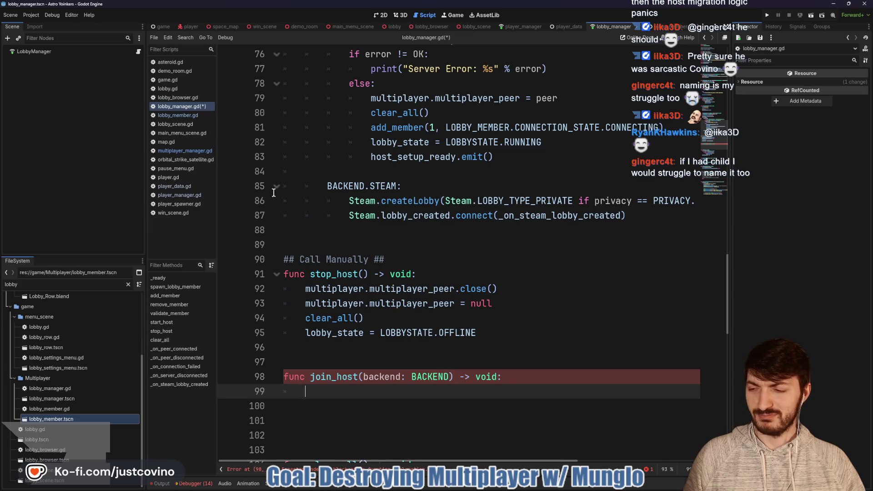
Move the chat window off the code and switch to main_menu_scene.gd.
{"action": "left_click_drag", "start_coordinate": [256, 91], "coordinate": [369, 83]}
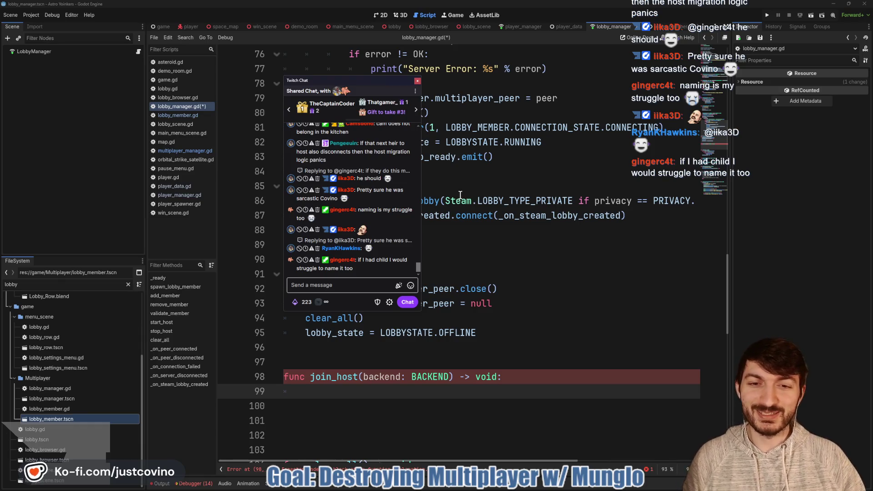
{"action": "left_click_drag", "start_coordinate": [362, 81], "coordinate": [0, 75]}
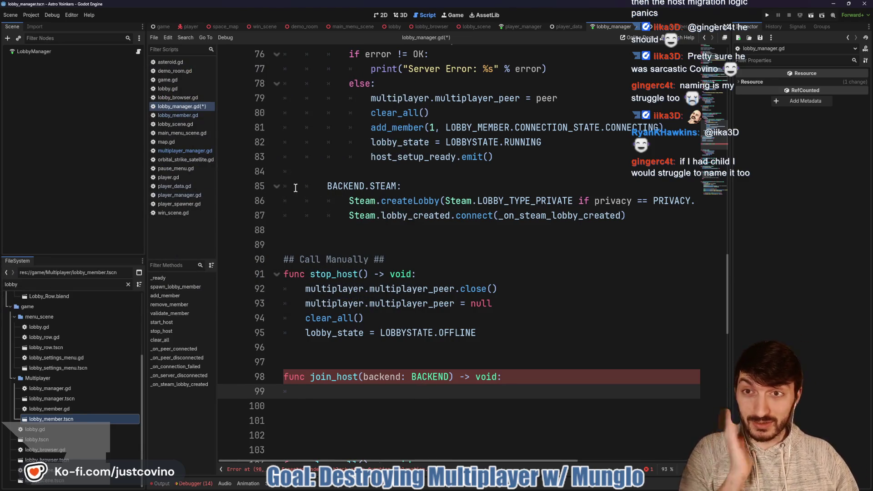
{"action": "left_click", "coordinate": [350, 26]}
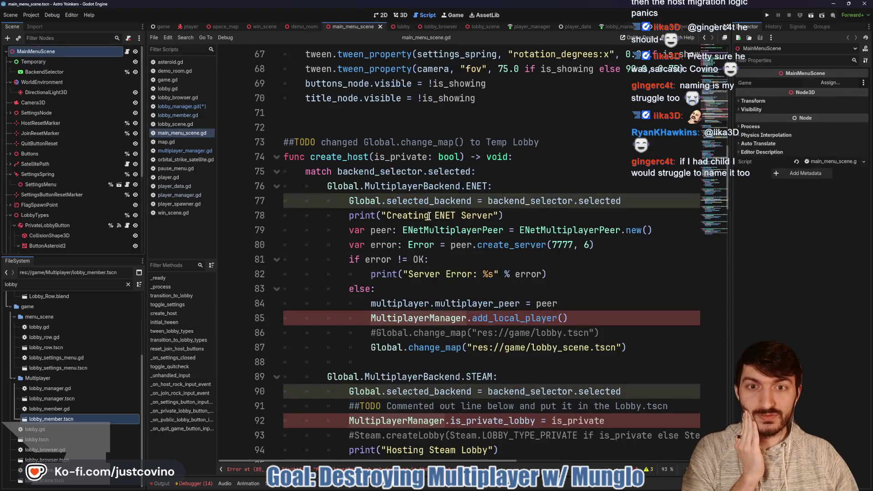
Scroll through main_menu_scene.gd's create_host code.
{"action": "scroll", "coordinate": [437, 216], "scroll_direction": "down", "scroll_amount": 10}
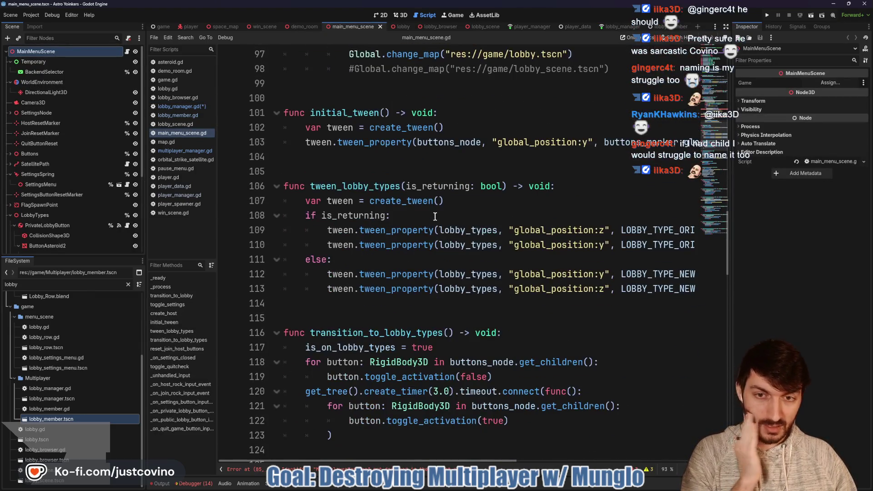
{"action": "scroll", "coordinate": [433, 215], "scroll_direction": "down", "scroll_amount": 4}
{"action": "scroll", "coordinate": [431, 216], "scroll_direction": "up", "scroll_amount": 10}
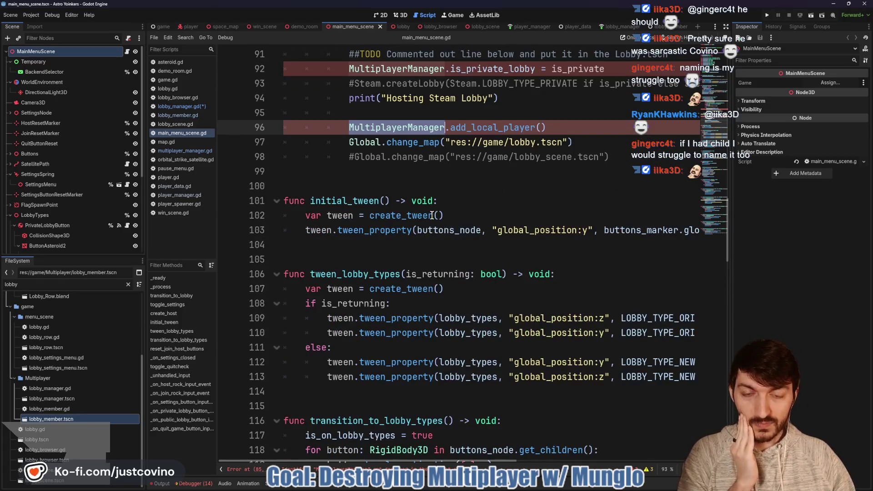
{"action": "scroll", "coordinate": [429, 216], "scroll_direction": "up", "scroll_amount": 7}
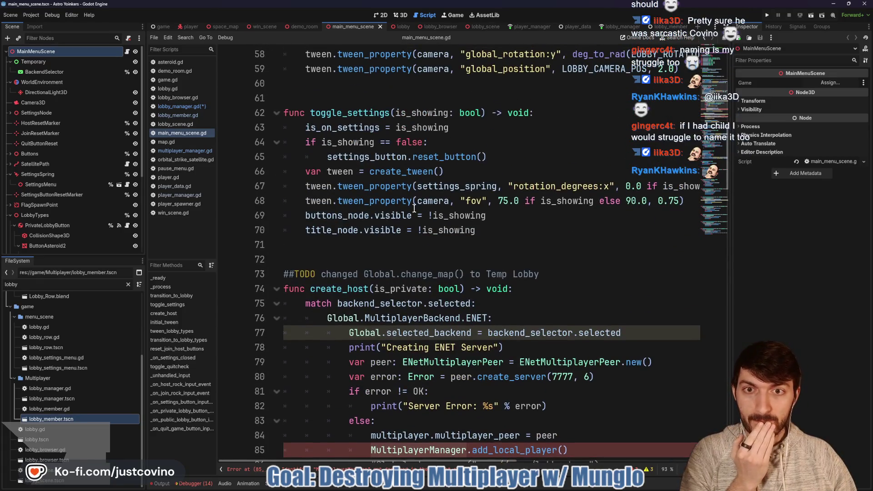
Look through lobby.gd to compare its network setup.
{"action": "left_click", "coordinate": [399, 28]}
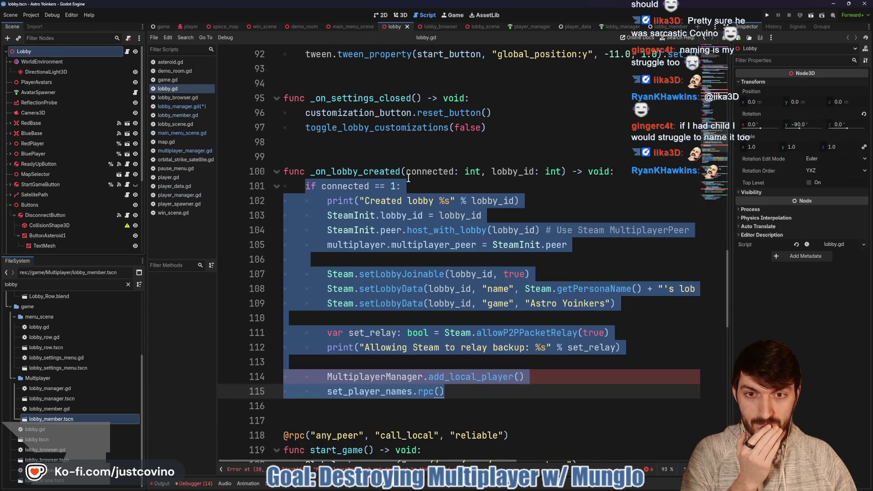
{"action": "left_click", "coordinate": [437, 188]}
{"action": "scroll", "coordinate": [436, 188], "scroll_direction": "down", "scroll_amount": 6}
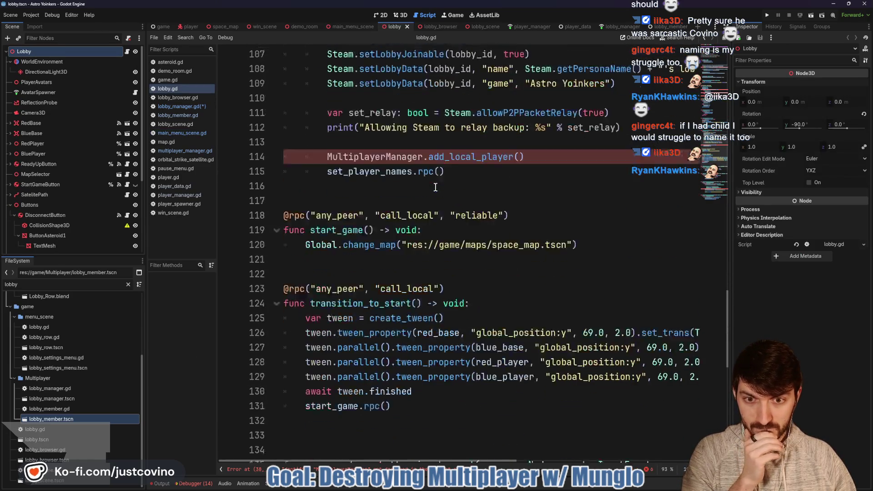
{"action": "scroll", "coordinate": [436, 187], "scroll_direction": "down", "scroll_amount": 4}
{"action": "scroll", "coordinate": [436, 188], "scroll_direction": "up", "scroll_amount": 11}
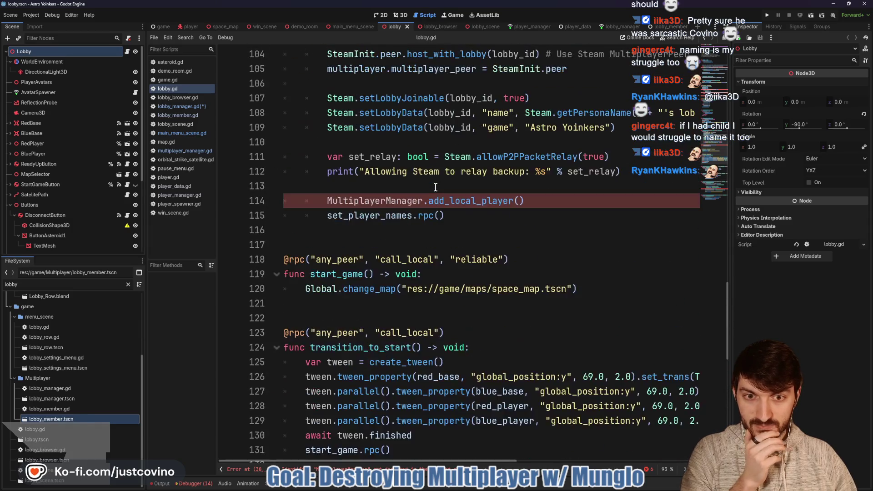
{"action": "scroll", "coordinate": [435, 187], "scroll_direction": "up", "scroll_amount": 9}
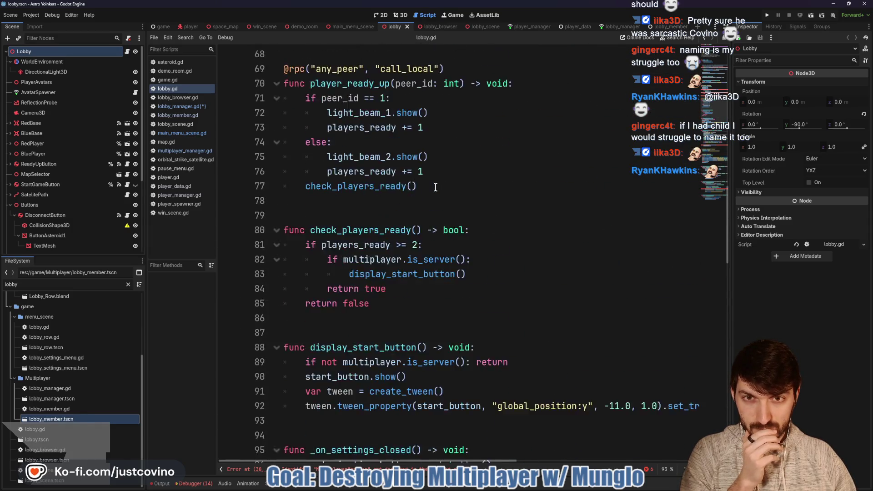
{"action": "scroll", "coordinate": [435, 187], "scroll_direction": "up", "scroll_amount": 5}
{"action": "scroll", "coordinate": [347, 201], "scroll_direction": "up", "scroll_amount": 5}
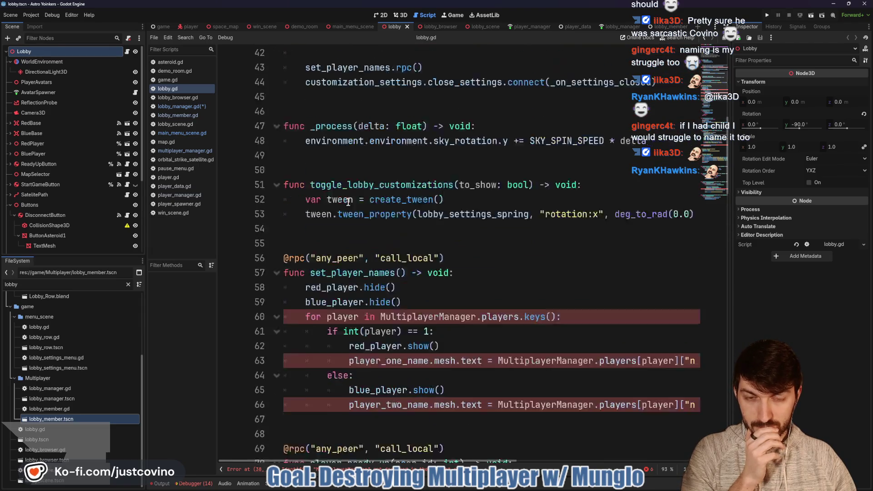
{"action": "scroll", "coordinate": [348, 202], "scroll_direction": "up", "scroll_amount": 3}
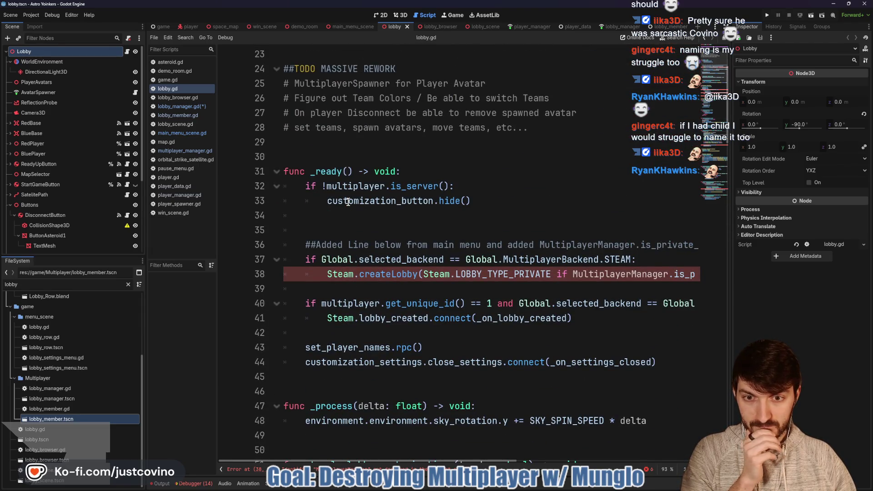
{"action": "scroll", "coordinate": [348, 201], "scroll_direction": "down", "scroll_amount": 2}
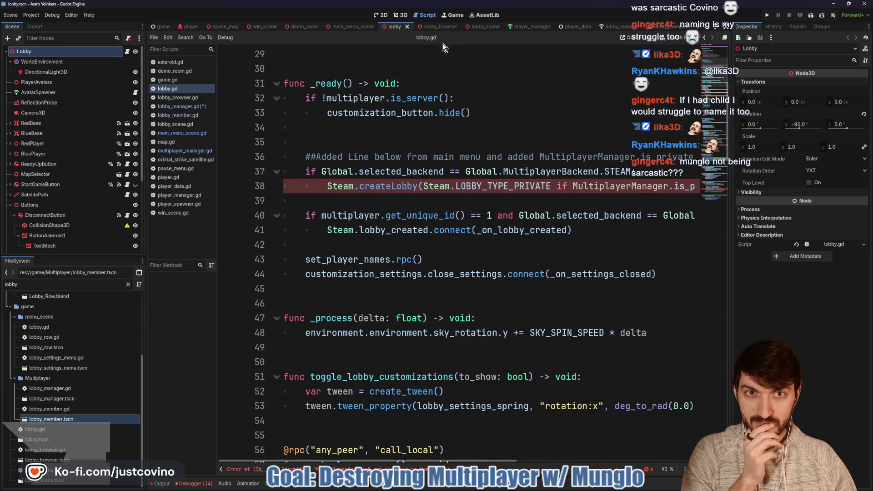
In lobby_browser.gd, select create_enet_client's ENet peer setup lines 103–108.
{"action": "left_click", "coordinate": [435, 26]}
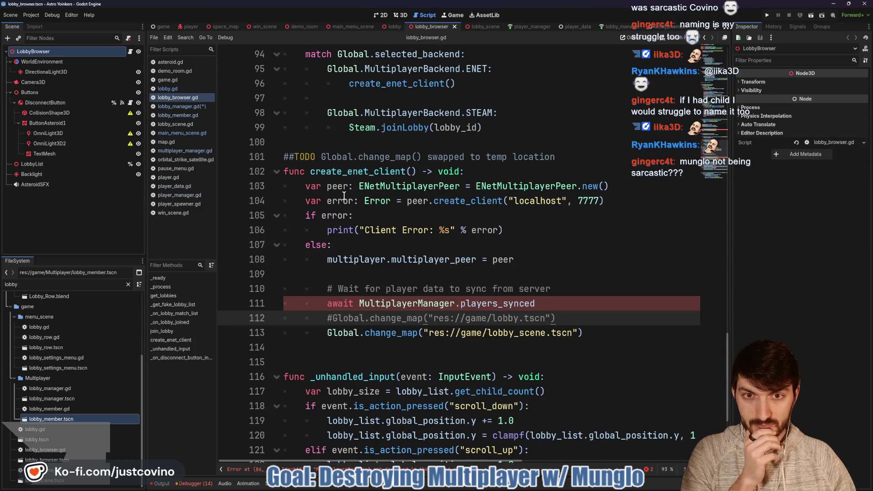
{"action": "scroll", "coordinate": [344, 196], "scroll_direction": "down", "scroll_amount": 2}
{"action": "scroll", "coordinate": [349, 183], "scroll_direction": "up", "scroll_amount": 2}
{"action": "scroll", "coordinate": [349, 183], "scroll_direction": "up", "scroll_amount": 3}
{"action": "scroll", "coordinate": [354, 185], "scroll_direction": "down", "scroll_amount": 3}
{"action": "mouse_move", "coordinate": [307, 187]}
{"action": "left_mouse_down"}
{"action": "mouse_move", "coordinate": [506, 232]}
{"action": "mouse_move", "coordinate": [580, 266]}
{"action": "left_mouse_up"}
{"action": "key", "text": "ctrl+c"}
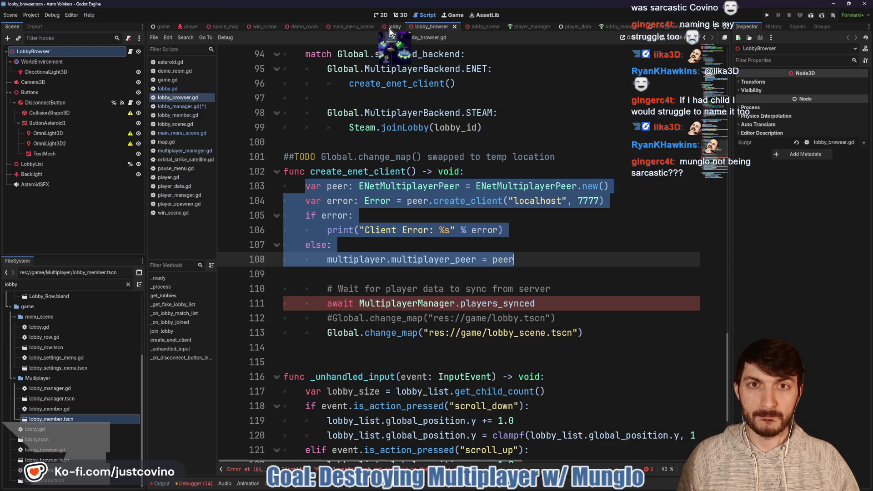
In join_host, add 'match backend:' with a BACKEND.ENET branch.
{"action": "left_click", "coordinate": [606, 27]}
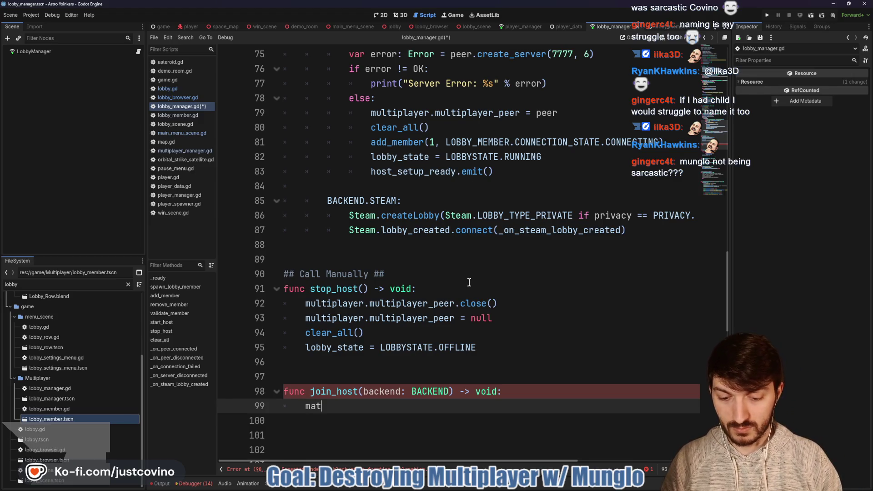
{"action": "type", "text": "ch backend:"}
{"action": "key", "text": "Return"}
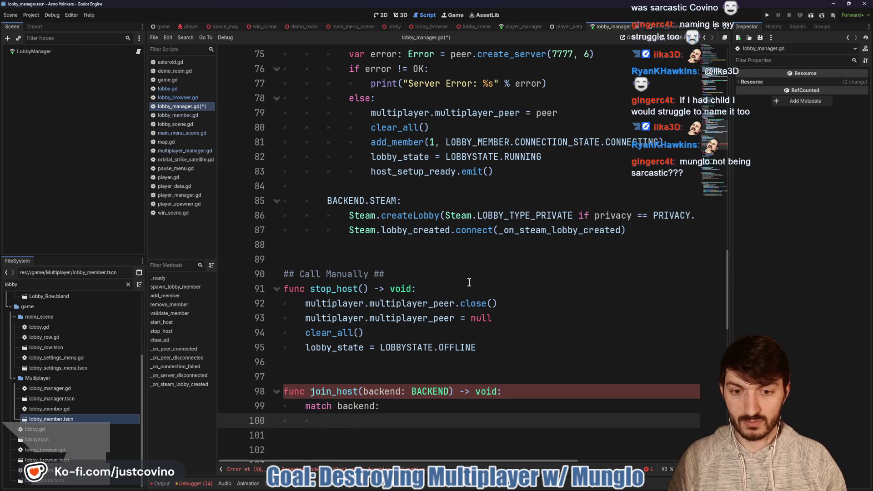
{"action": "type", "text": "BACKEND."}
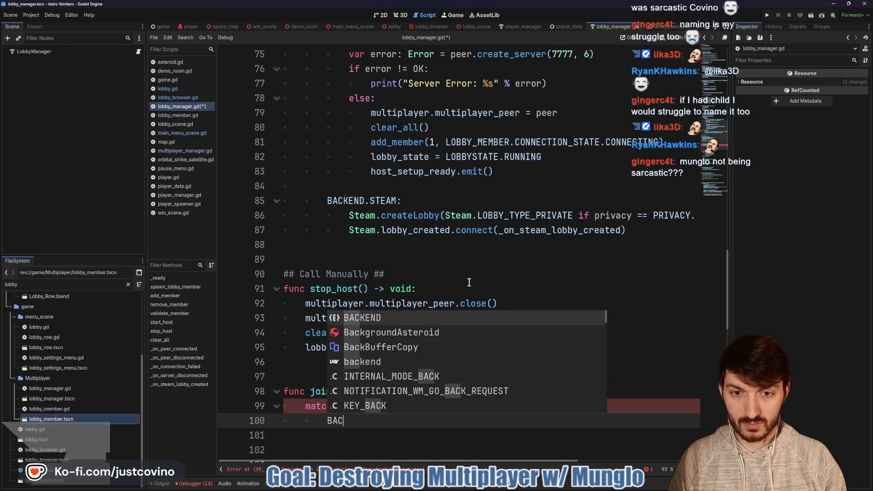
{"action": "key", "text": "Return"}
{"action": "type", "text": ".ENET:"}
{"action": "key", "text": "Return"}
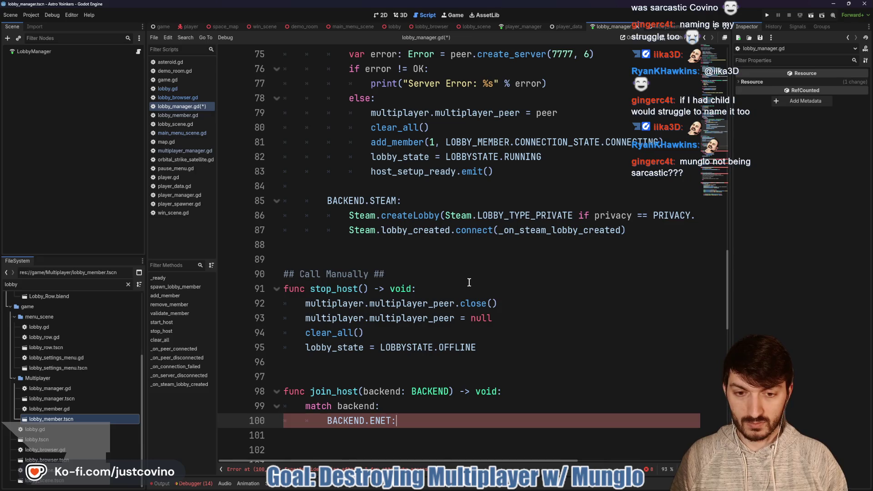
Paste the ENet client setup for localhost:7777 under BACKEND.ENET and indent it into the branch.
{"action": "key", "text": "Return"}
{"action": "key", "text": "ctrl+v"}
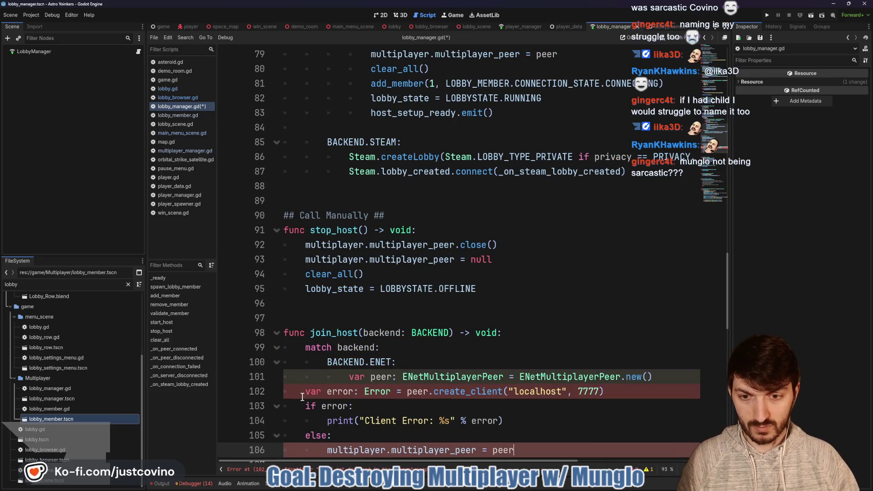
{"action": "left_click", "coordinate": [302, 397]}
{"action": "key", "text": "Tab"}
{"action": "key", "text": "Tab"}
{"action": "left_click", "coordinate": [346, 377]}
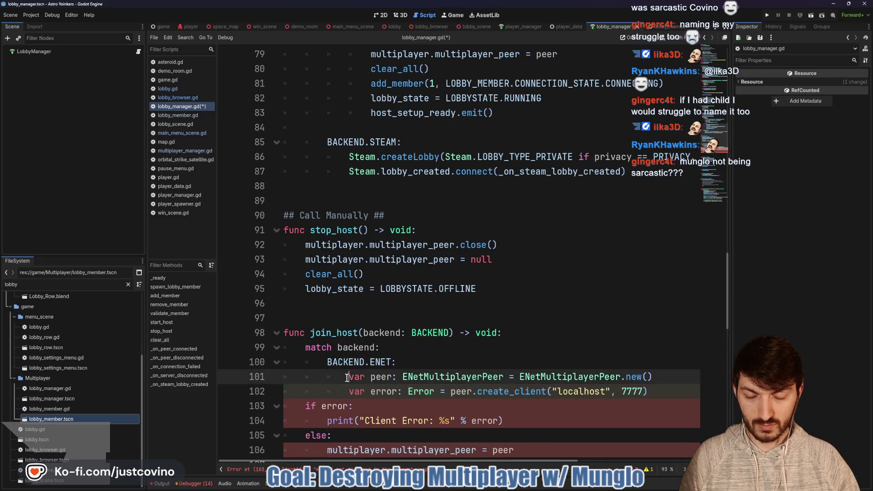
{"action": "mouse_move", "coordinate": [296, 406]}
{"action": "left_mouse_down"}
{"action": "mouse_move", "coordinate": [543, 450]}
{"action": "mouse_move", "coordinate": [537, 378]}
{"action": "left_mouse_up"}
{"action": "key", "text": "Tab"}
{"action": "key", "text": "Tab"}
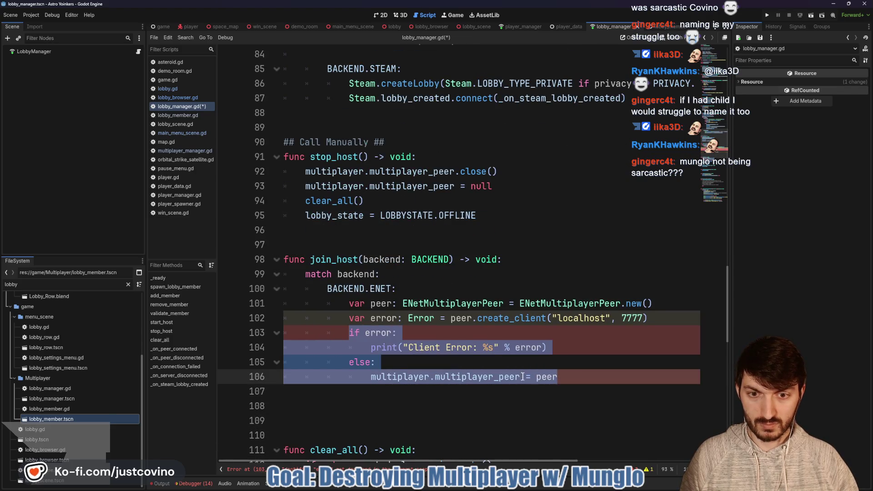
{"action": "left_click", "coordinate": [429, 332]}
{"action": "key", "text": "Down"}
{"action": "key", "text": "Down"}
{"action": "key", "text": "Down"}
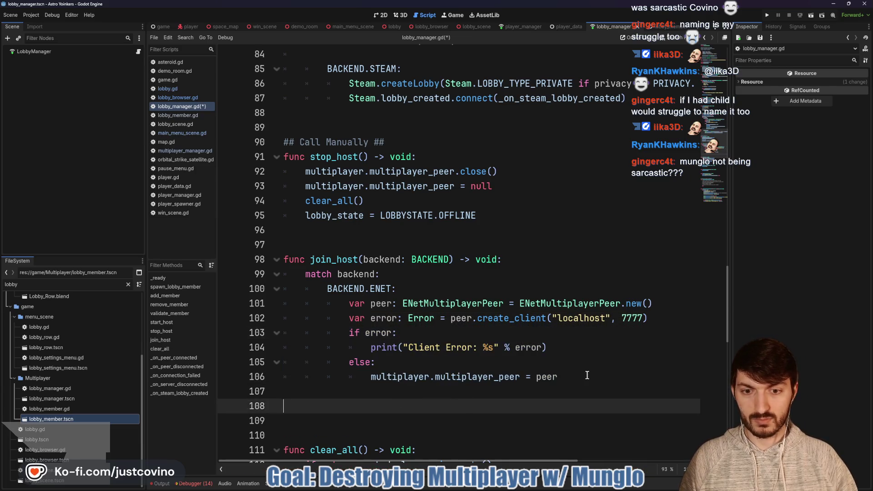
{"action": "left_click", "coordinate": [366, 391]}
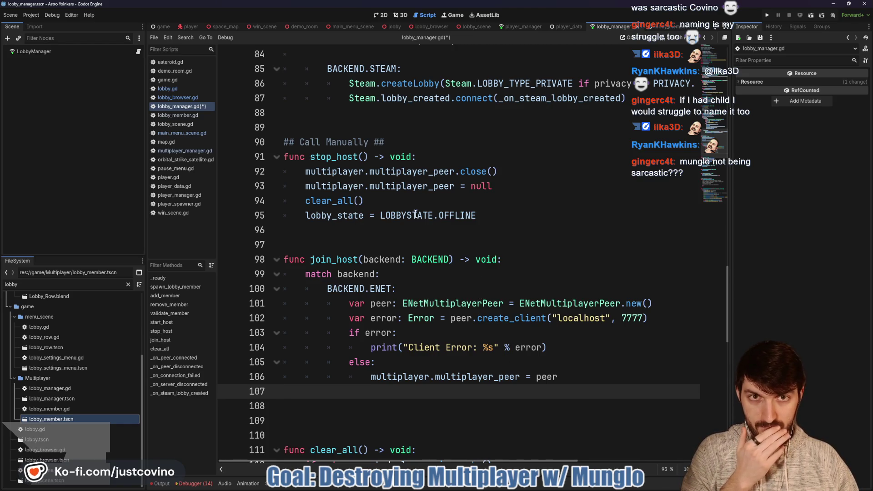
Open lobby_browser.gd for reference and look over its join_lobby backend match.
{"action": "left_click", "coordinate": [421, 26]}
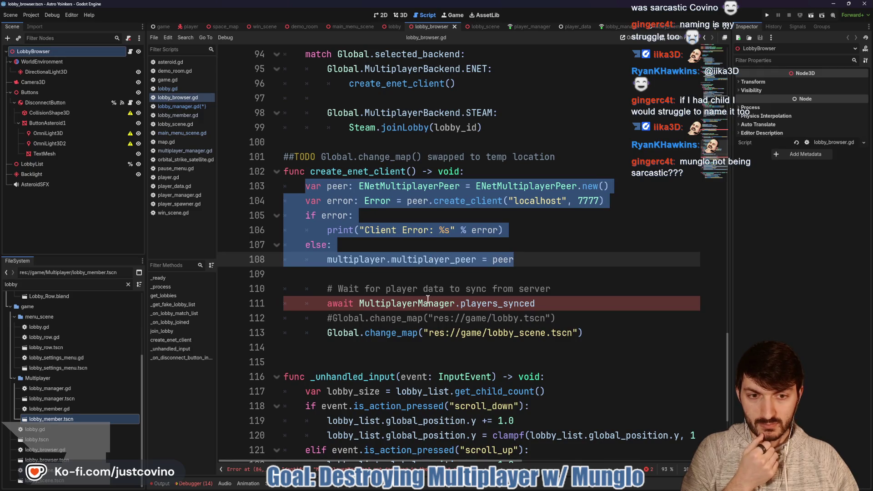
{"action": "scroll", "coordinate": [509, 303], "scroll_direction": "down", "scroll_amount": 1}
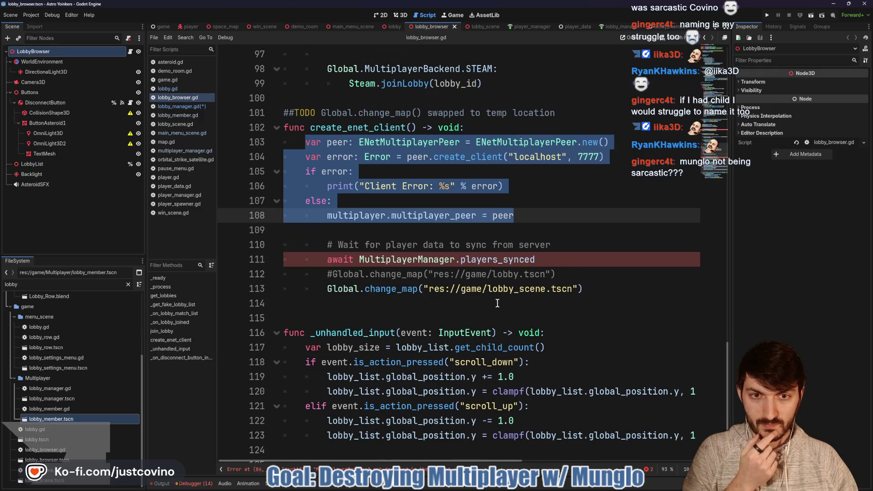
{"action": "scroll", "coordinate": [491, 281], "scroll_direction": "up", "scroll_amount": 1}
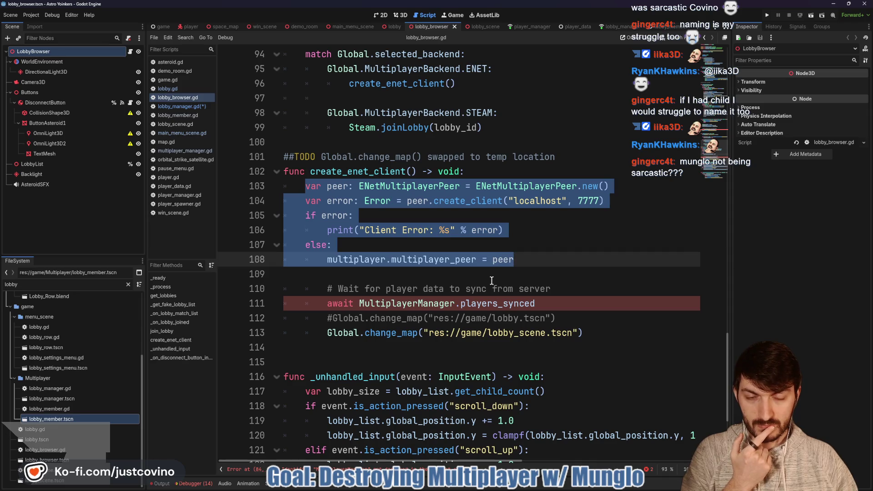
{"action": "scroll", "coordinate": [491, 280], "scroll_direction": "up", "scroll_amount": 1}
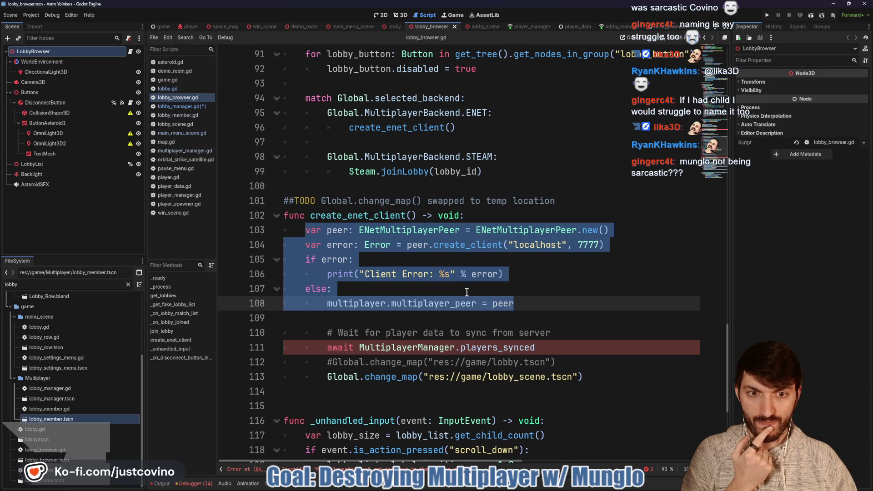
{"action": "scroll", "coordinate": [467, 292], "scroll_direction": "down", "scroll_amount": 3}
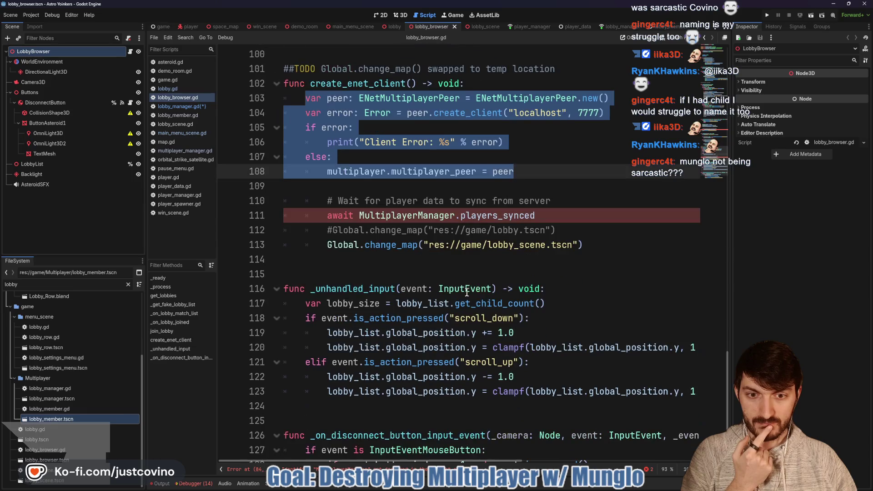
{"action": "scroll", "coordinate": [466, 292], "scroll_direction": "down", "scroll_amount": 1}
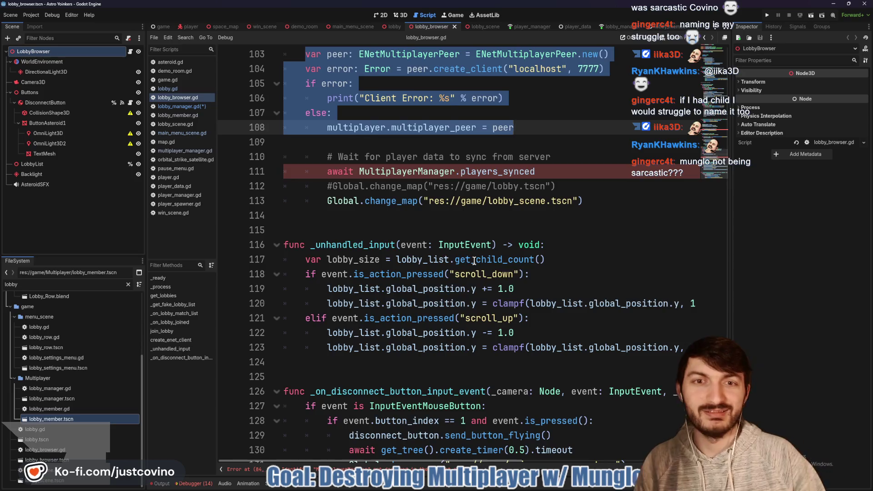
{"action": "scroll", "coordinate": [466, 292], "scroll_direction": "up", "scroll_amount": 2}
{"action": "scroll", "coordinate": [464, 289], "scroll_direction": "up", "scroll_amount": 5}
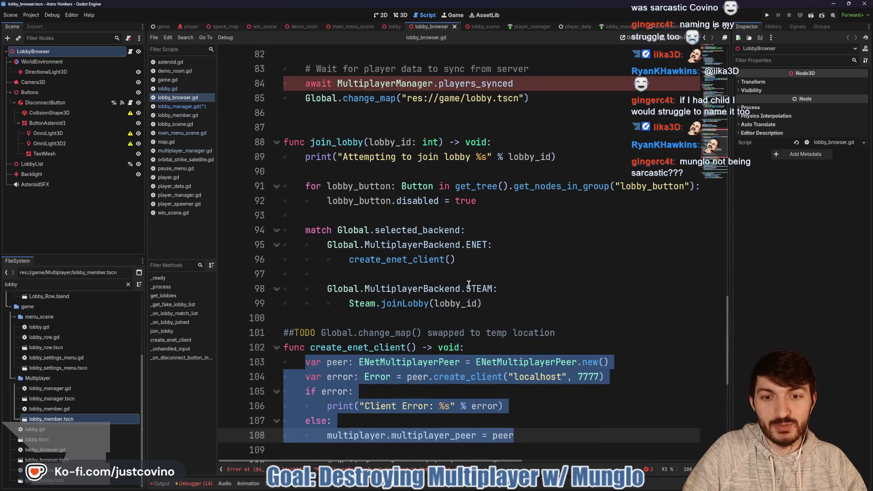
Go to line 99, review create_enet_client, and select the Steam.joinLobby call name.
{"action": "left_click", "coordinate": [389, 305]}
{"action": "scroll", "coordinate": [464, 309], "scroll_direction": "down", "scroll_amount": 3}
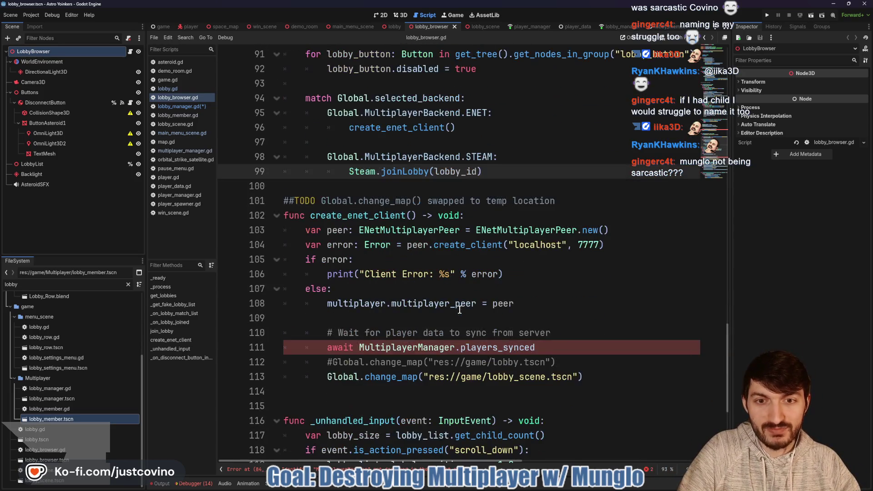
{"action": "scroll", "coordinate": [454, 308], "scroll_direction": "down", "scroll_amount": 1}
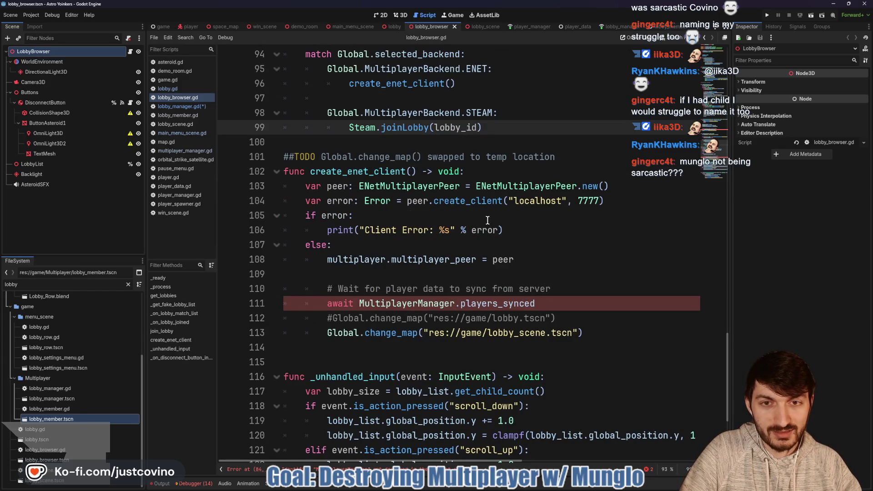
{"action": "scroll", "coordinate": [487, 221], "scroll_direction": "down", "scroll_amount": 2}
{"action": "scroll", "coordinate": [487, 221], "scroll_direction": "down", "scroll_amount": 2}
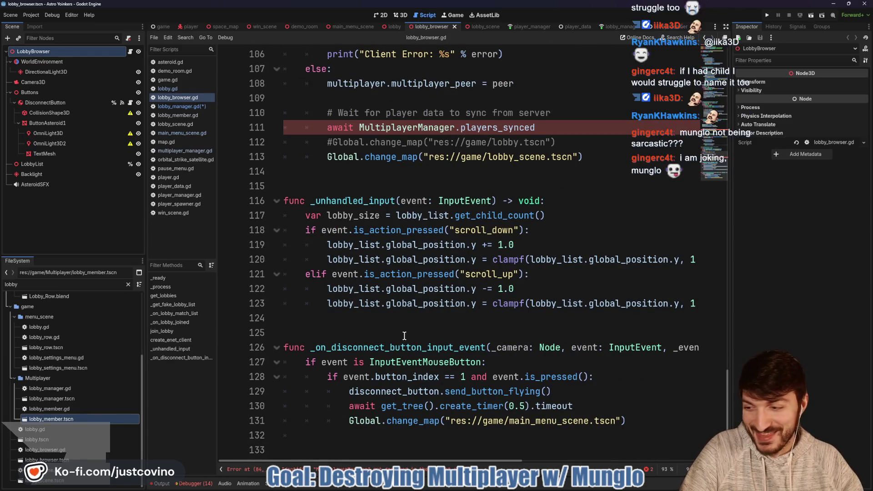
{"action": "scroll", "coordinate": [399, 343], "scroll_direction": "up", "scroll_amount": 1}
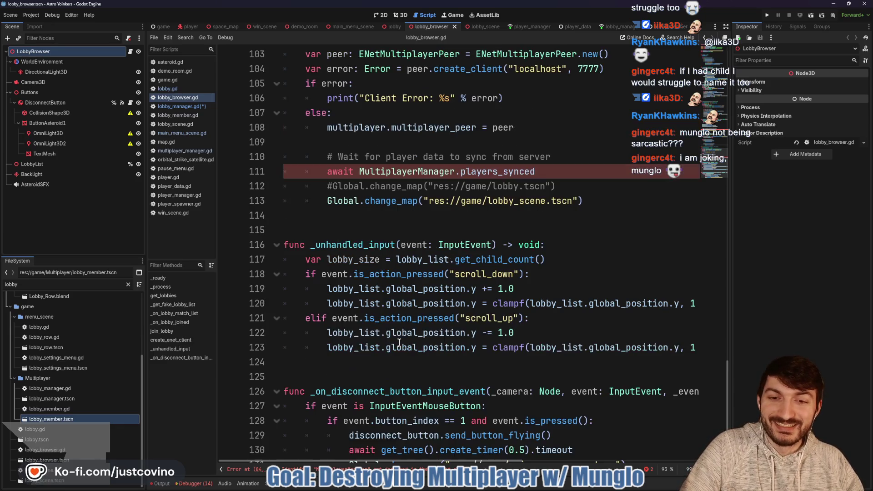
{"action": "scroll", "coordinate": [397, 347], "scroll_direction": "up", "scroll_amount": 3}
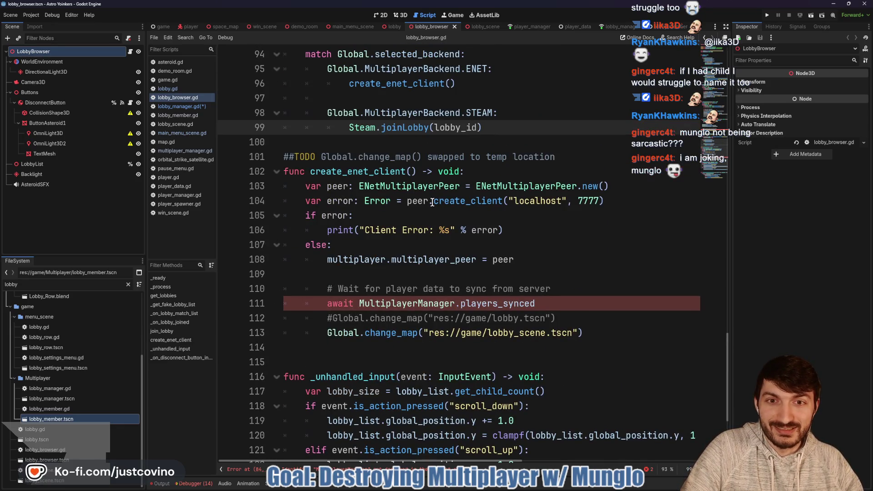
{"action": "double_click", "coordinate": [398, 128]}
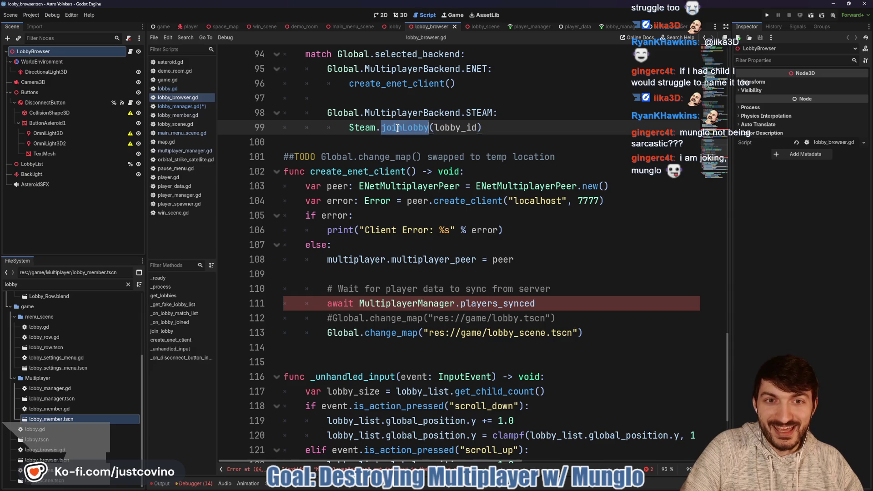
Select the full Steam.joinLobby(lobby_id) line in lobby_browser.gd, then switch to player_manager.gd.
{"action": "left_click_drag", "start_coordinate": [496, 127], "coordinate": [313, 130]}
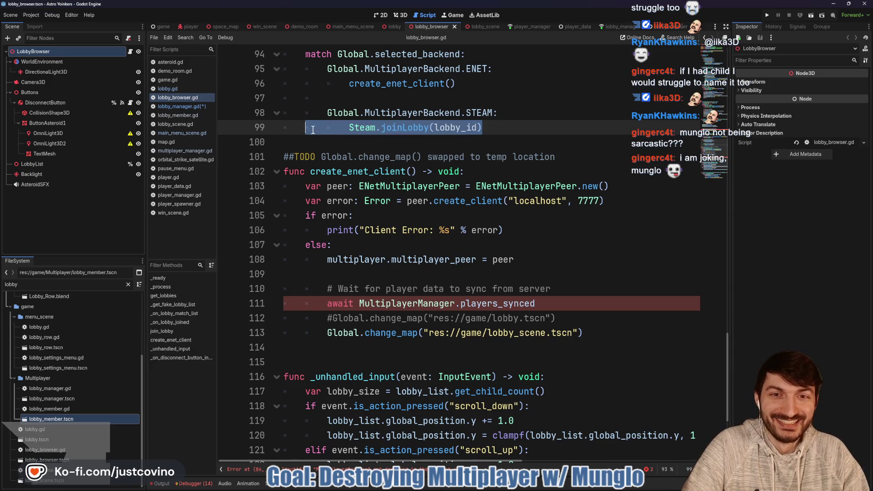
{"action": "scroll", "coordinate": [528, 154], "scroll_direction": "up", "scroll_amount": 3}
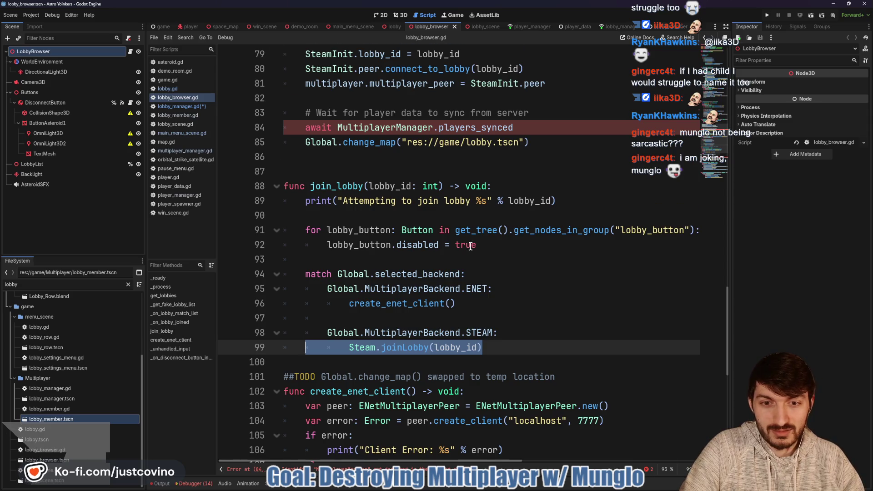
{"action": "scroll", "coordinate": [471, 246], "scroll_direction": "down", "scroll_amount": 3}
{"action": "scroll", "coordinate": [480, 230], "scroll_direction": "up", "scroll_amount": 2}
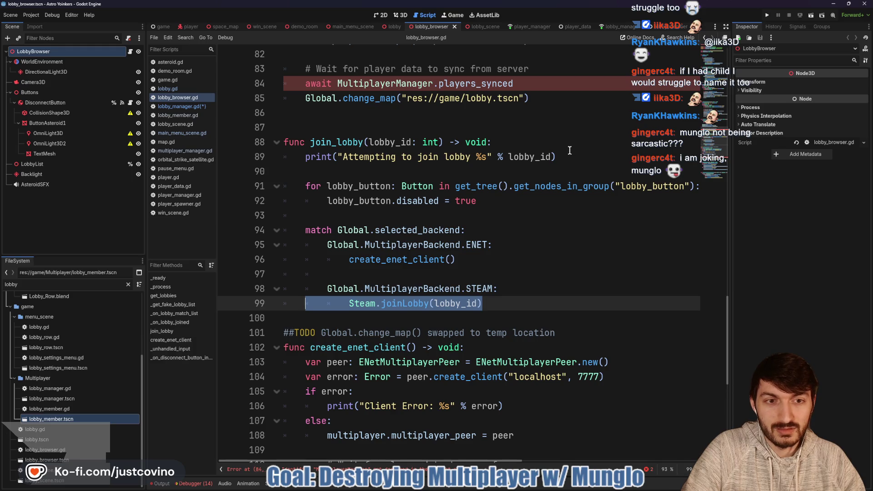
{"action": "scroll", "coordinate": [527, 198], "scroll_direction": "right", "scroll_amount": 2}
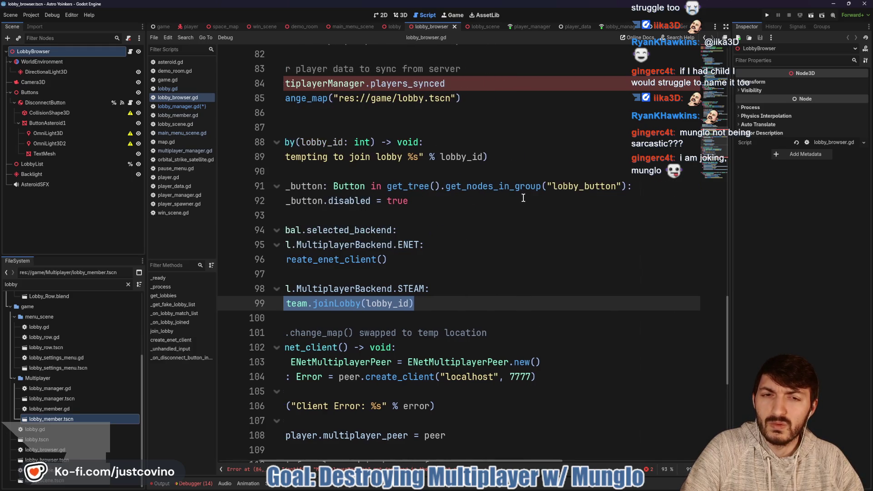
{"action": "scroll", "coordinate": [527, 199], "scroll_direction": "left", "scroll_amount": 2}
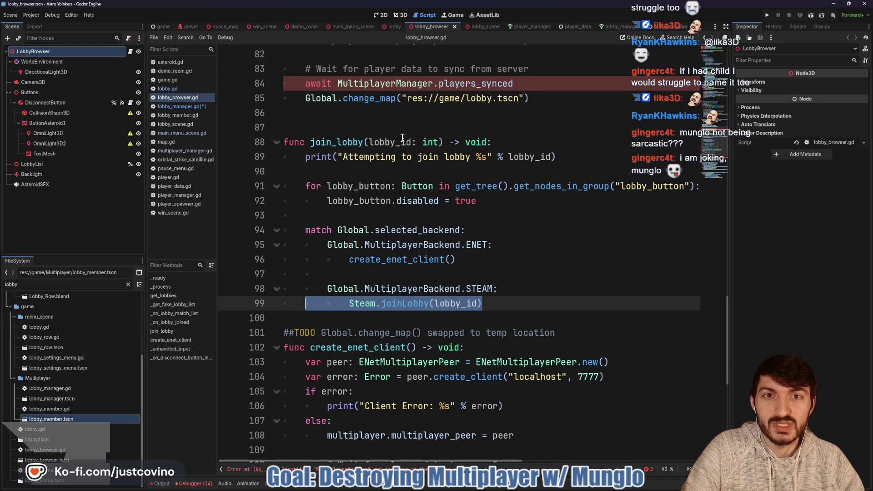
{"action": "left_click", "coordinate": [523, 28]}
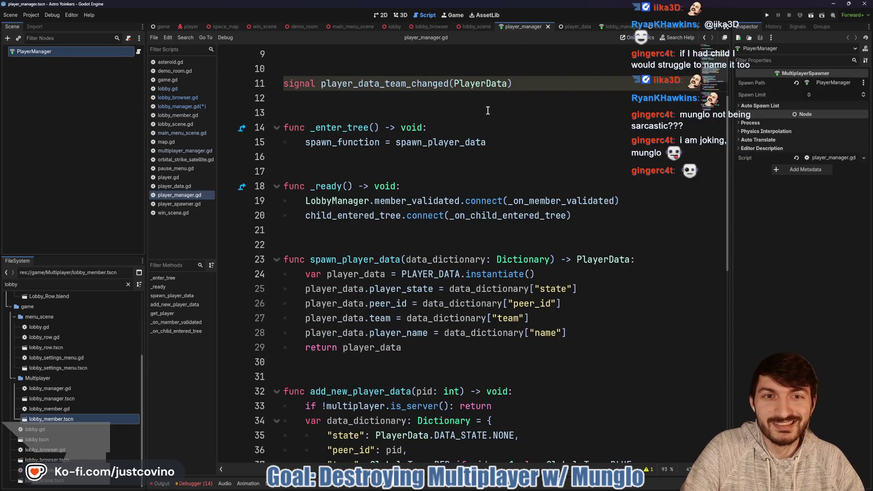
Back in lobby_manager.gd, add a comma after BACKEND in join_host's parameters.
{"action": "left_click", "coordinate": [611, 26]}
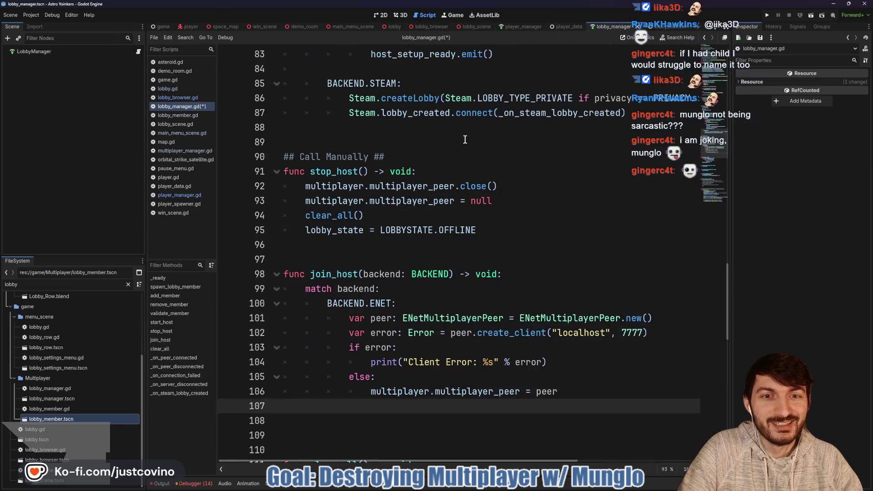
{"action": "left_click", "coordinate": [448, 275]}
{"action": "type", "text": ","}
{"action": "scroll", "coordinate": [323, 409], "scroll_direction": "down", "scroll_amount": 15}
Paste the lobby-joined handler at the script's end and rename it _on_steam_lobby_joined.
{"action": "left_click", "coordinate": [323, 442]}
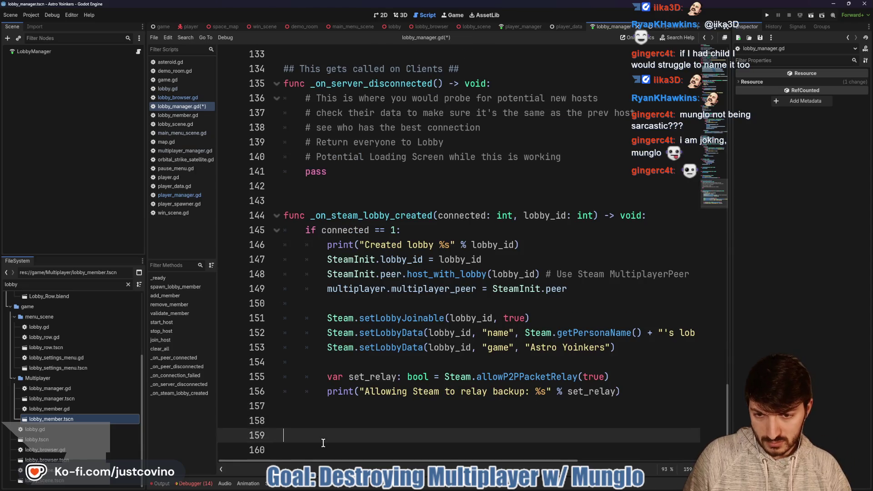
{"action": "key", "text": "ctrl+v"}
{"action": "left_click", "coordinate": [333, 344]}
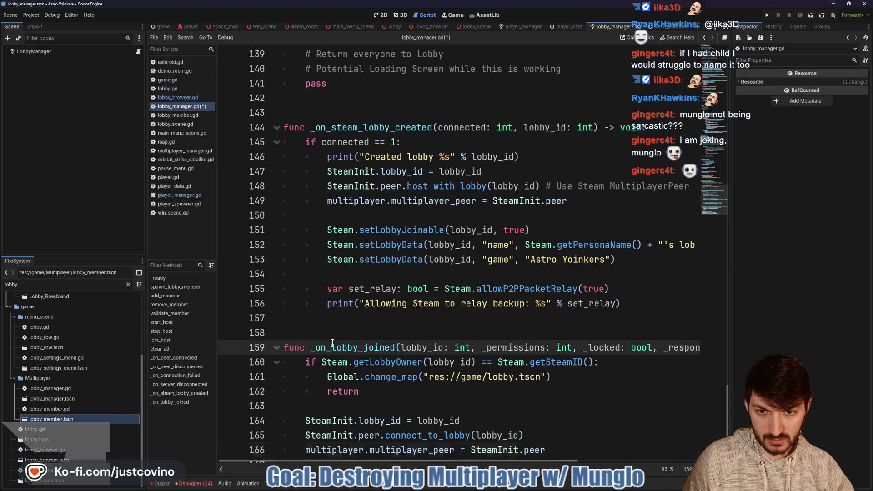
{"action": "type", "text": "steam_"}
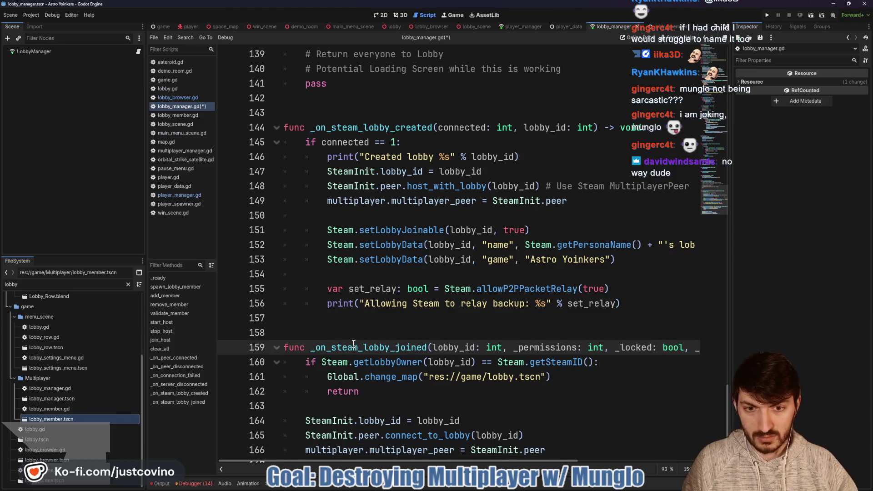
{"action": "scroll", "coordinate": [399, 396], "scroll_direction": "down", "scroll_amount": 1}
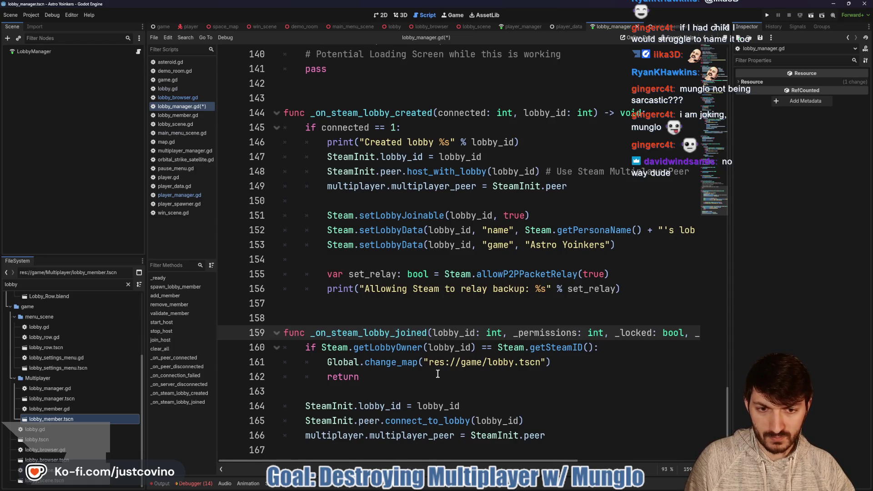
Change the line 161 scene path to res://game/lobby_scene.tscn and save the script.
{"action": "left_click", "coordinate": [386, 366]}
{"action": "key", "text": "ctrl+s"}
{"action": "left_click", "coordinate": [514, 361]}
{"action": "type", "text": "_scene"}
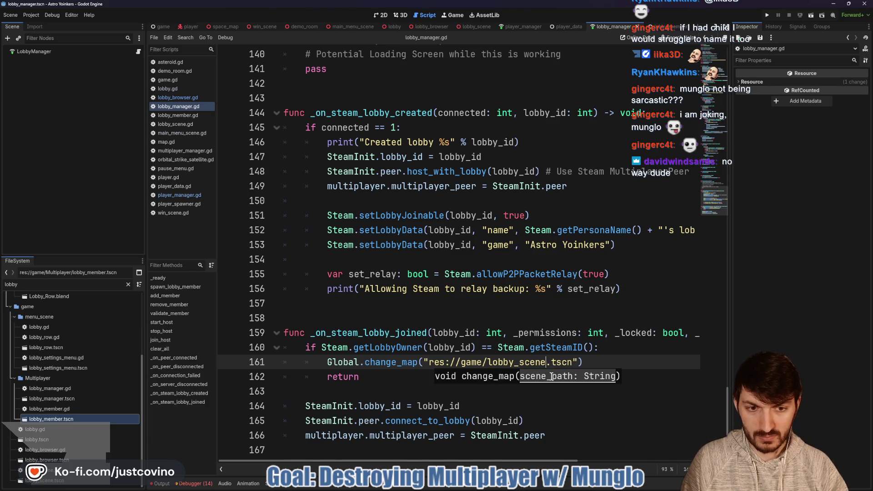
{"action": "left_click", "coordinate": [384, 406]}
{"action": "left_click", "coordinate": [393, 383]}
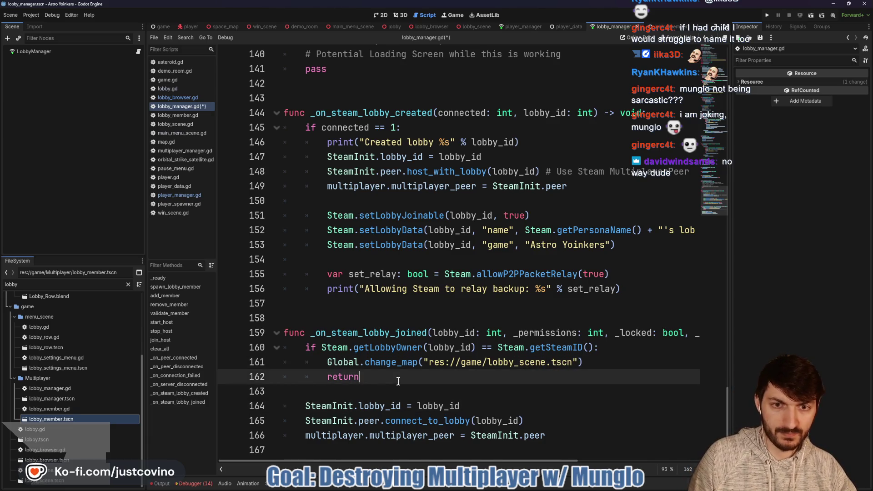
{"action": "key", "text": "ctrl+s"}
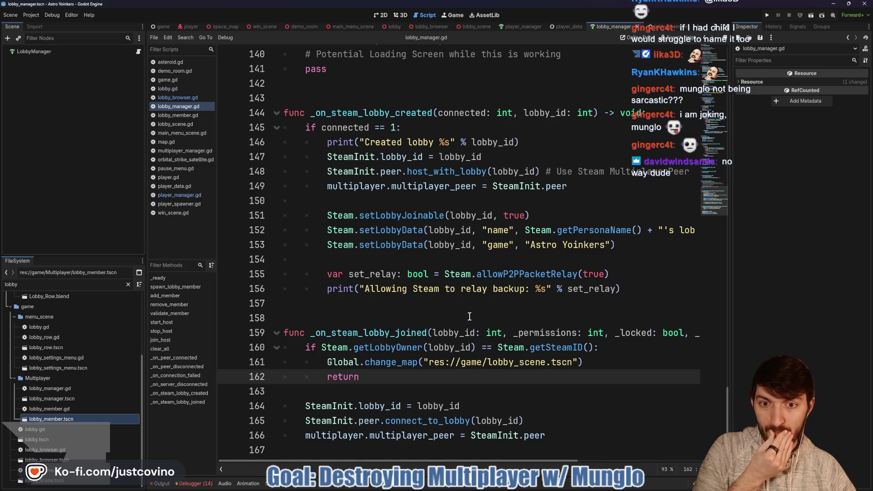
Review join_host's lobby_id parameter and BACKEND.STEAM branch, then bring up lobby_browser.gd.
{"action": "scroll", "coordinate": [391, 318], "scroll_direction": "up", "scroll_amount": 12}
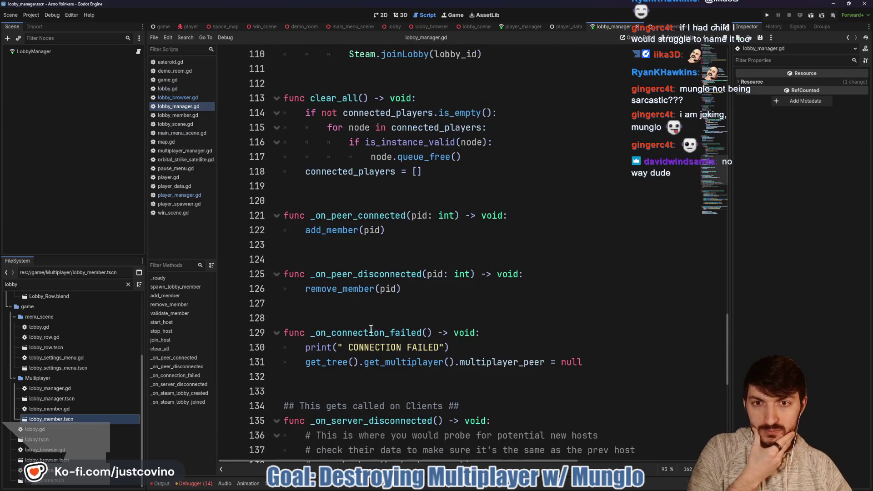
{"action": "scroll", "coordinate": [352, 340], "scroll_direction": "up", "scroll_amount": 3}
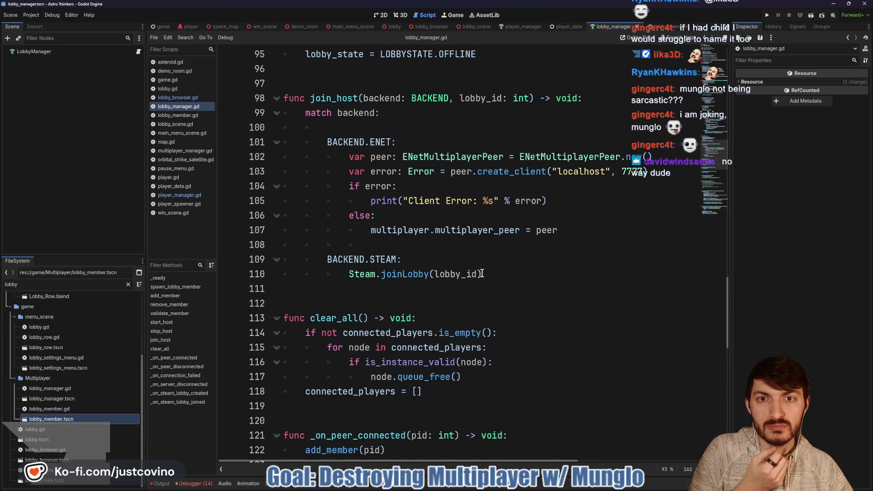
{"action": "mouse_move", "coordinate": [461, 276]}
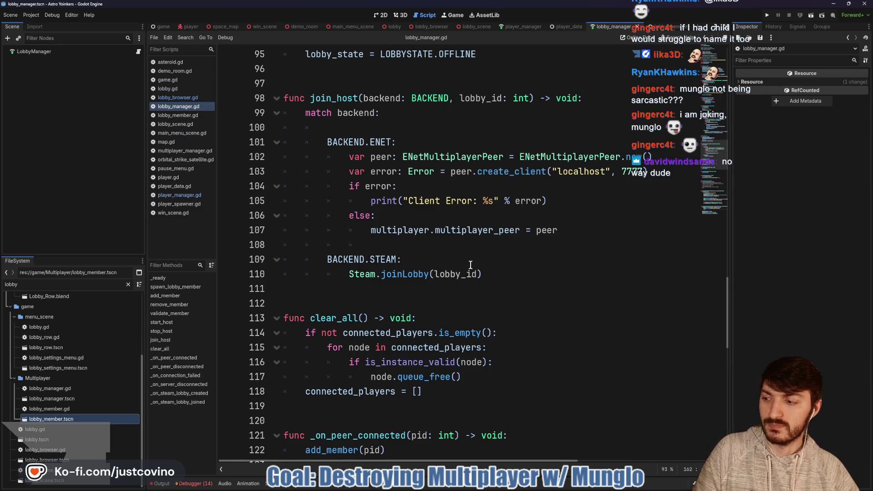
{"action": "left_click", "coordinate": [407, 246]}
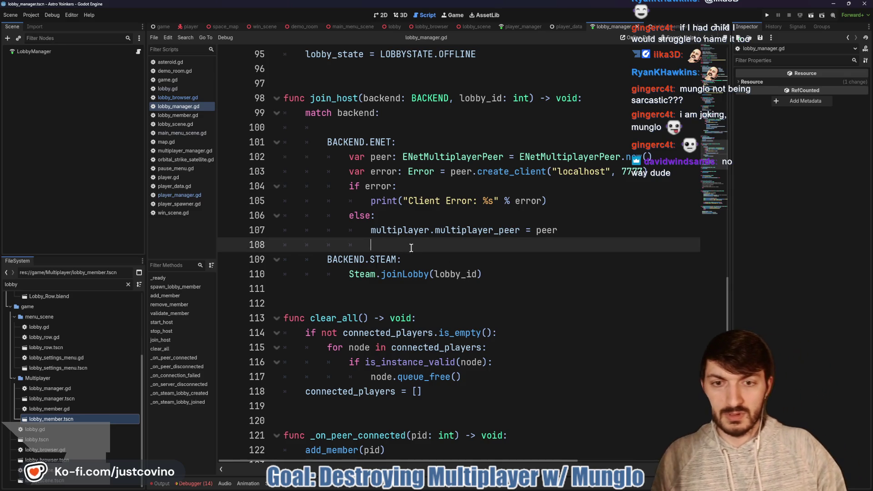
{"action": "scroll", "coordinate": [423, 250], "scroll_direction": "up", "scroll_amount": 3}
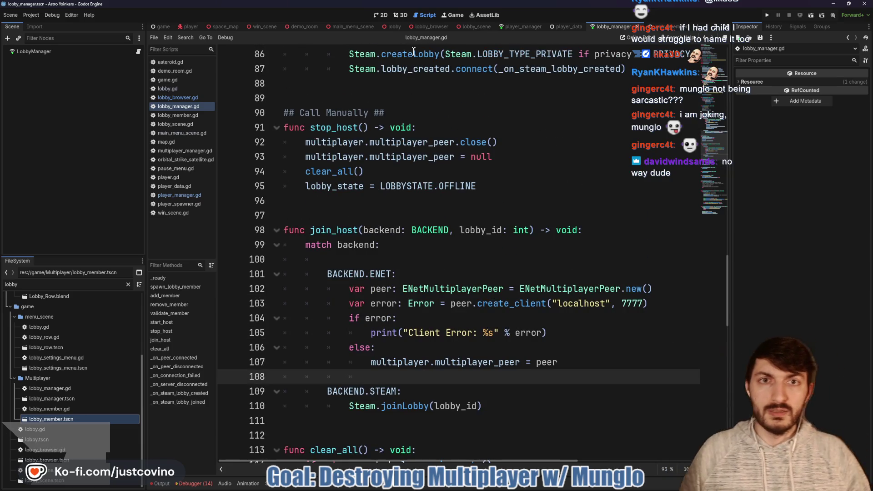
{"action": "left_click", "coordinate": [431, 27]}
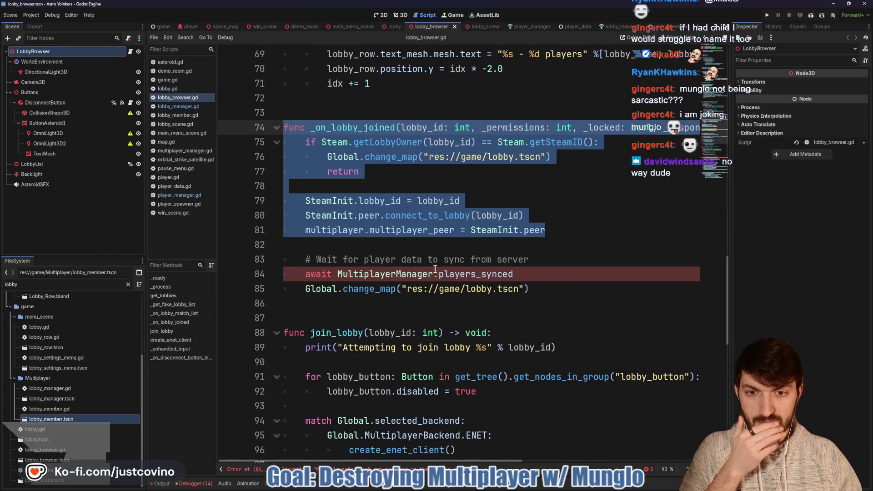
{"action": "scroll", "coordinate": [435, 269], "scroll_direction": "down", "scroll_amount": 4}
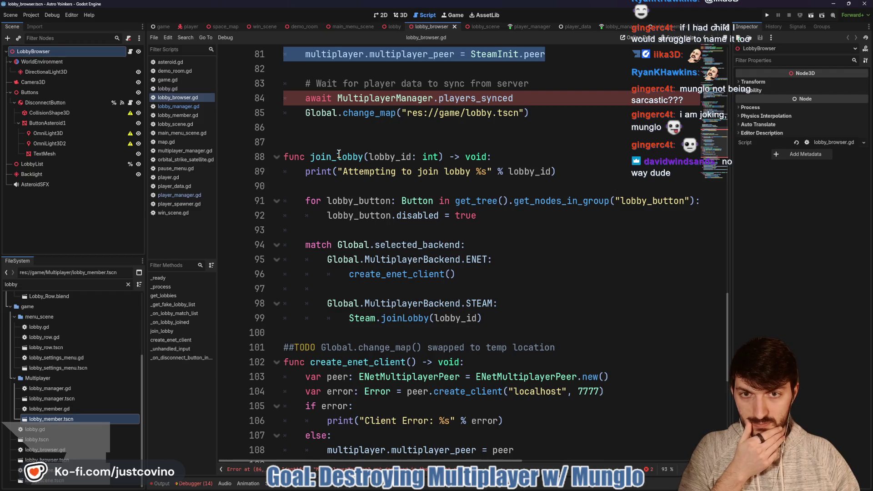
{"action": "double_click", "coordinate": [338, 156]}
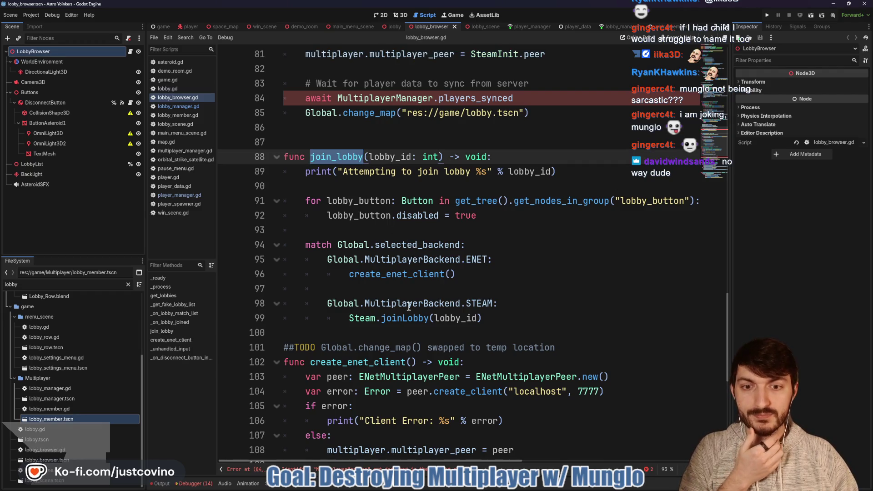
{"action": "scroll", "coordinate": [418, 294], "scroll_direction": "down", "scroll_amount": 5}
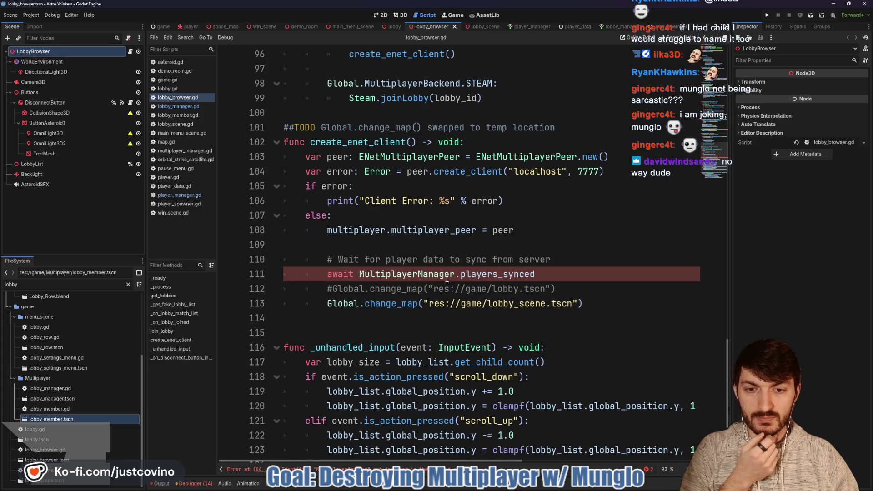
{"action": "scroll", "coordinate": [446, 279], "scroll_direction": "down", "scroll_amount": 3}
{"action": "mouse_move", "coordinate": [418, 289]}
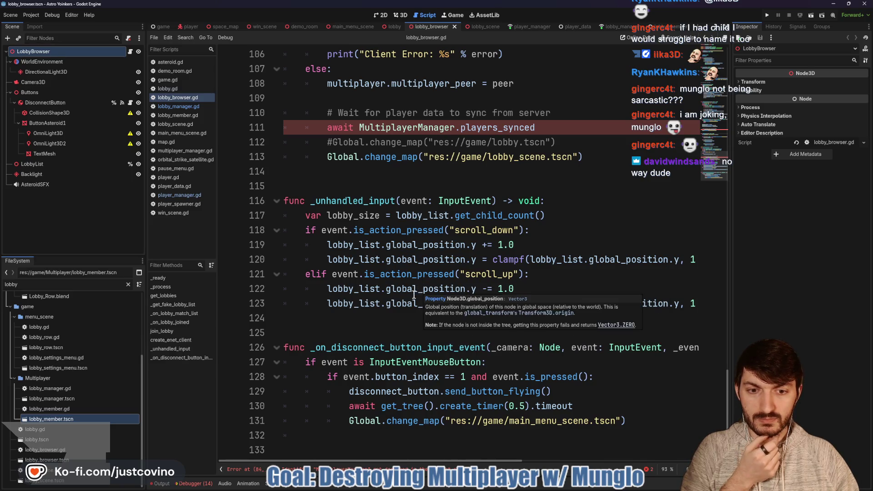
{"action": "scroll", "coordinate": [411, 296], "scroll_direction": "up", "scroll_amount": 13}
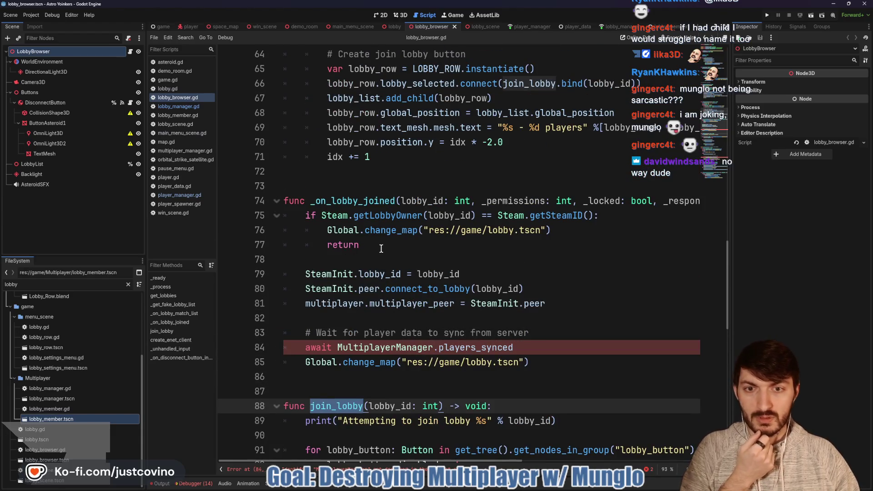
{"action": "scroll", "coordinate": [389, 252], "scroll_direction": "up", "scroll_amount": 2}
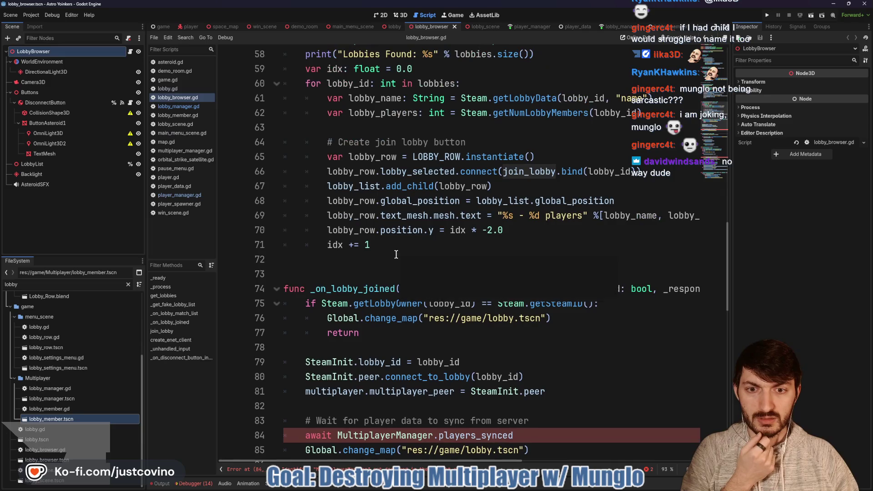
{"action": "scroll", "coordinate": [364, 258], "scroll_direction": "down", "scroll_amount": 2}
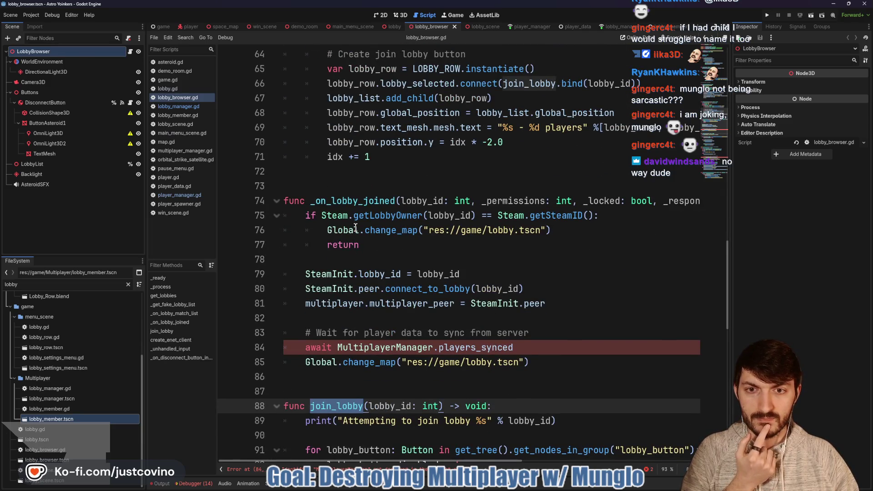
{"action": "scroll", "coordinate": [349, 200], "scroll_direction": "up", "scroll_amount": 11}
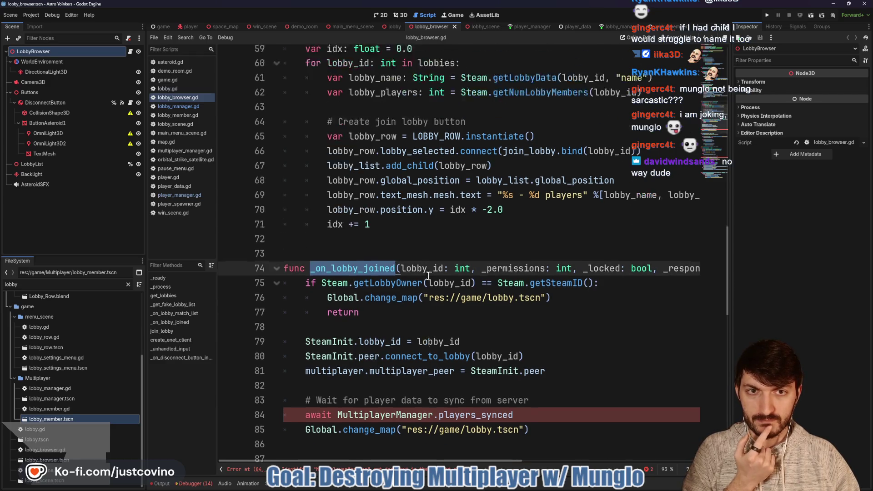
{"action": "scroll", "coordinate": [427, 276], "scroll_direction": "up", "scroll_amount": 7}
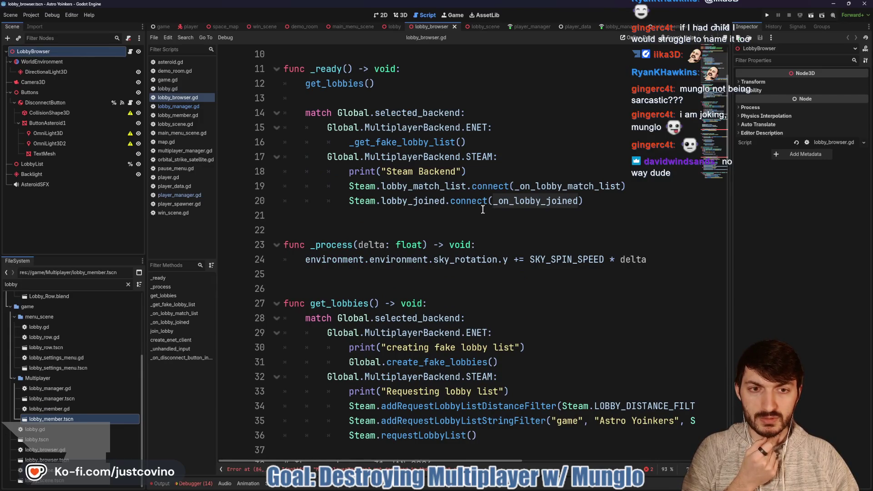
{"action": "scroll", "coordinate": [455, 209], "scroll_direction": "up", "scroll_amount": 1}
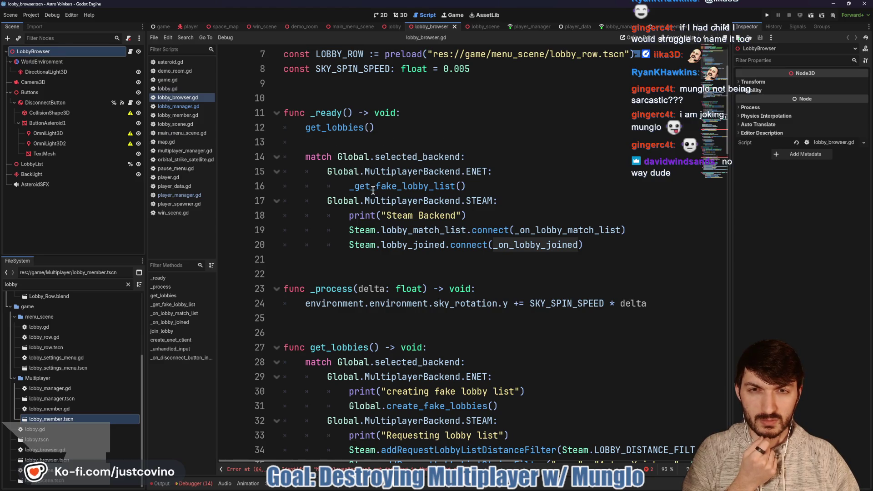
{"action": "scroll", "coordinate": [373, 190], "scroll_direction": "up", "scroll_amount": 2}
{"action": "scroll", "coordinate": [373, 190], "scroll_direction": "down", "scroll_amount": 1}
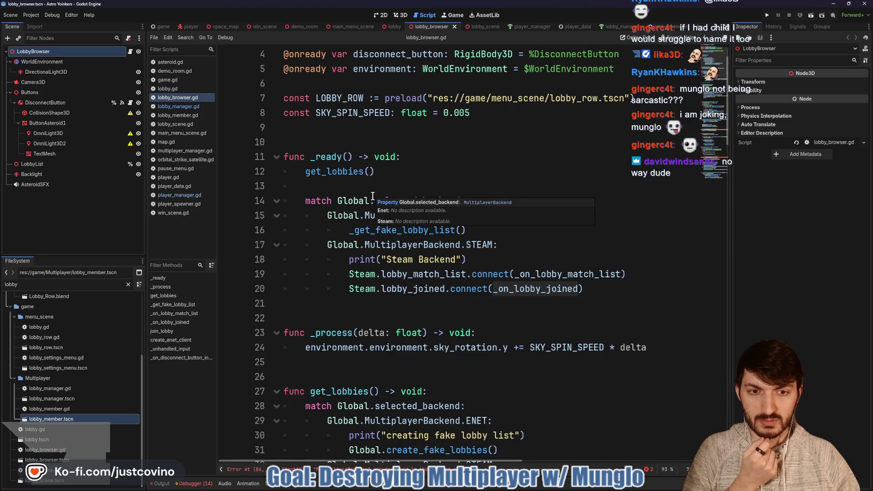
{"action": "scroll", "coordinate": [464, 267], "scroll_direction": "down", "scroll_amount": 2}
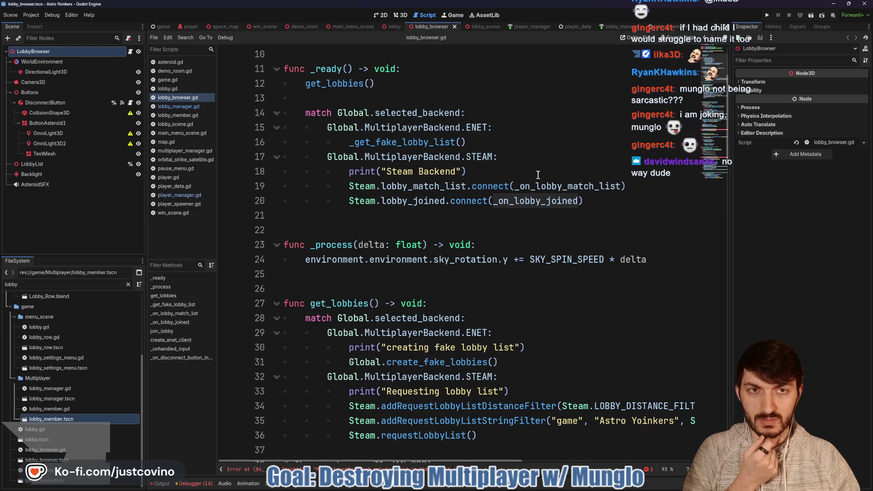
{"action": "left_click", "coordinate": [482, 27]}
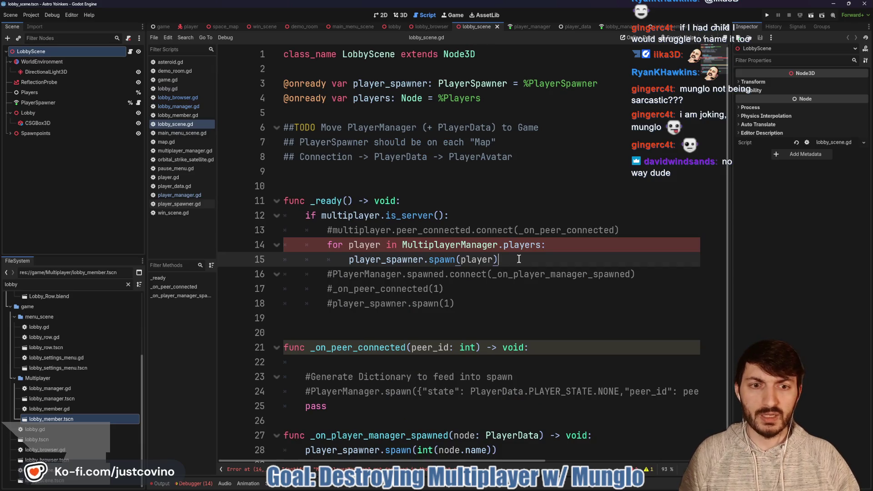
Return to lobby_manager.gd, save, and scroll to the _on_steam_lobby_created handler.
{"action": "left_click", "coordinate": [615, 27]}
{"action": "scroll", "coordinate": [464, 215], "scroll_direction": "down", "scroll_amount": 5}
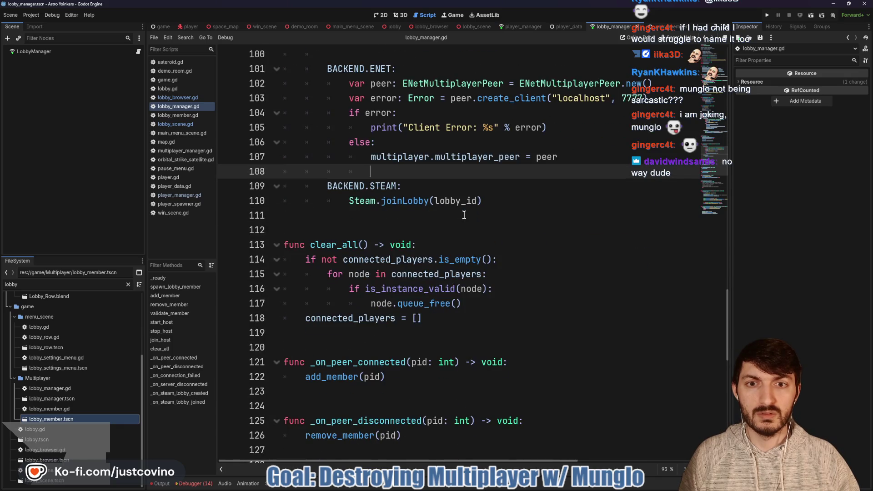
{"action": "scroll", "coordinate": [464, 215], "scroll_direction": "down", "scroll_amount": 5}
{"action": "left_click", "coordinate": [386, 186]}
{"action": "key", "text": "ctrl+s"}
{"action": "scroll", "coordinate": [386, 186], "scroll_direction": "down", "scroll_amount": 5}
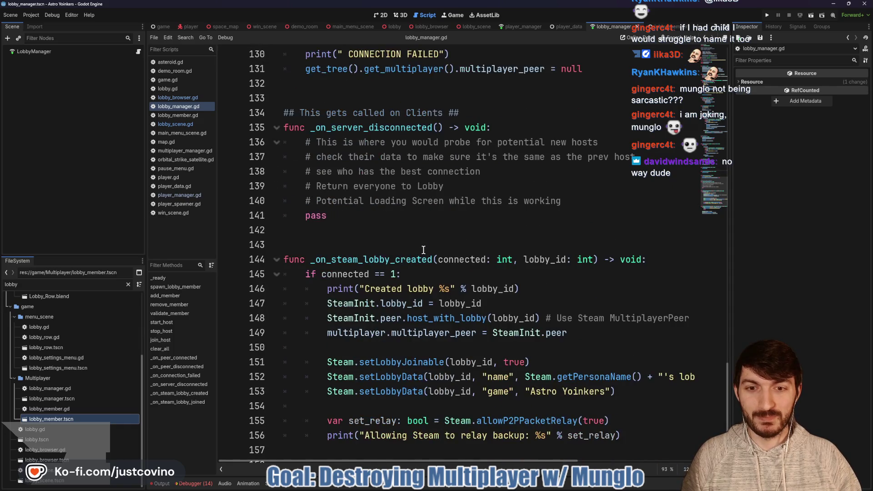
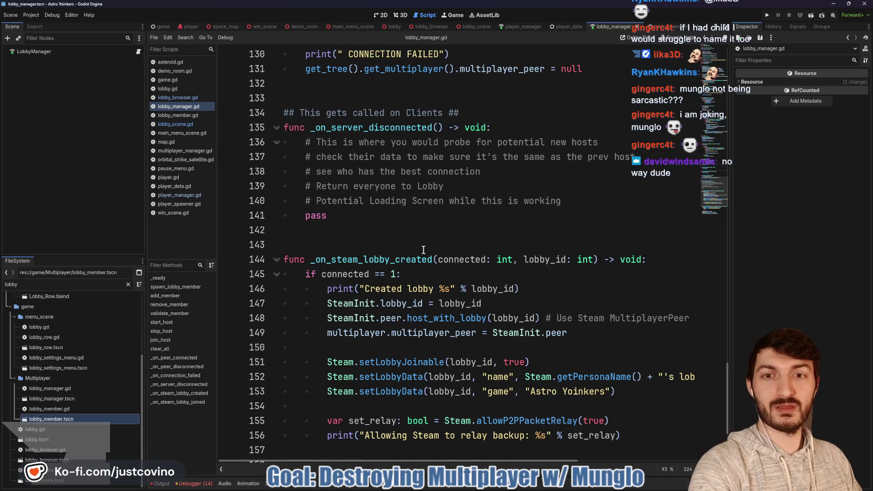
Declare 'func leave_host() -> void:' on a new line after join_host in lobby_manager.gd.
{"action": "scroll", "coordinate": [423, 249], "scroll_direction": "up", "scroll_amount": 15}
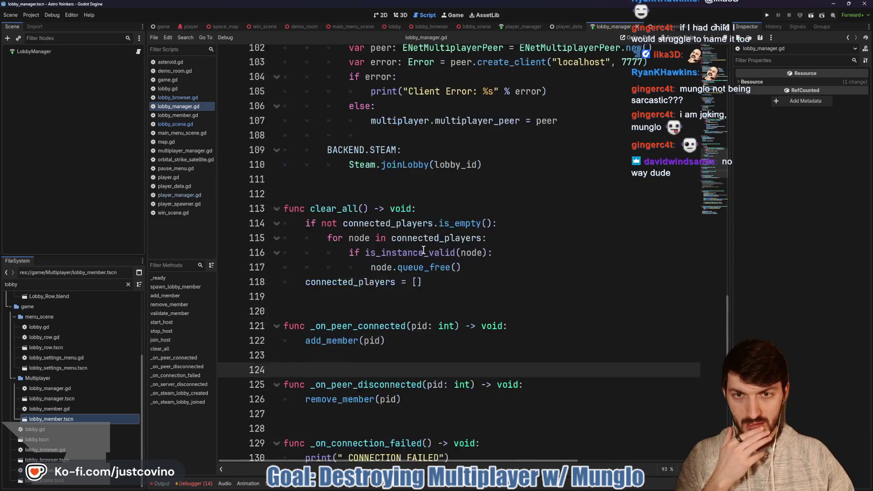
{"action": "scroll", "coordinate": [423, 249], "scroll_direction": "up", "scroll_amount": 3}
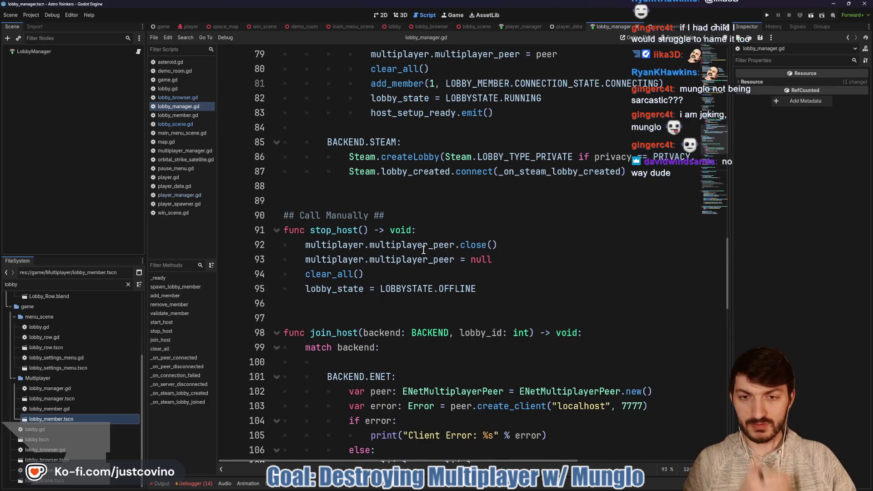
{"action": "scroll", "coordinate": [464, 229], "scroll_direction": "up", "scroll_amount": 8}
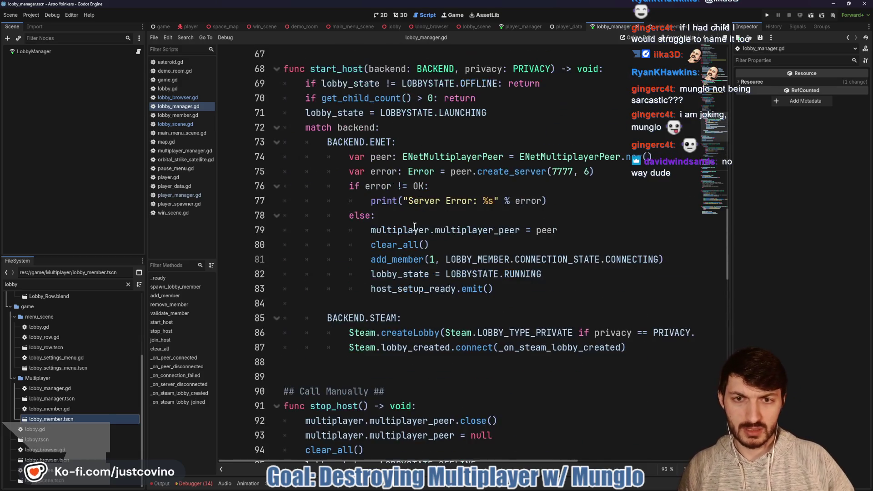
{"action": "scroll", "coordinate": [443, 244], "scroll_direction": "up", "scroll_amount": 4}
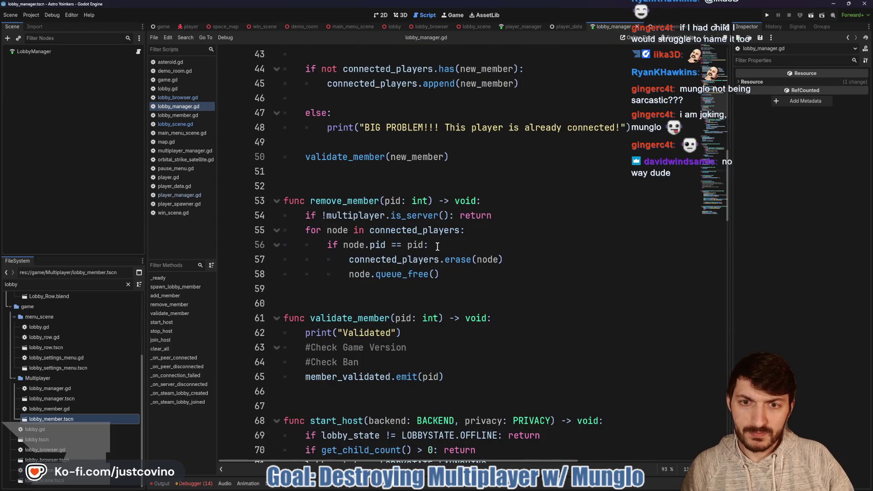
{"action": "scroll", "coordinate": [428, 245], "scroll_direction": "up", "scroll_amount": 9}
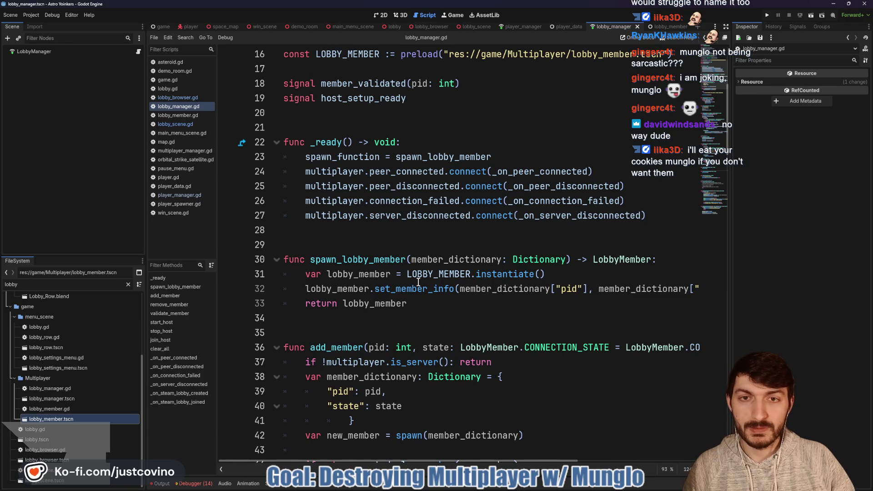
{"action": "scroll", "coordinate": [419, 284], "scroll_direction": "up", "scroll_amount": 1}
{"action": "scroll", "coordinate": [421, 284], "scroll_direction": "down", "scroll_amount": 14}
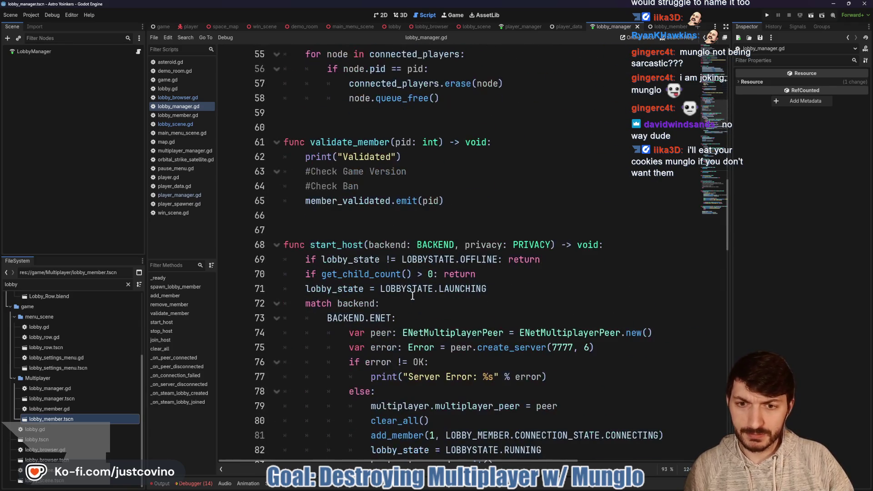
{"action": "scroll", "coordinate": [379, 228], "scroll_direction": "down", "scroll_amount": 10}
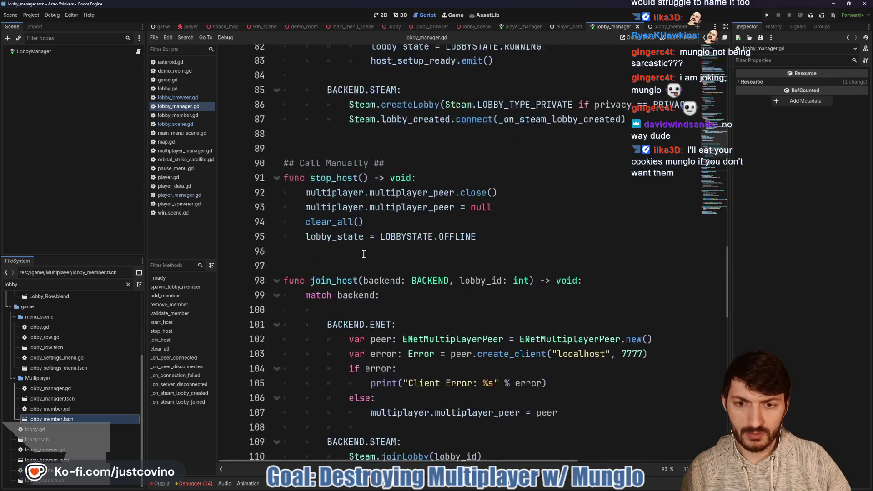
{"action": "left_click", "coordinate": [328, 226]}
{"action": "scroll", "coordinate": [328, 226], "scroll_direction": "down", "scroll_amount": 4}
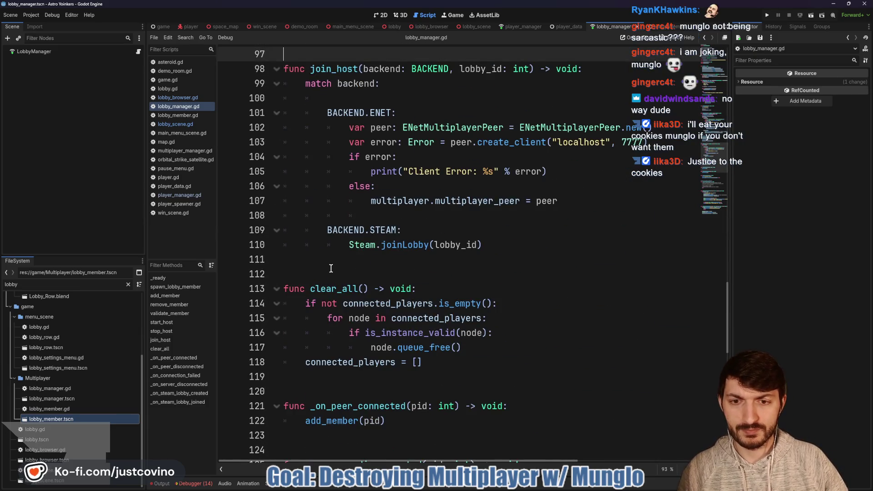
{"action": "left_click", "coordinate": [331, 272]}
{"action": "key", "text": "Return"}
{"action": "key", "text": "Return"}
{"action": "key", "text": "Return"}
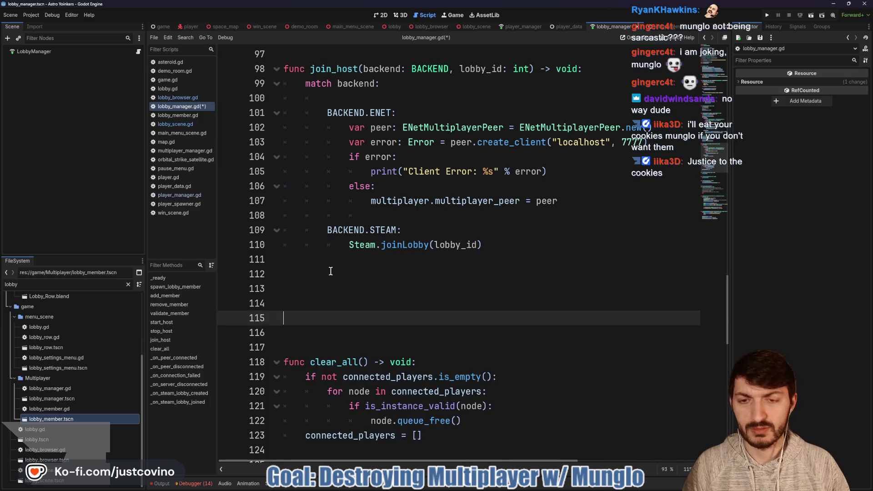
{"action": "key", "text": "Up"}
{"action": "key", "text": "Up"}
{"action": "key", "text": "Up"}
{"action": "key", "text": "Down"}
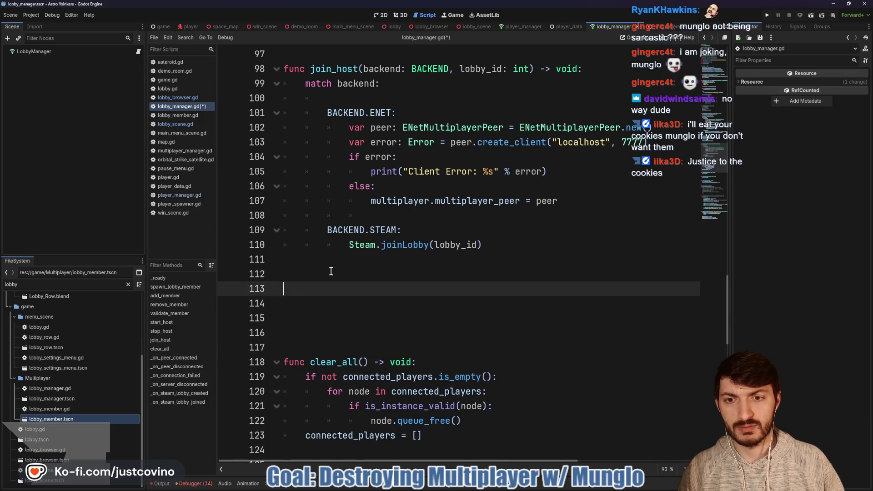
{"action": "type", "text": "func l"}
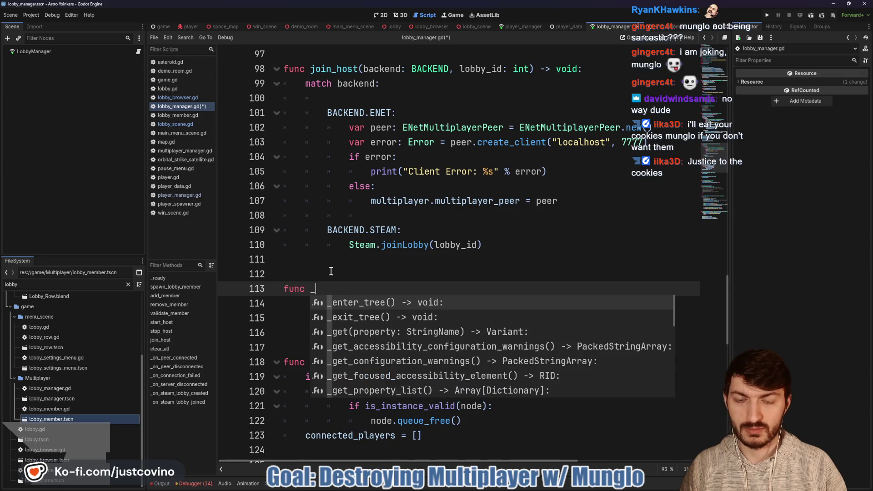
{"action": "type", "text": "eave_host() -> "}
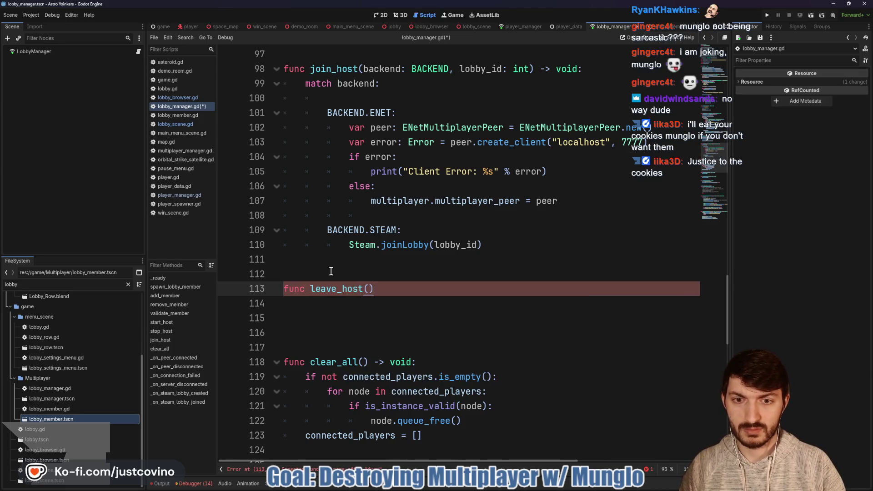
{"action": "type", "text": "void:"}
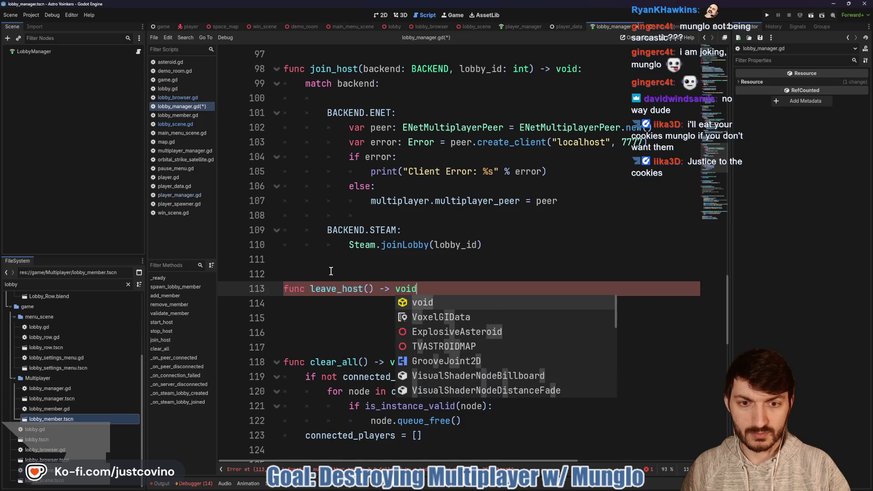
{"action": "key", "text": "Return"}
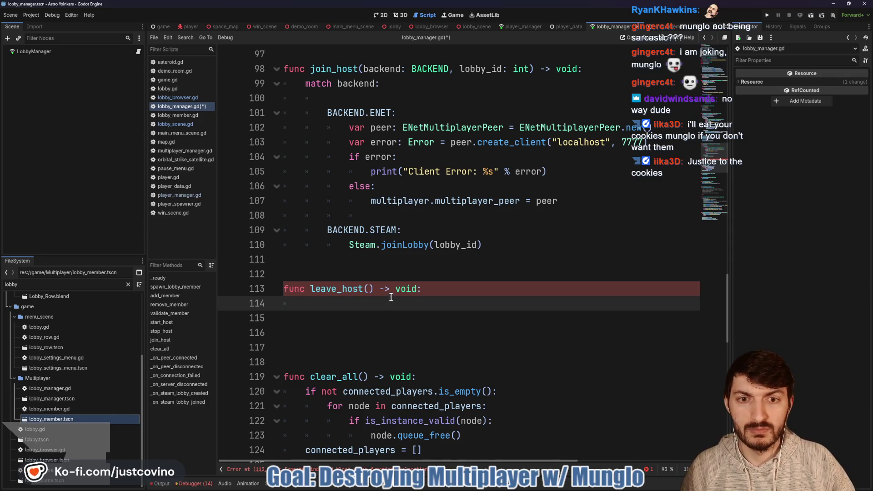
Add the 'pid: int' parameter to leave_host's signature.
{"action": "scroll", "coordinate": [391, 295], "scroll_direction": "up", "scroll_amount": 3}
{"action": "scroll", "coordinate": [421, 280], "scroll_direction": "up", "scroll_amount": 5}
{"action": "scroll", "coordinate": [419, 284], "scroll_direction": "down", "scroll_amount": 6}
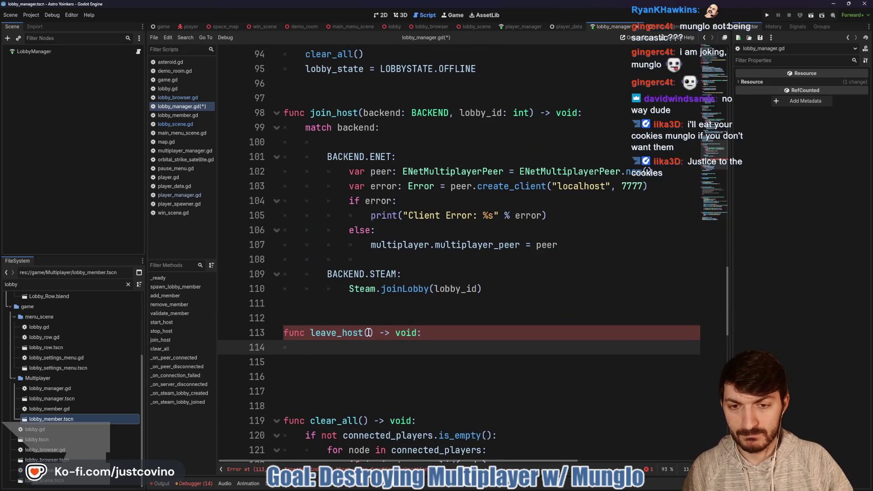
{"action": "left_click", "coordinate": [369, 333]}
{"action": "type", "text": "pid: int"}
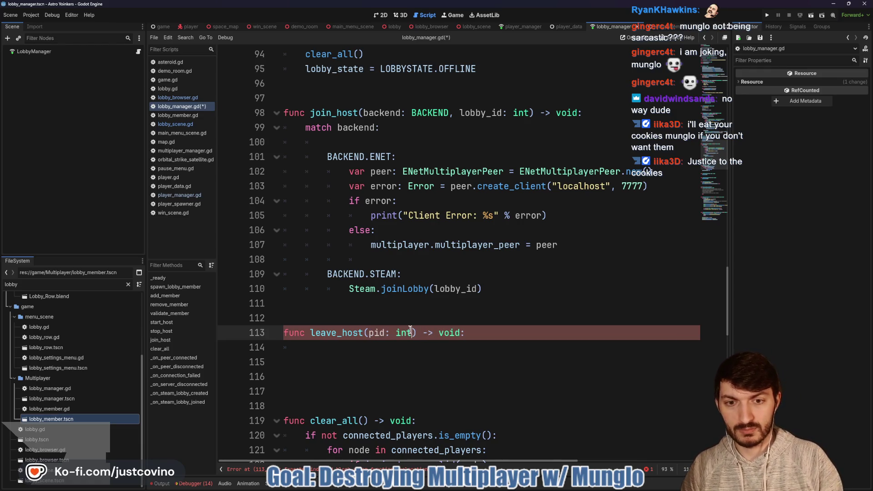
{"action": "left_click", "coordinate": [360, 347]}
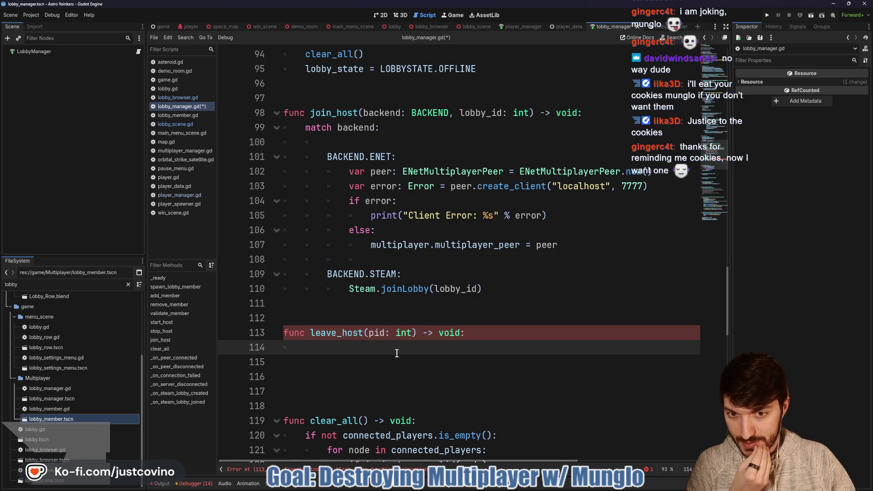
{"action": "scroll", "coordinate": [397, 353], "scroll_direction": "down", "scroll_amount": 4}
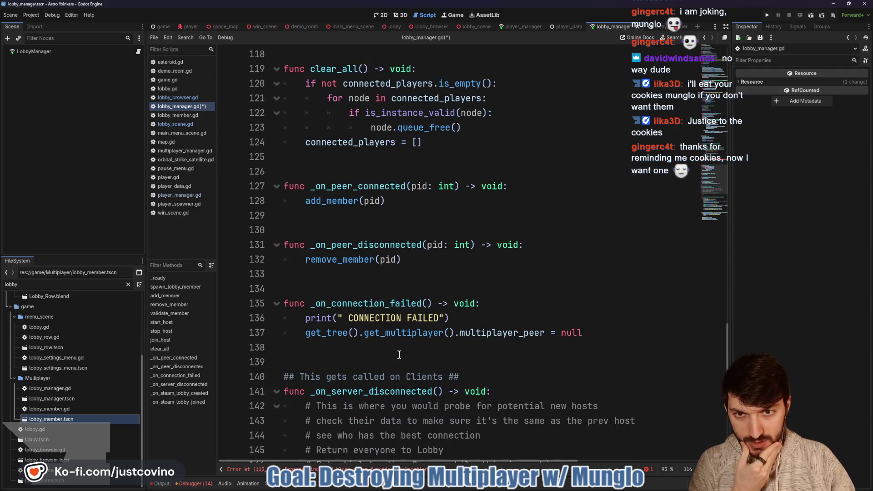
{"action": "scroll", "coordinate": [383, 278], "scroll_direction": "up", "scroll_amount": 8}
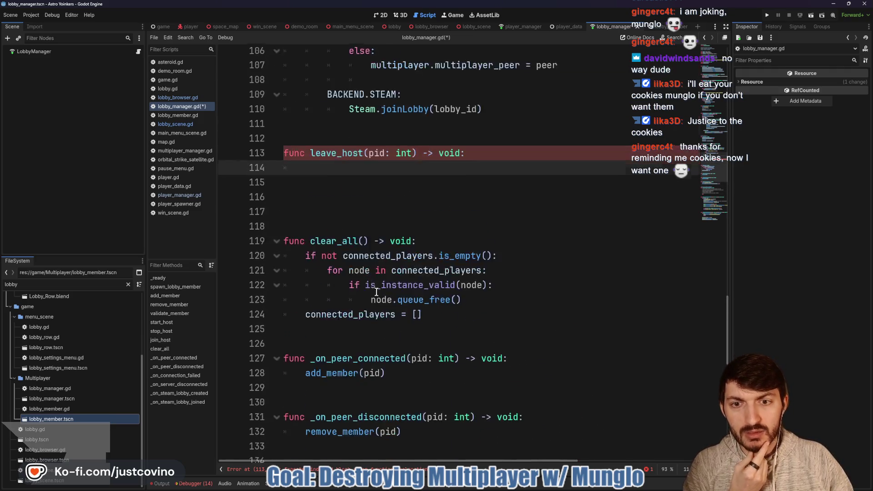
{"action": "scroll", "coordinate": [368, 300], "scroll_direction": "down", "scroll_amount": 5}
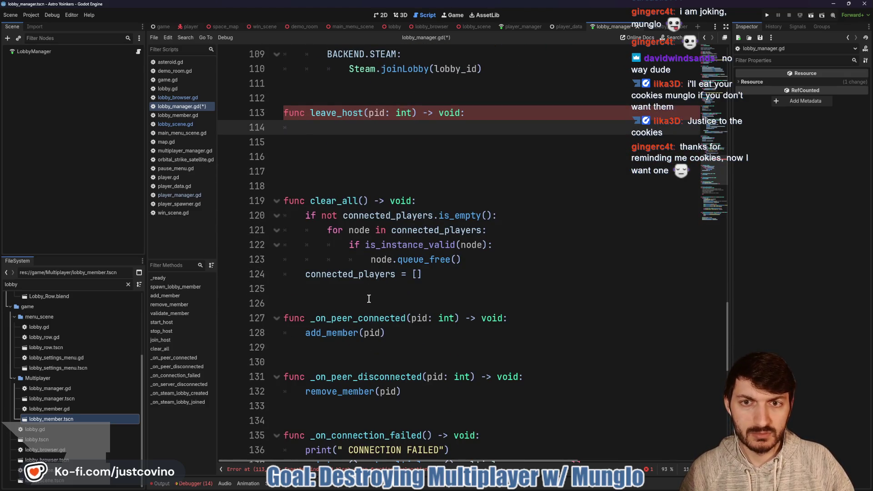
{"action": "scroll", "coordinate": [394, 204], "scroll_direction": "up", "scroll_amount": 2}
{"action": "left_click", "coordinate": [392, 201]}
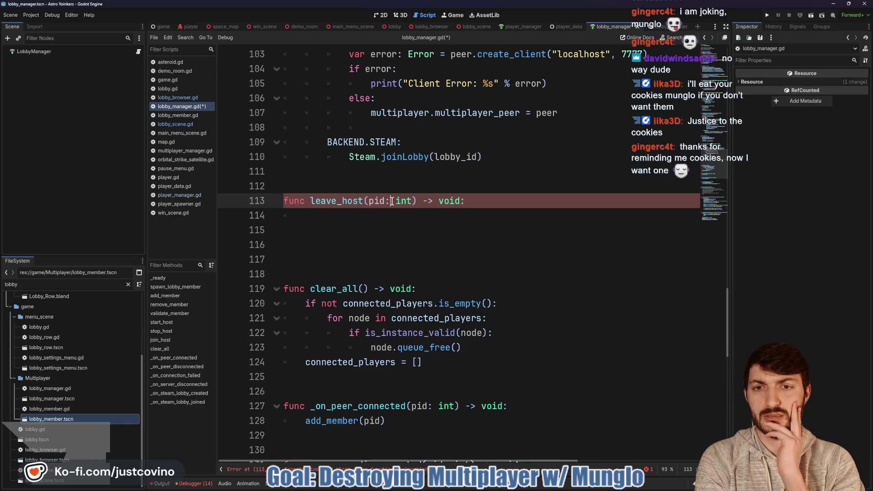
Start an 'if multiplayer.has_multiplayer_peer():' block in leave_host and drop its pid parameter.
{"action": "left_click", "coordinate": [353, 218]}
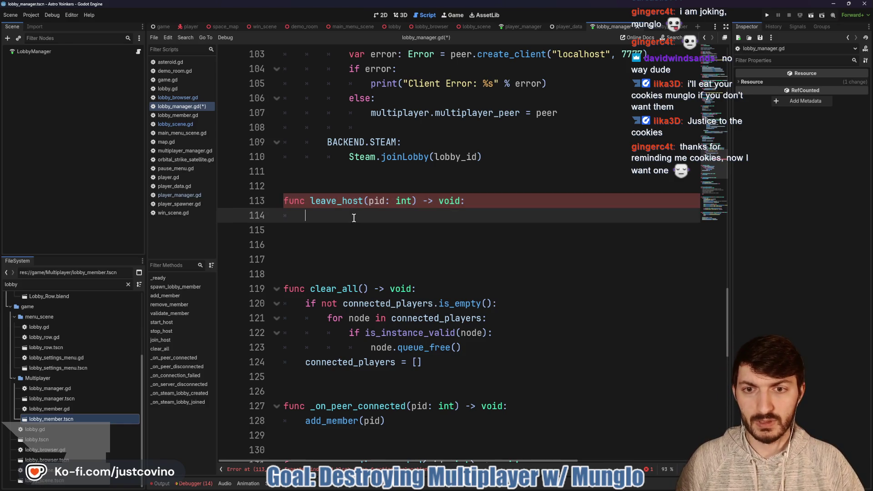
{"action": "type", "text": "if multipl"}
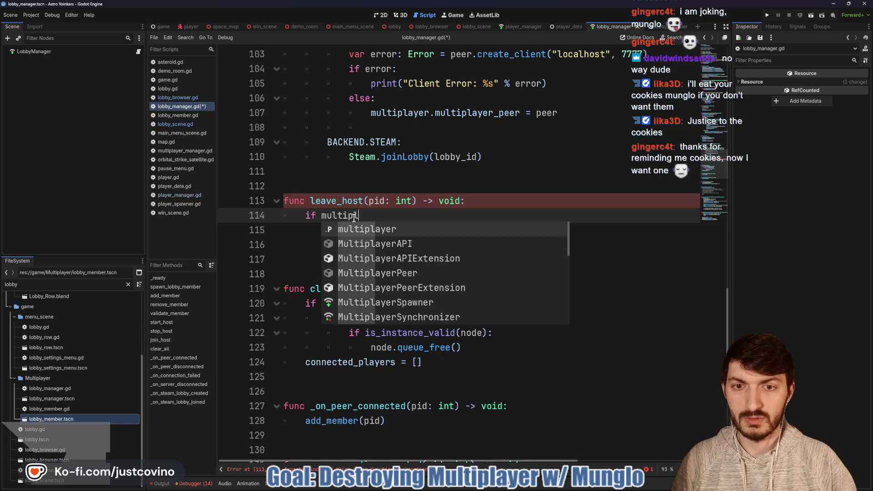
{"action": "type", "text": "ayer.has"}
{"action": "key", "text": "Return"}
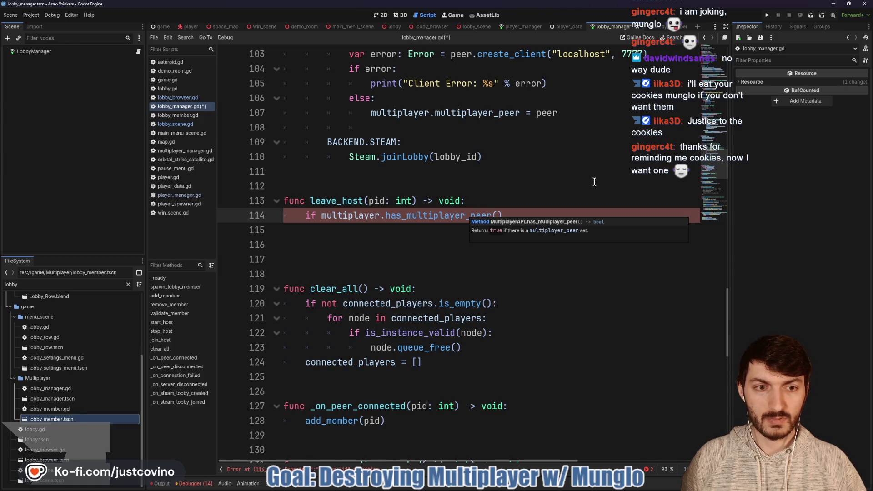
{"action": "key", "text": "Return"}
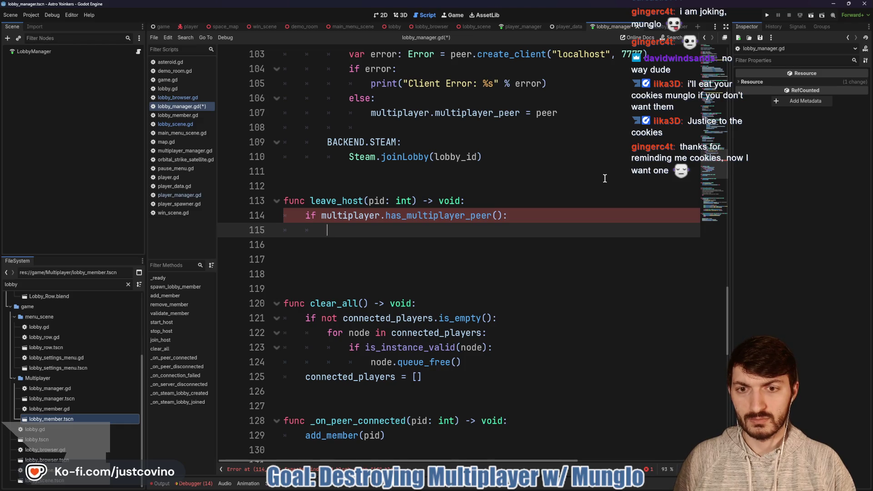
{"action": "type", "text": "LOBBYSTAT"}
{"action": "key", "text": "Escape"}
{"action": "key", "text": "BackSpace"}
{"action": "key", "text": "BackSpace"}
{"action": "key", "text": "BackSpace"}
{"action": "left_click_drag", "start_coordinate": [413, 206], "coordinate": [369, 201]}
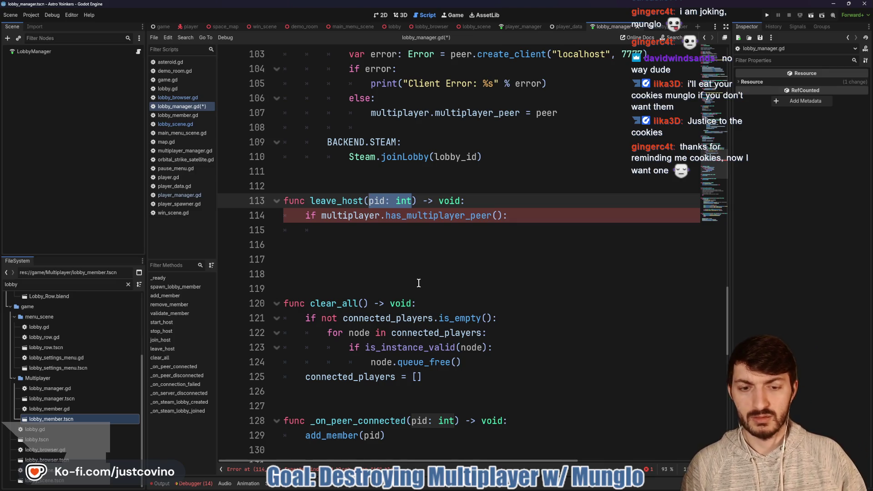
{"action": "key", "text": "BackSpace"}
{"action": "left_click", "coordinate": [341, 232]}
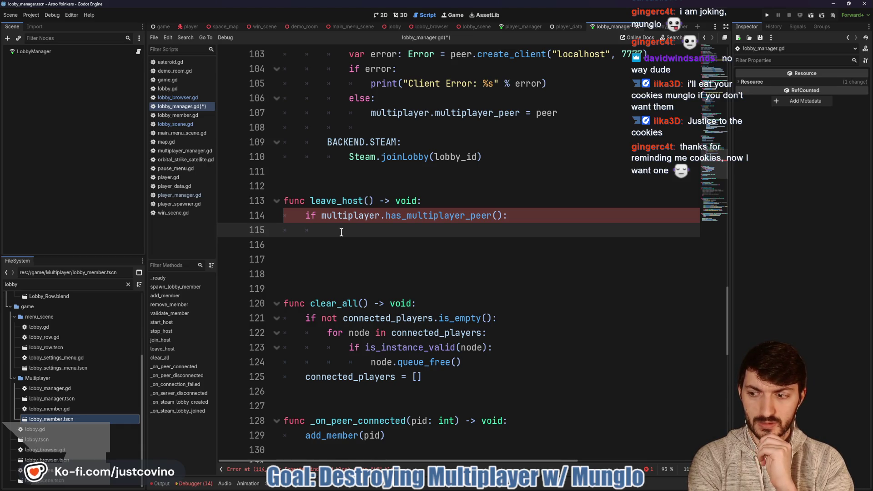
Put '## Called Manually to Exit Game ##' above leave_host after a blank line, and save.
{"action": "left_click", "coordinate": [313, 192]}
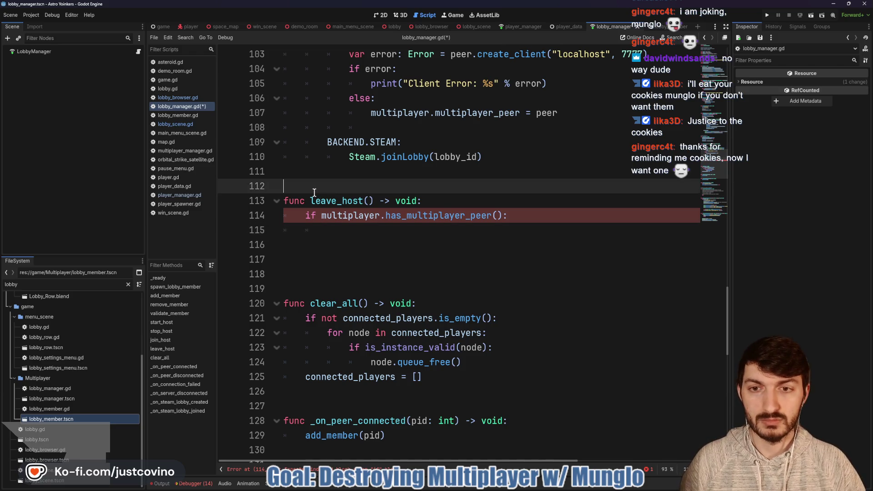
{"action": "type", "text": "##"}
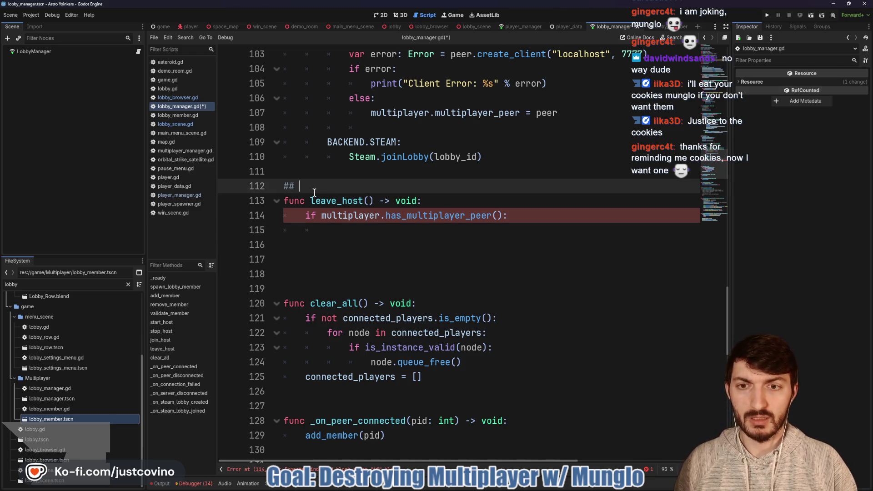
{"action": "type", "text": " Called Manu"}
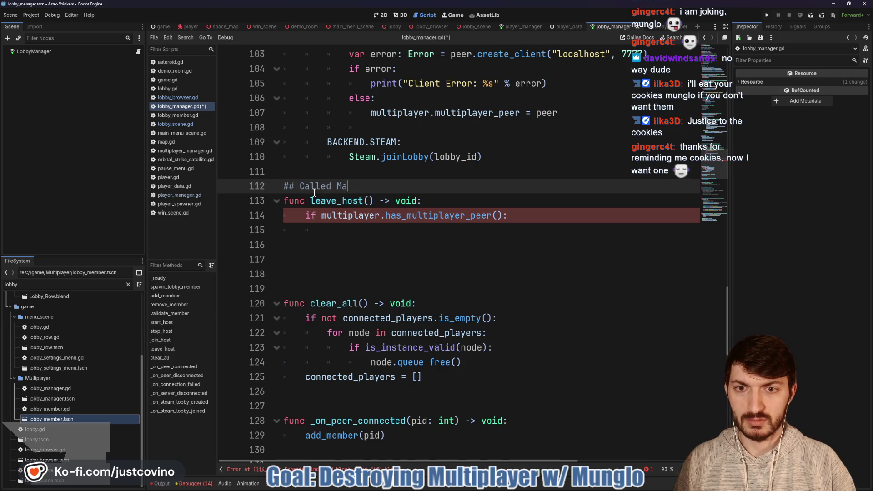
{"action": "type", "text": "ally to Exit "}
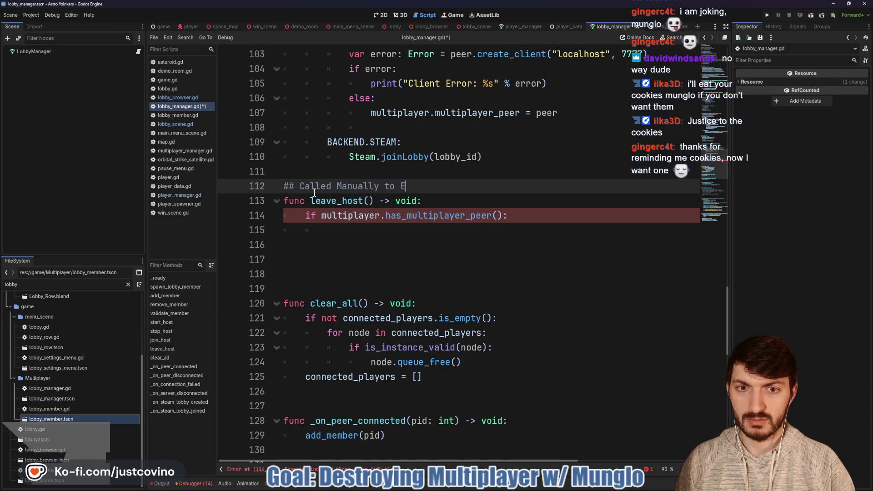
{"action": "type", "text": "Game"}
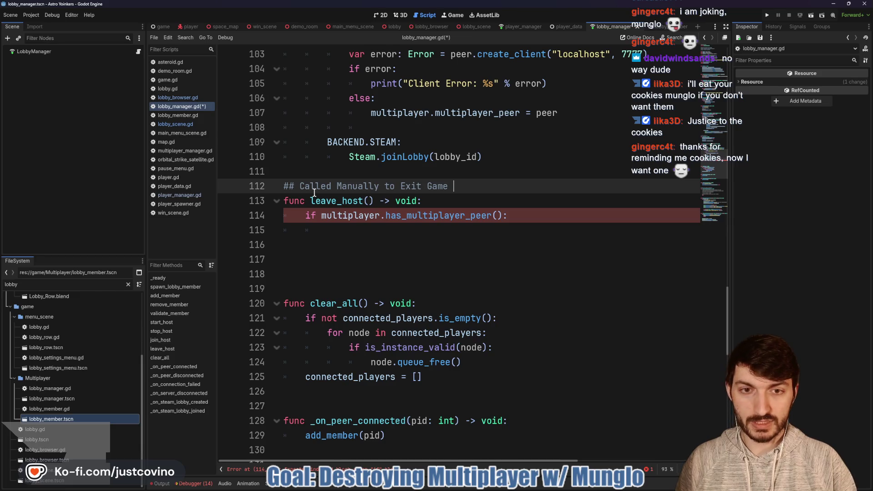
{"action": "type", "text": " ##"}
{"action": "left_click", "coordinate": [305, 172]}
{"action": "key", "text": "Return"}
{"action": "key", "text": "ctrl+s"}
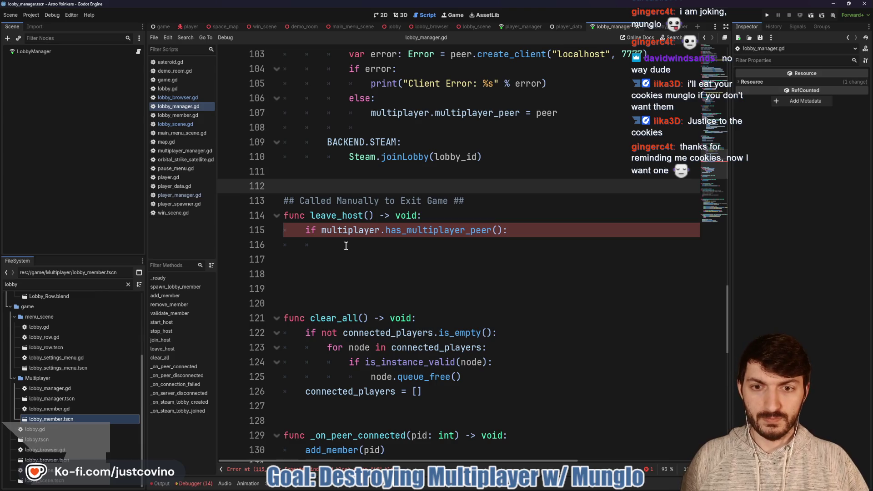
Set lobby_state = LOBBYSTATE.OFFLINE inside leave_host's if block.
{"action": "left_click", "coordinate": [346, 246]}
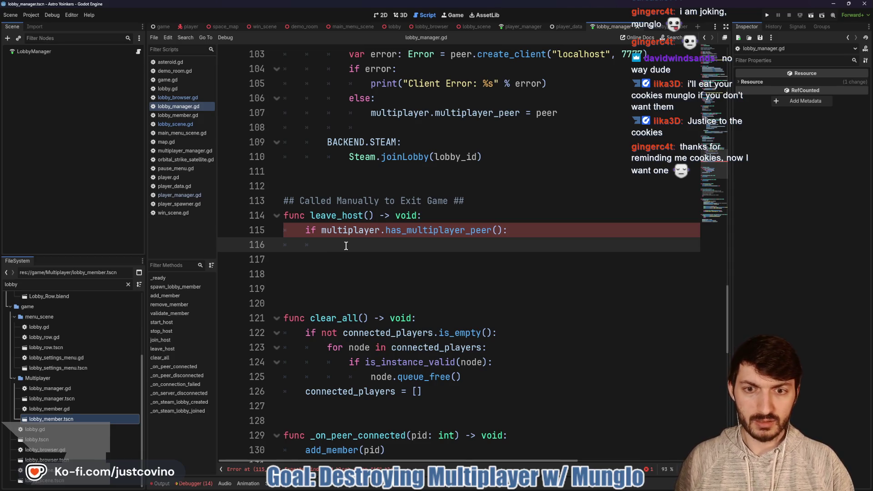
{"action": "type", "text": "lobb"}
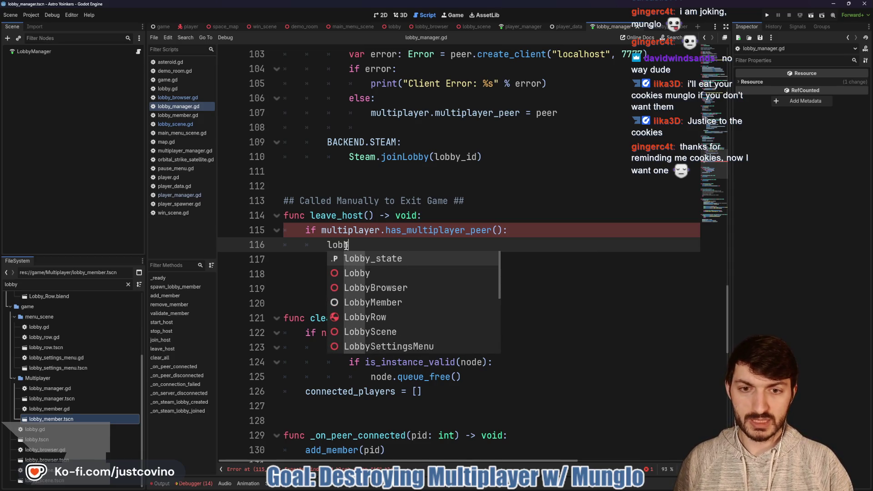
{"action": "key", "text": "Return"}
{"action": "type", "text": "= "}
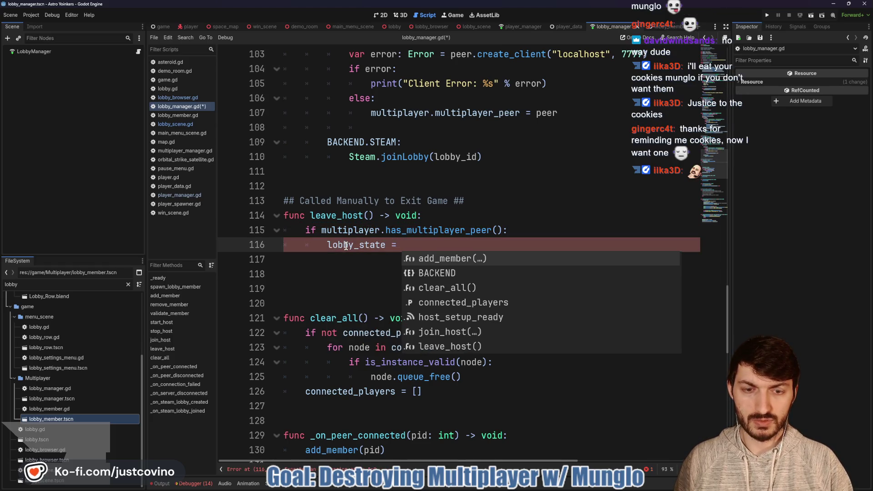
{"action": "type", "text": "LO"}
{"action": "key", "text": "Return"}
{"action": "type", "text": "."}
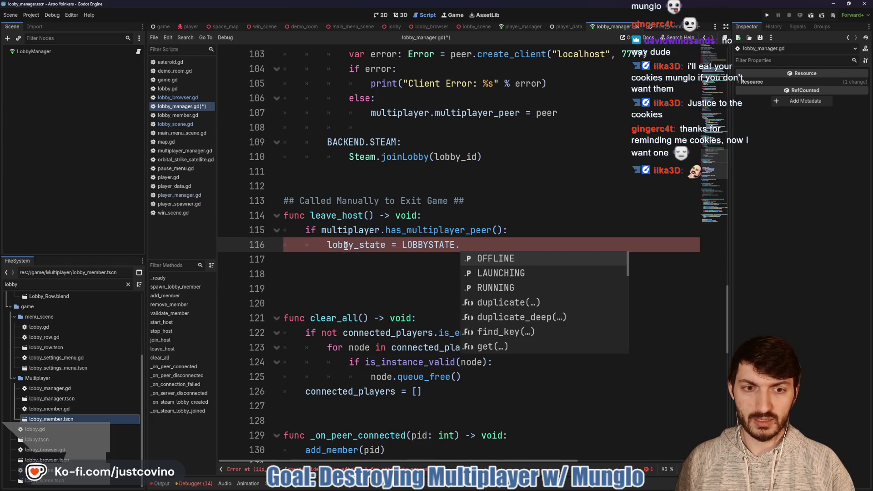
{"action": "key", "text": "Return"}
{"action": "key", "text": "Return"}
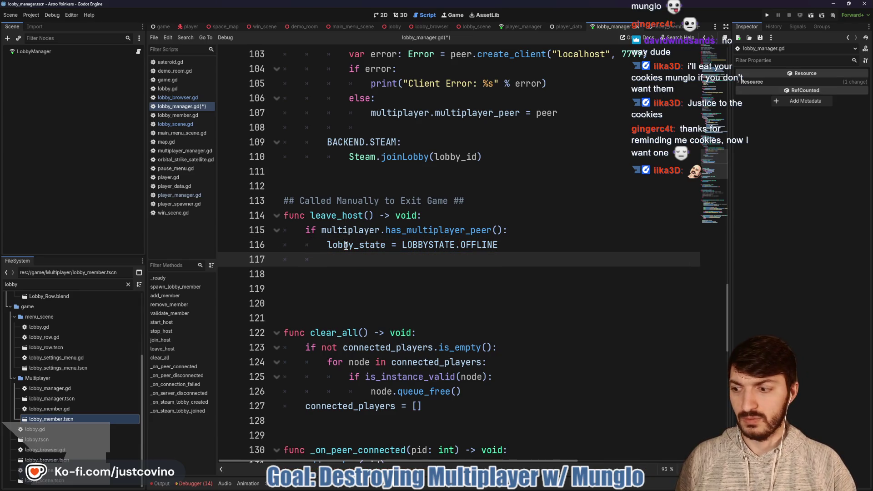
Call multiplayer.multiplayer_peer.close() and then set multiplayer.multiplayer_peer = null.
{"action": "left_click", "coordinate": [531, 228]}
{"action": "key", "text": "Return"}
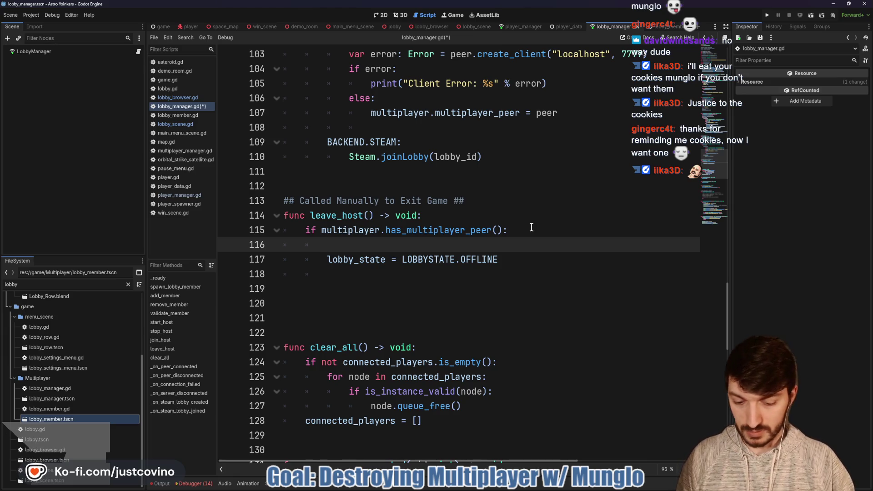
{"action": "type", "text": "multiplayer.mu"}
{"action": "key", "text": "Return"}
{"action": "type", "text": ".close"}
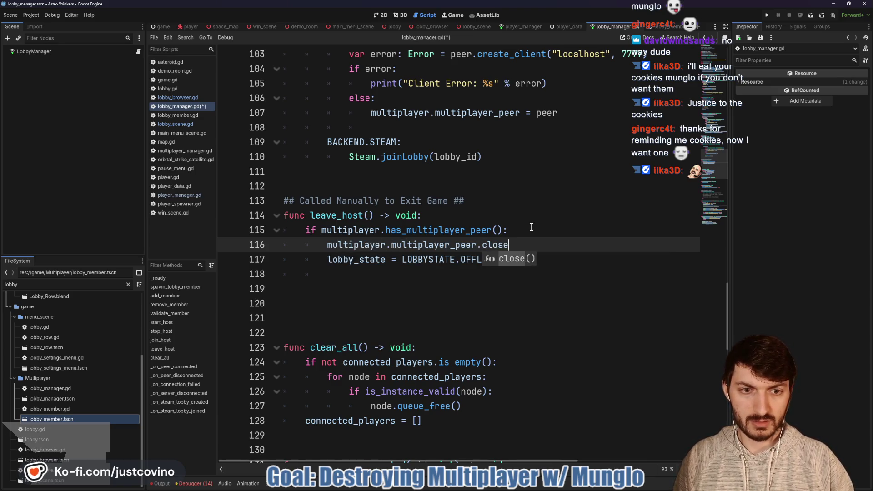
{"action": "key", "text": "Return"}
{"action": "key", "text": "Return"}
{"action": "type", "text": "multiplayer.m"}
{"action": "key", "text": "Return"}
{"action": "type", "text": "= null"}
{"action": "key", "text": "Escape"}
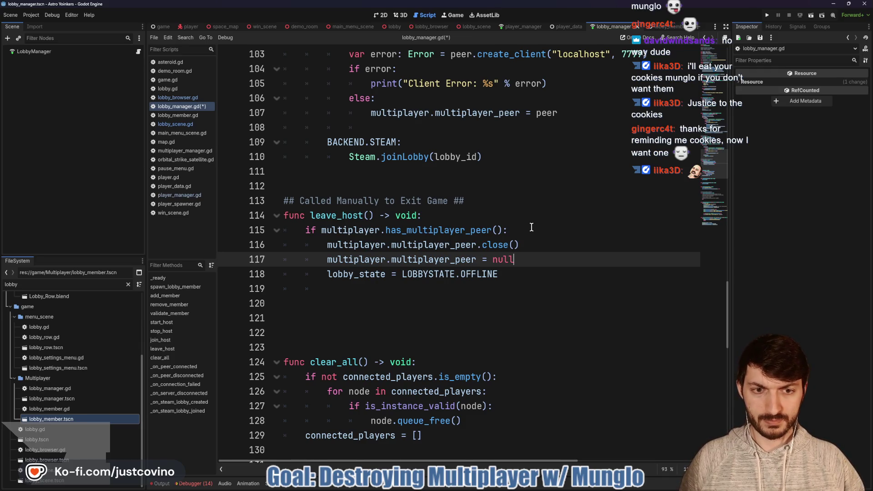
Add the note 'Could raise a Signal to show someone left the game' below the state assignment.
{"action": "left_click", "coordinate": [388, 292]}
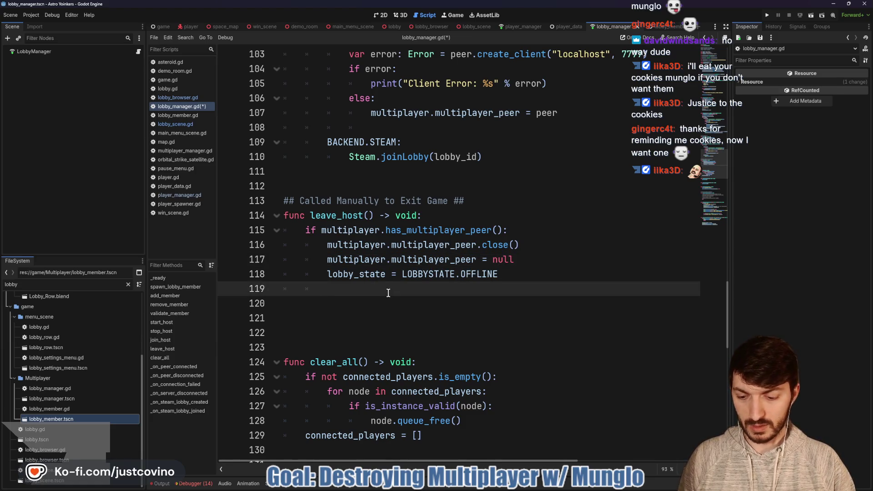
{"action": "type", "text": "Could "}
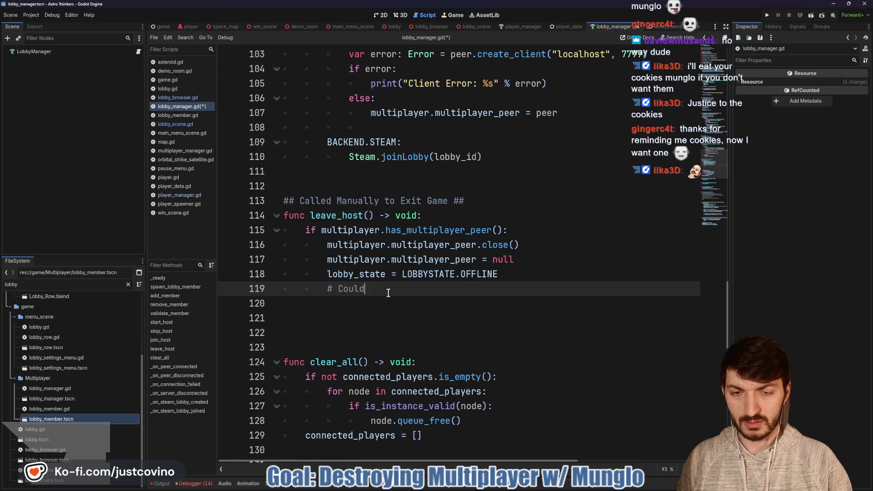
{"action": "type", "text": "raise a S"}
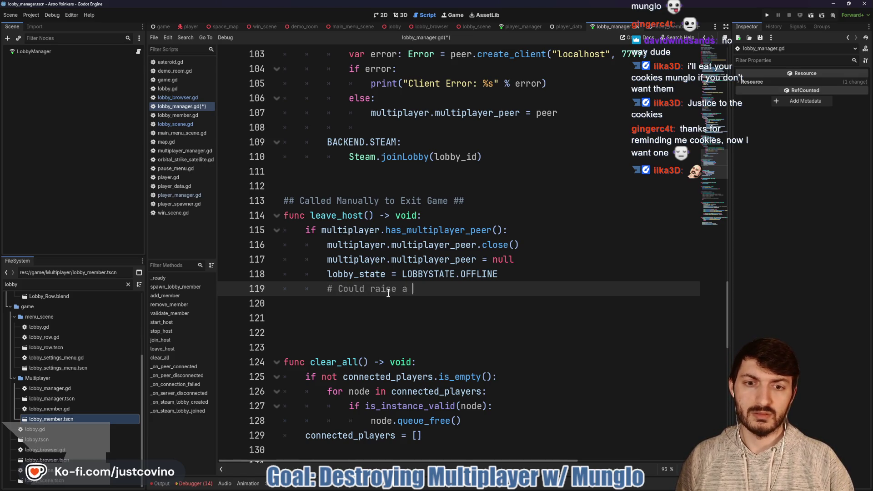
{"action": "type", "text": "ignal to show someone left the game"}
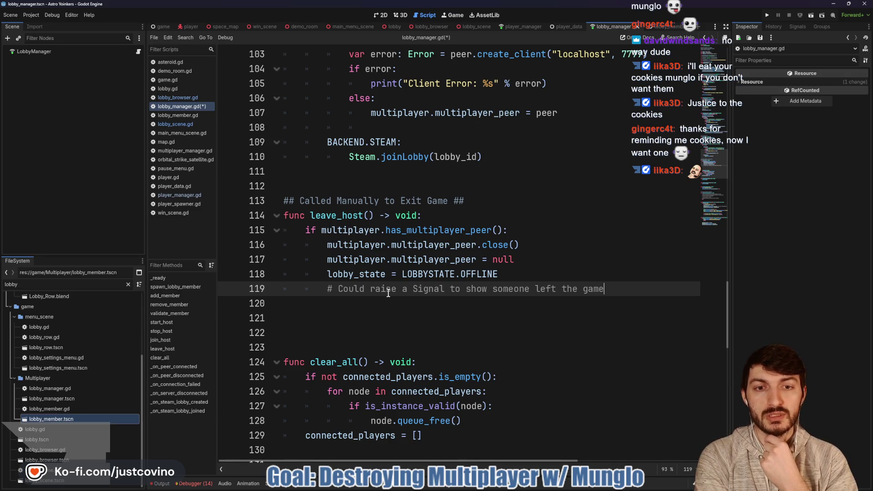
{"action": "scroll", "coordinate": [387, 292], "scroll_direction": "down", "scroll_amount": 2}
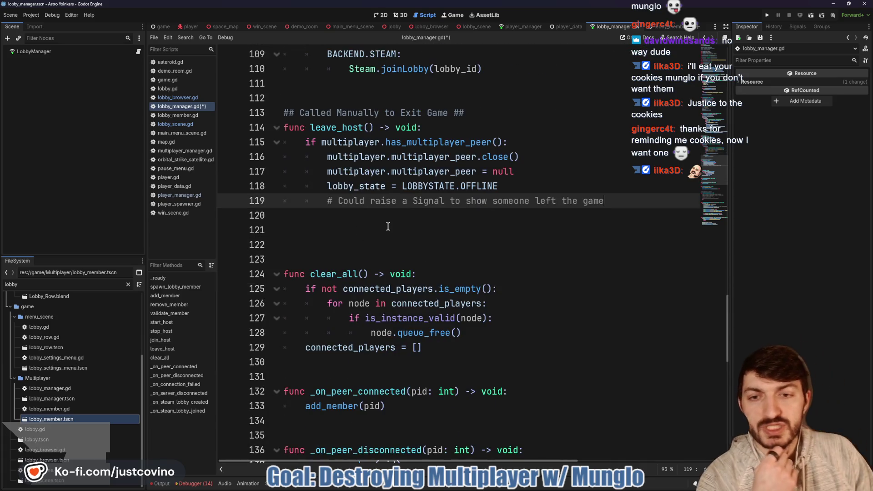
Delete the extra blank lines after leave_host, then review _on_peer_disconnected's remove_member(pid) call.
{"action": "left_click", "coordinate": [377, 237]}
{"action": "key", "text": "BackSpace"}
{"action": "key", "text": "BackSpace"}
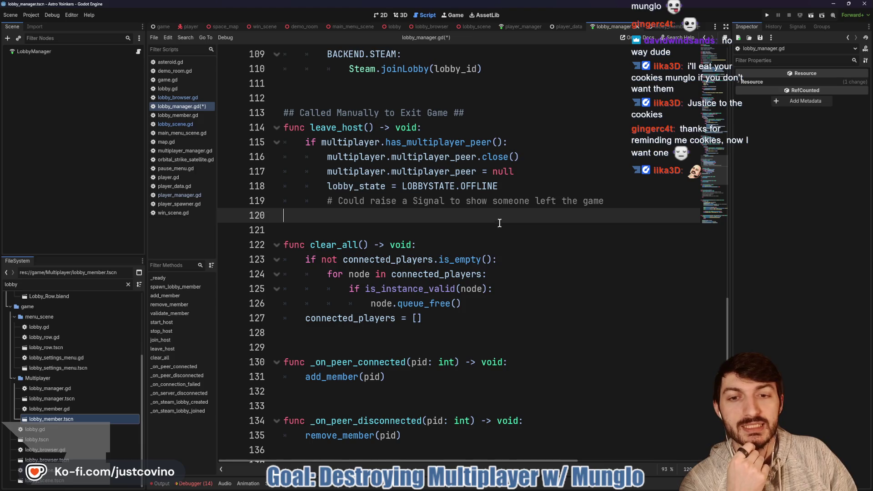
{"action": "scroll", "coordinate": [497, 223], "scroll_direction": "down", "scroll_amount": 1}
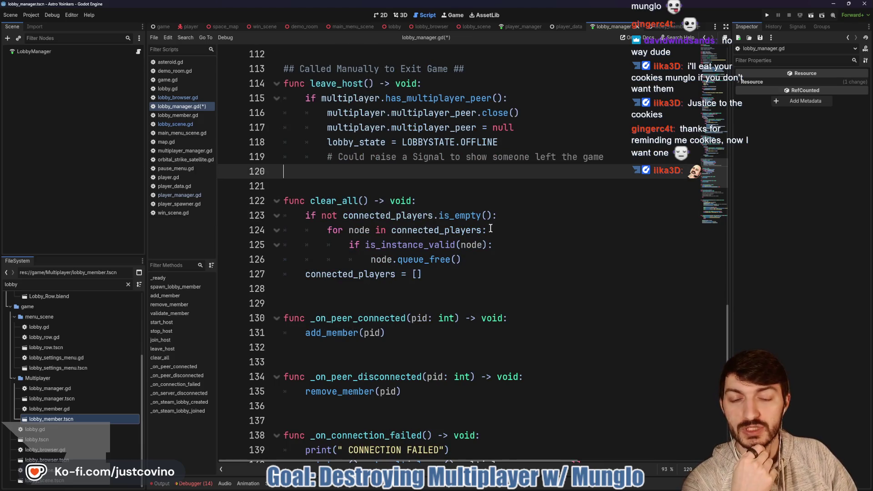
{"action": "scroll", "coordinate": [487, 227], "scroll_direction": "down", "scroll_amount": 1}
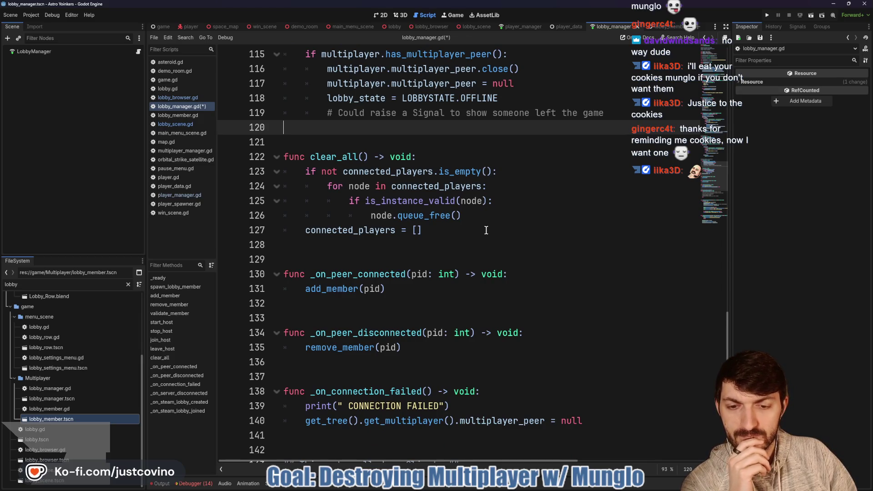
{"action": "scroll", "coordinate": [489, 233], "scroll_direction": "up", "scroll_amount": 2}
{"action": "scroll", "coordinate": [487, 237], "scroll_direction": "down", "scroll_amount": 4}
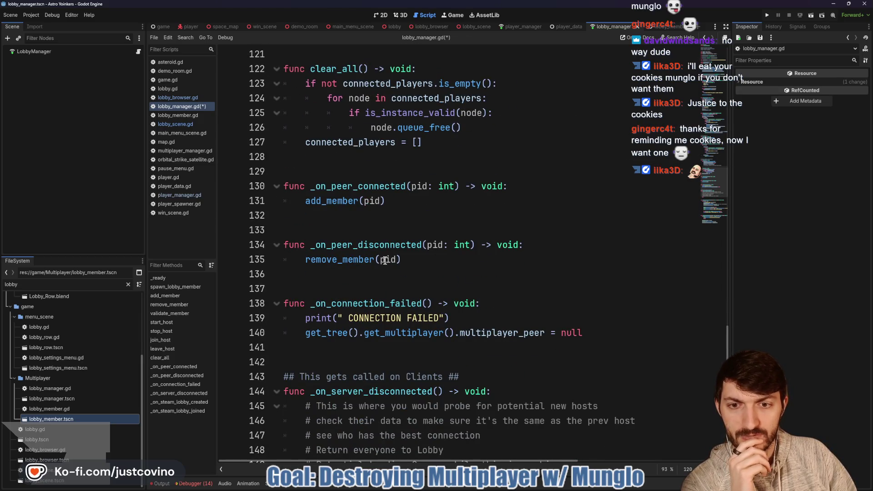
{"action": "double_click", "coordinate": [340, 260]}
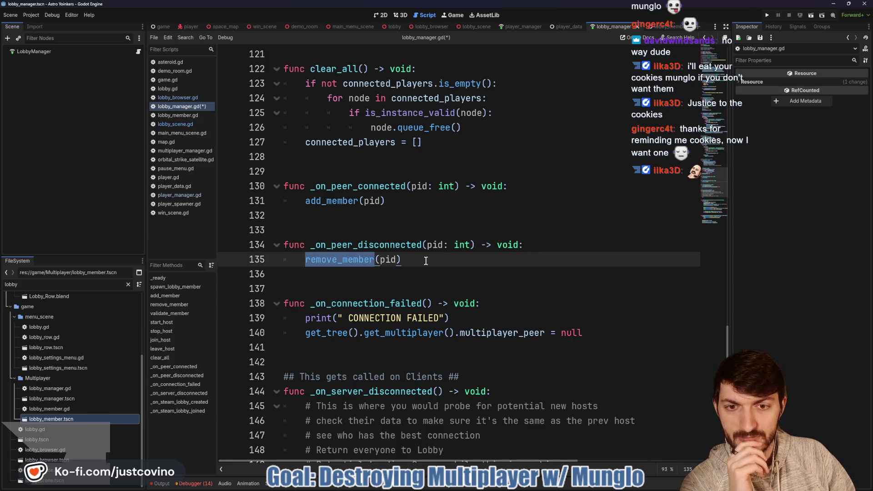
{"action": "left_click_drag", "start_coordinate": [426, 262], "coordinate": [242, 248]}
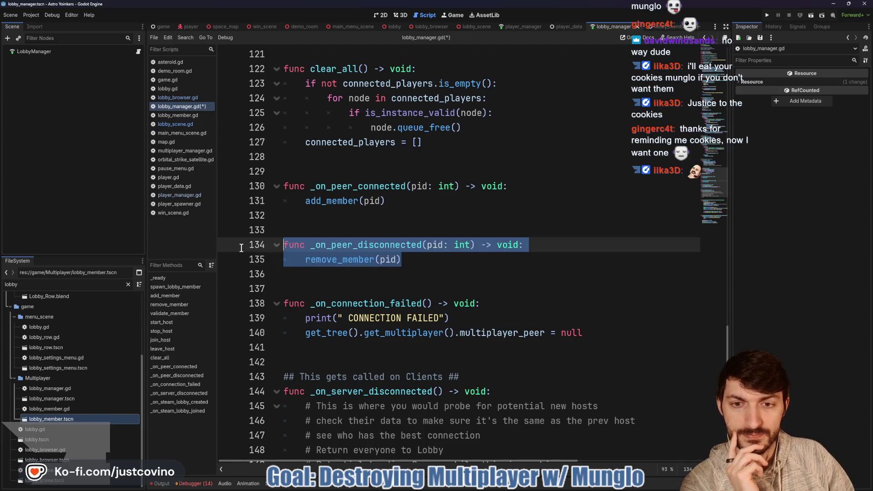
{"action": "scroll", "coordinate": [430, 258], "scroll_direction": "down", "scroll_amount": 1}
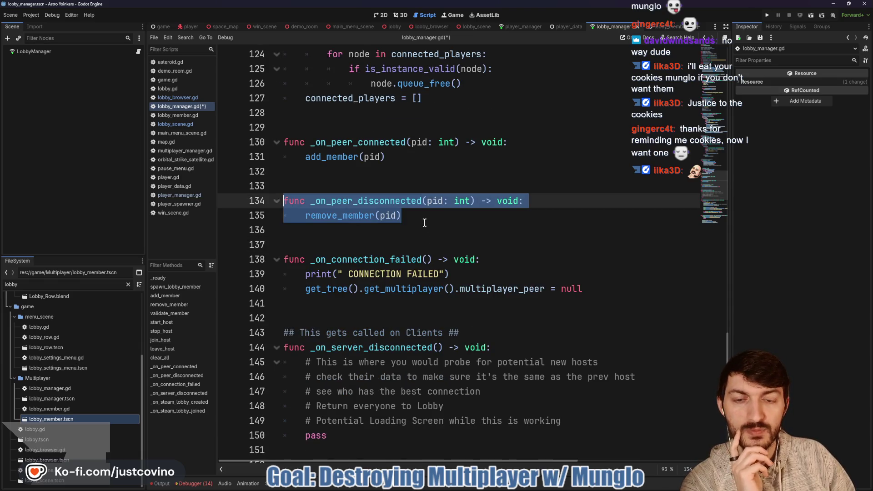
{"action": "scroll", "coordinate": [418, 224], "scroll_direction": "up", "scroll_amount": 1}
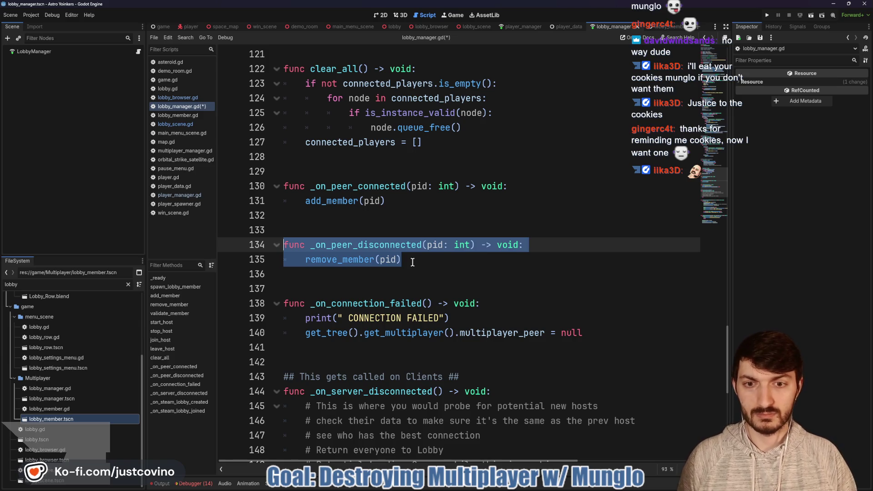
Add '# Fires on ALL except the peer that disconnects##' above _on_peer_disconnected.
{"action": "left_click", "coordinate": [321, 228]}
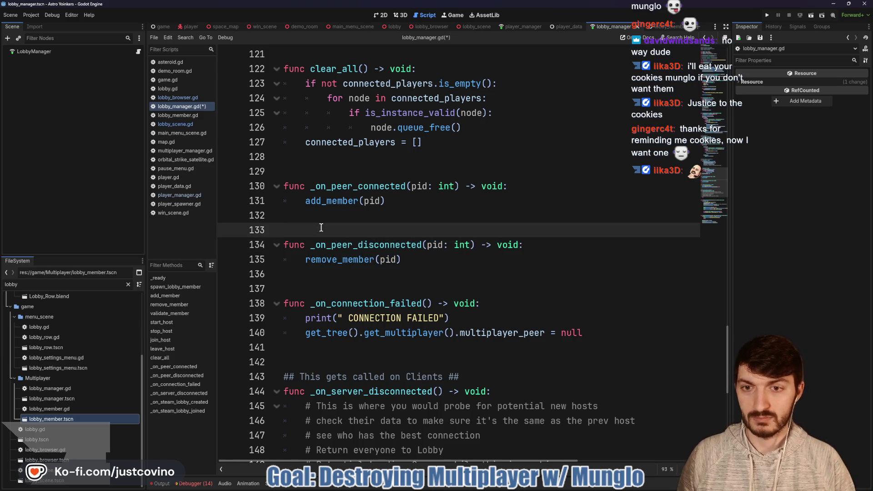
{"action": "key", "text": "Return"}
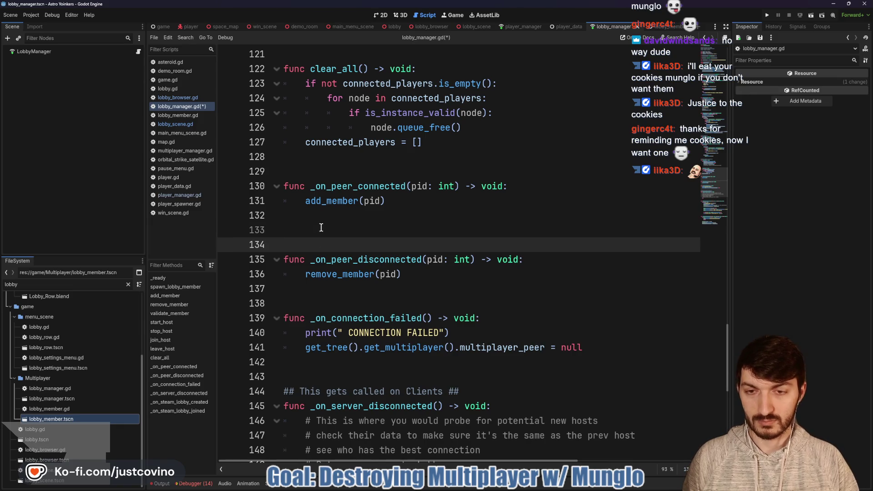
{"action": "type", "text": "# Fires"}
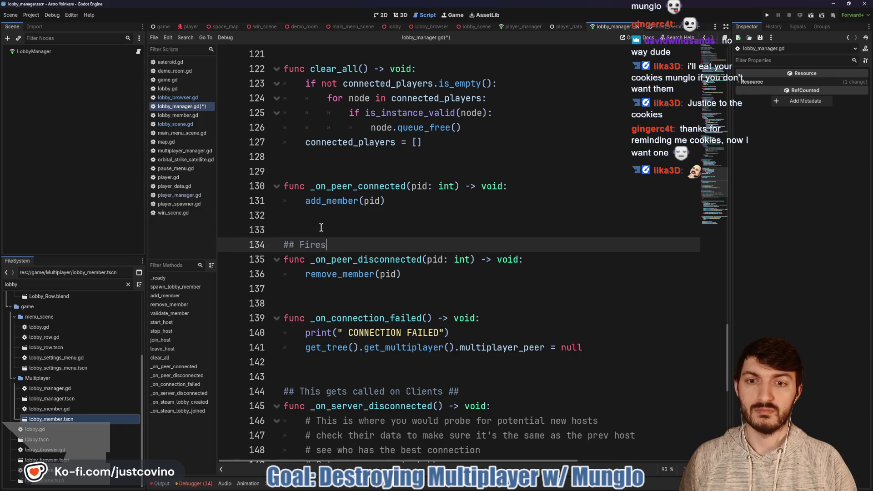
{"action": "type", "text": " on all as"}
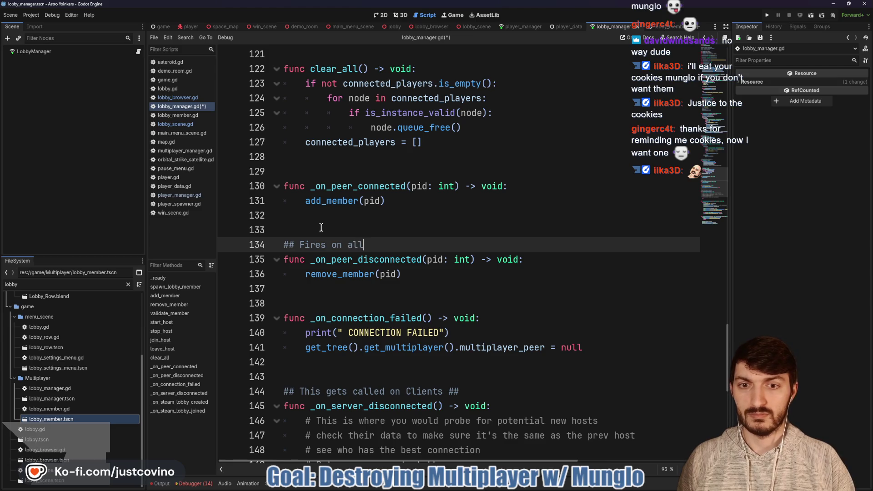
{"action": "type", "text": " peer dis"}
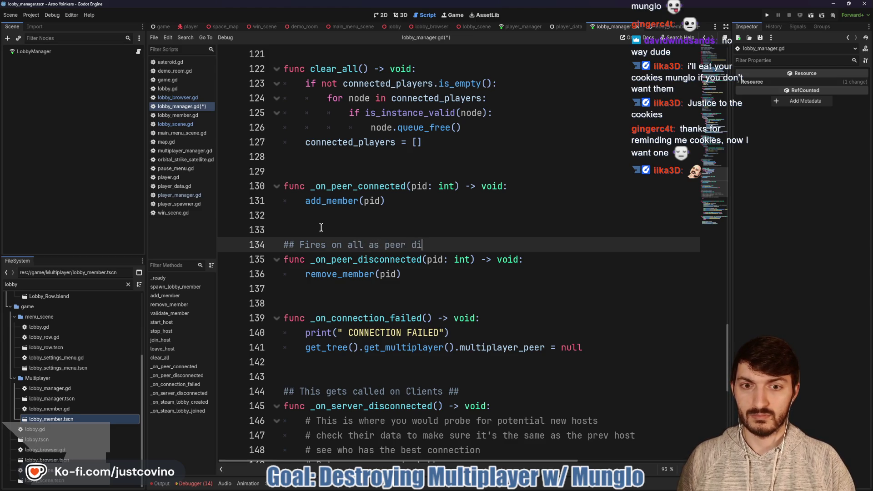
{"action": "type", "text": "connects e"}
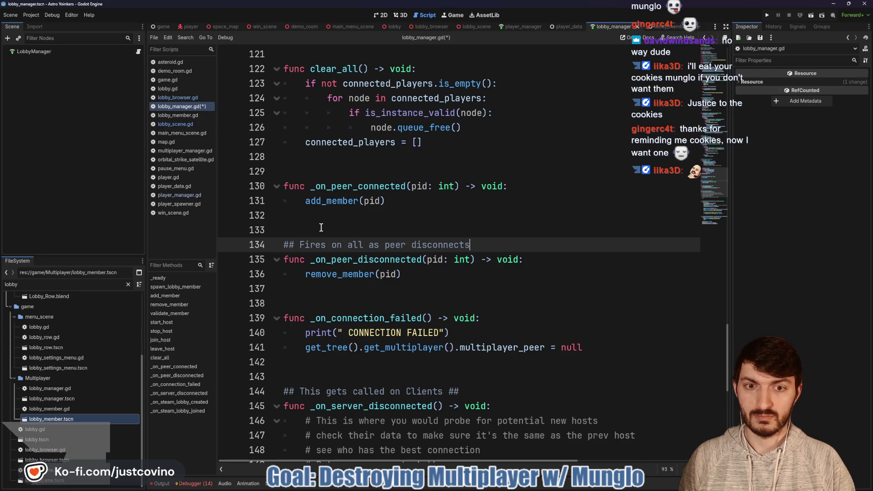
{"action": "type", "text": "xcept the peer t"}
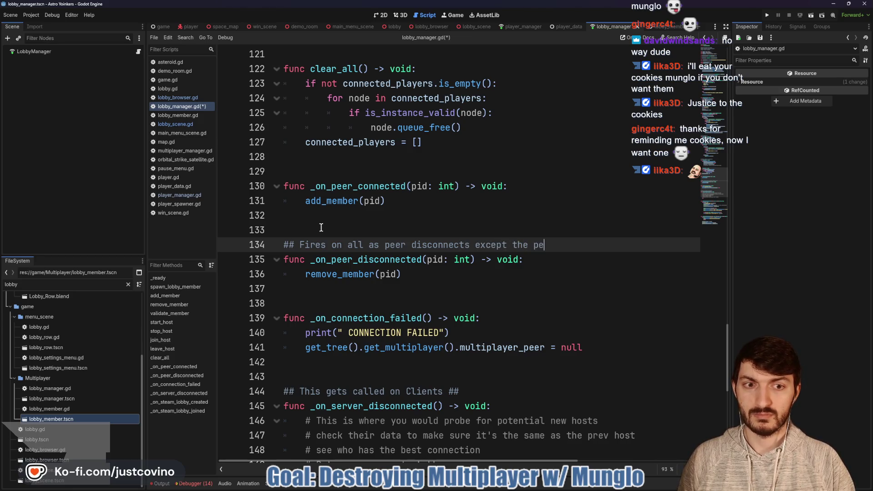
{"action": "type", "text": "hat disco"}
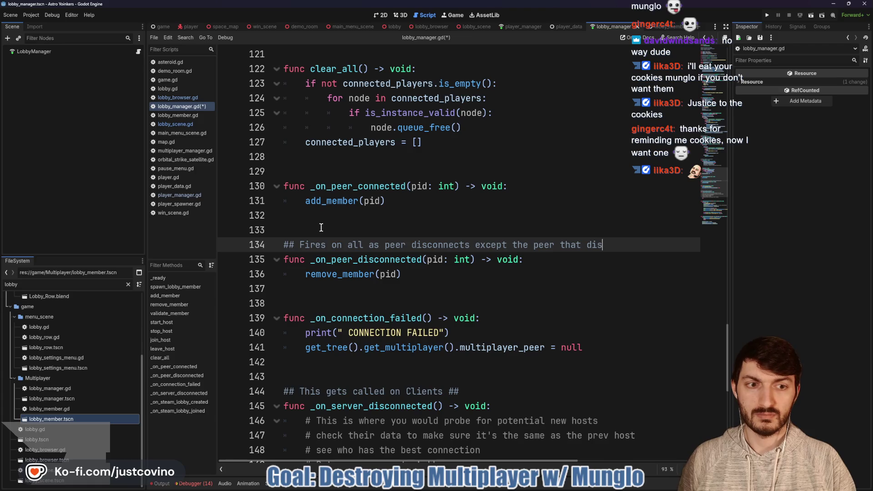
{"action": "type", "text": "nnects"}
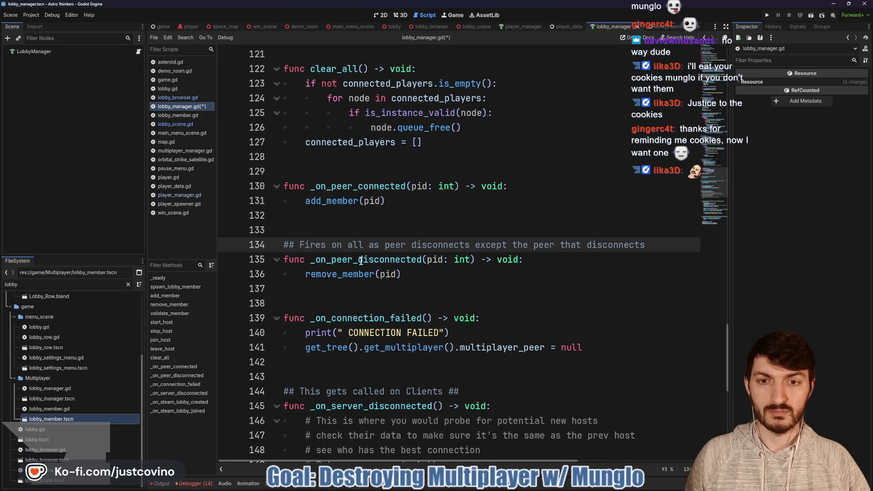
{"action": "left_click_drag", "start_coordinate": [364, 244], "coordinate": [349, 243]}
{"action": "type", "text": "ALL"}
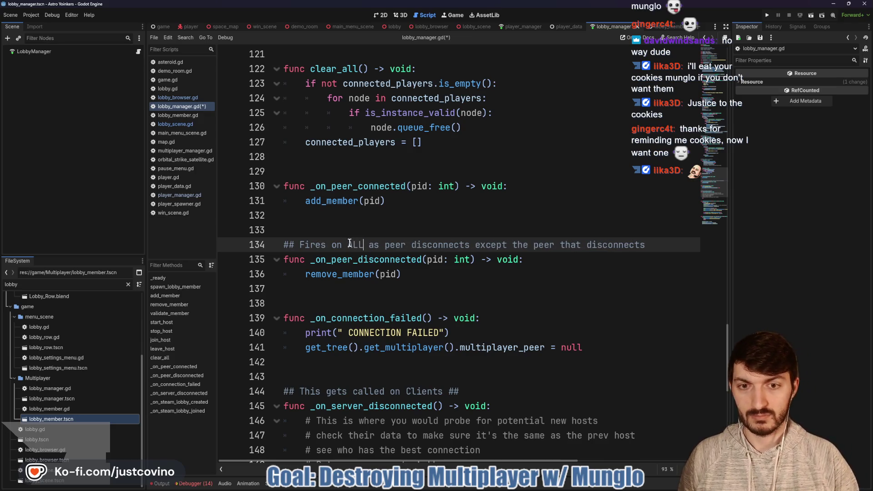
{"action": "left_click_drag", "start_coordinate": [469, 245], "coordinate": [369, 242]}
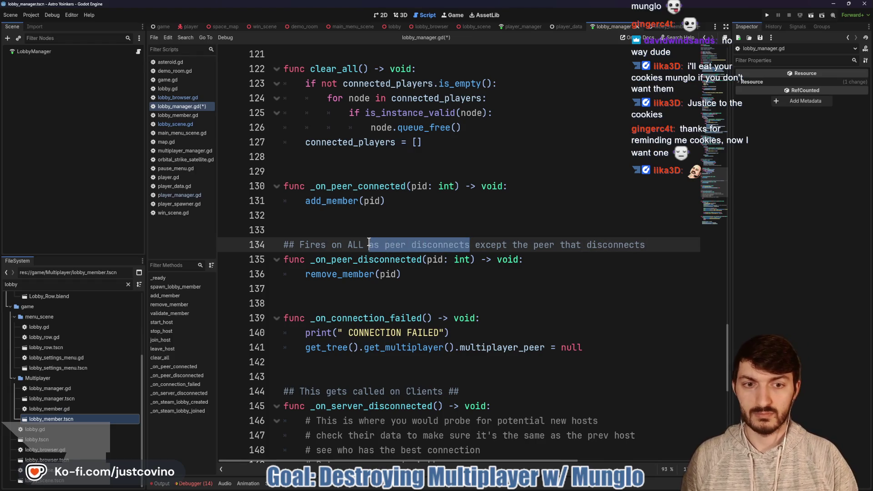
{"action": "key", "text": "BackSpace"}
{"action": "key", "text": "BackSpace"}
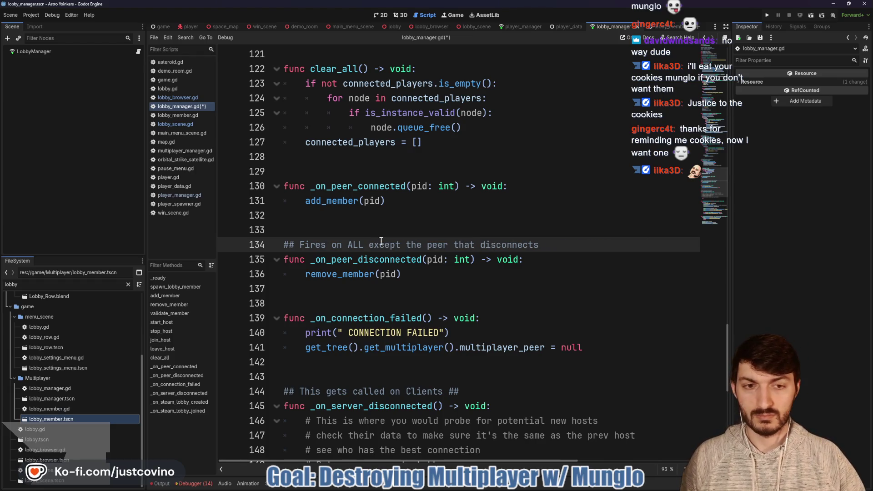
{"action": "left_click", "coordinate": [551, 245]}
{"action": "type", "text": "##"}
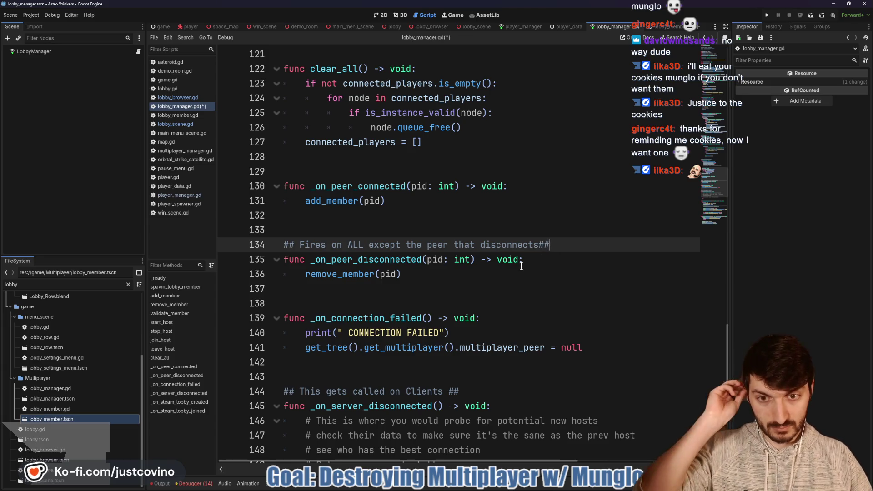
Add the '# This would be a good place to put "Player Left the Game"' note inside _on_peer_disconnected and save.
{"action": "left_click", "coordinate": [534, 259]}
{"action": "key", "text": "Return"}
{"action": "type", "text": "##"}
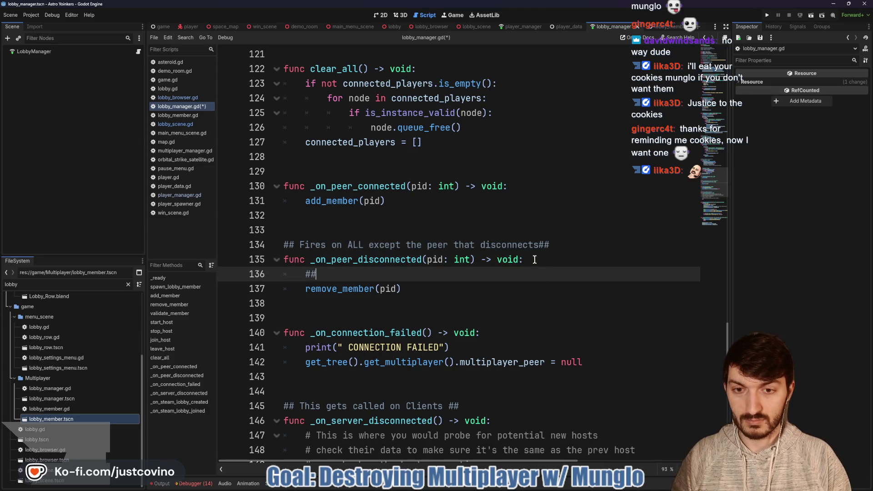
{"action": "type", "text": " This would be "}
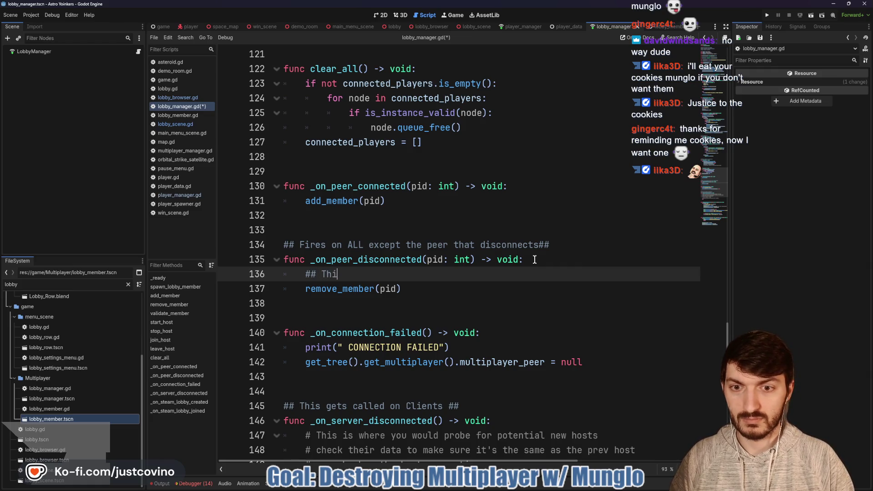
{"action": "type", "text": "a good pla"}
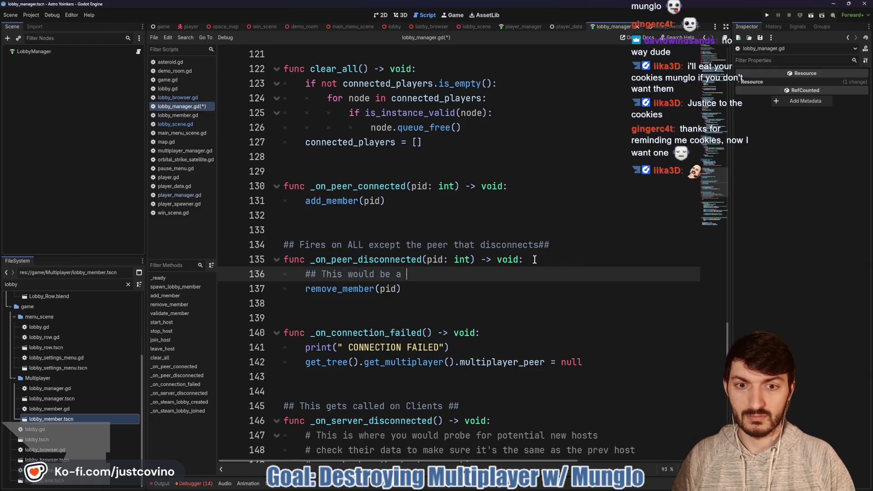
{"action": "type", "text": "ce to p"}
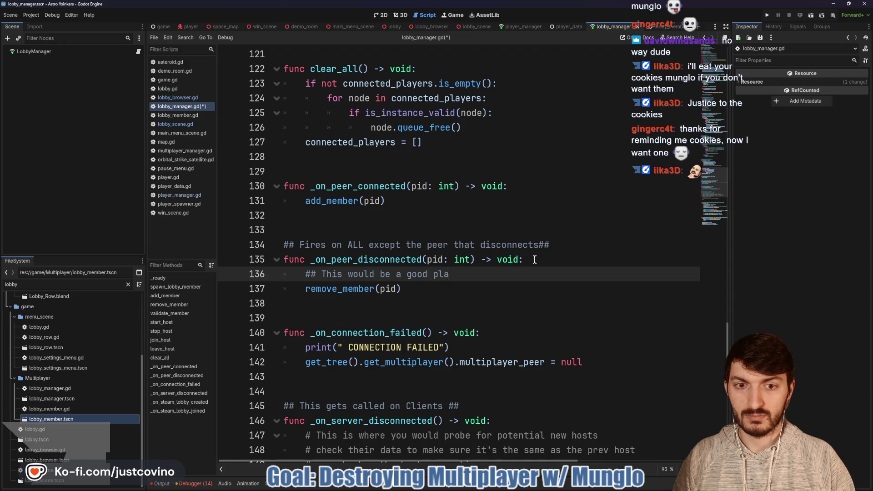
{"action": "type", "text": "ut"}
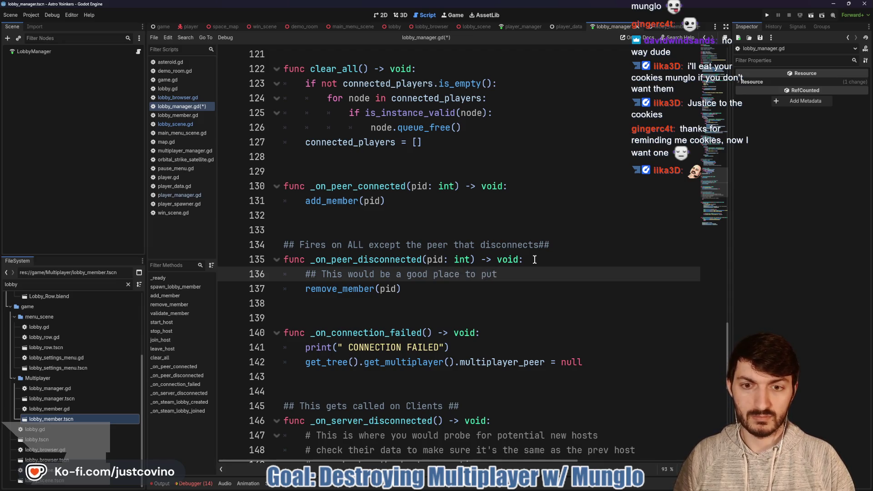
{"action": "type", "text": " \"Pl"}
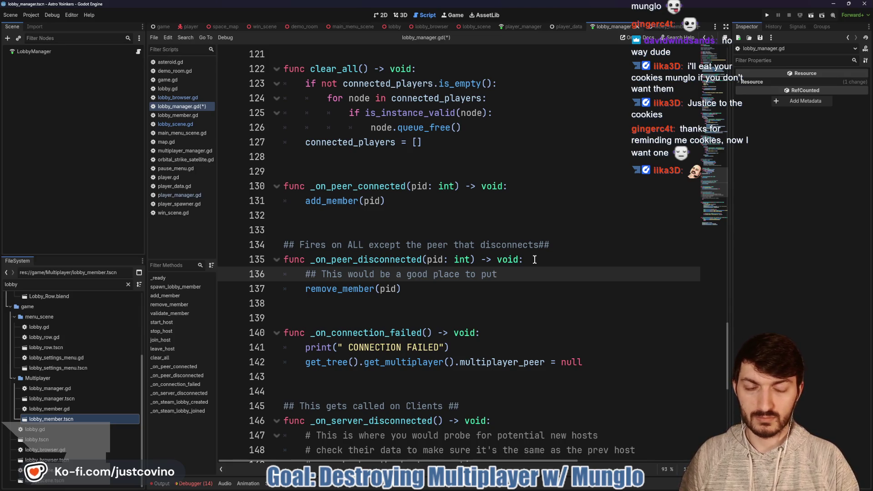
{"action": "type", "text": "ayer Left the Game\""}
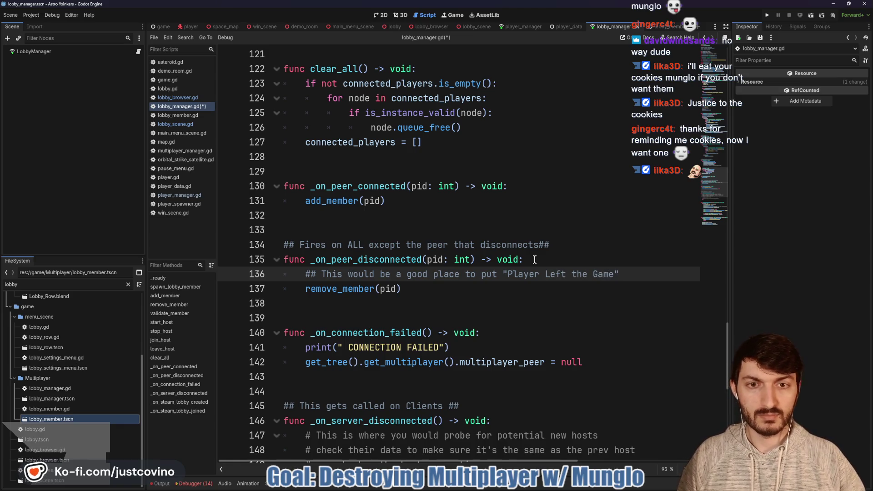
{"action": "key", "text": "ctrl+s"}
{"action": "scroll", "coordinate": [444, 249], "scroll_direction": "up", "scroll_amount": 2}
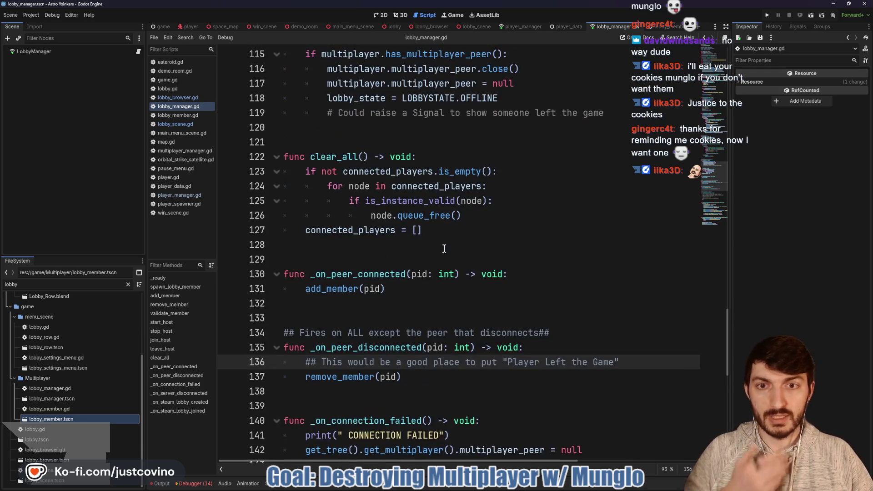
Delete the 'Could raise a Signal…' comment line from leave_host.
{"action": "left_click_drag", "start_coordinate": [621, 113], "coordinate": [314, 114]}
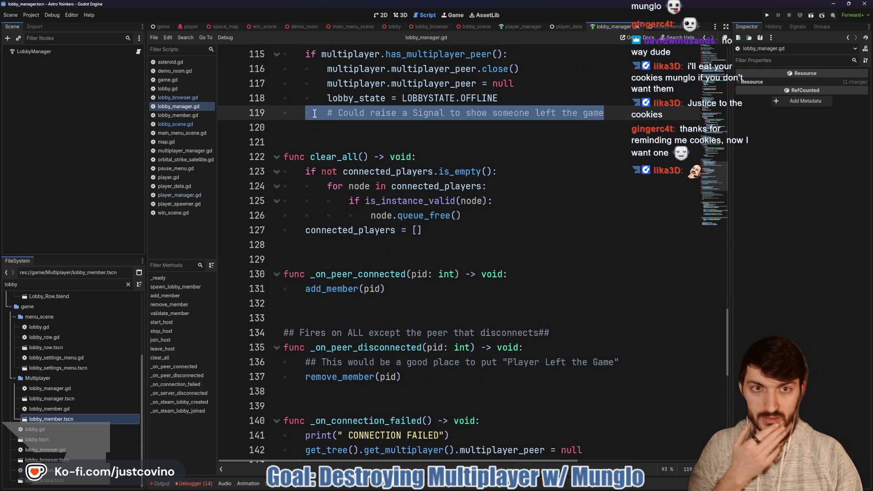
{"action": "key", "text": "BackSpace"}
{"action": "key", "text": "BackSpace"}
{"action": "key", "text": "BackSpace"}
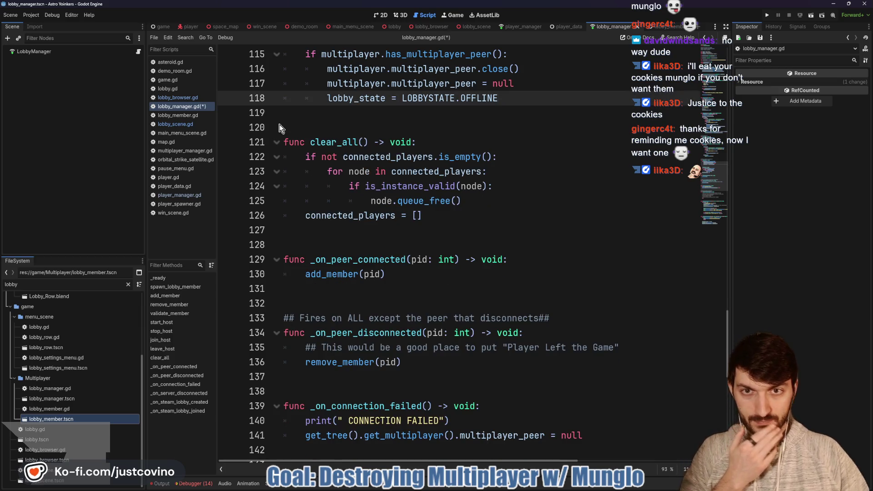
{"action": "scroll", "coordinate": [377, 193], "scroll_direction": "down", "scroll_amount": 2}
Turn the 'Player Left the Game' note into a single-hash comment and save lobby_manager.gd.
{"action": "left_click", "coordinate": [510, 273]}
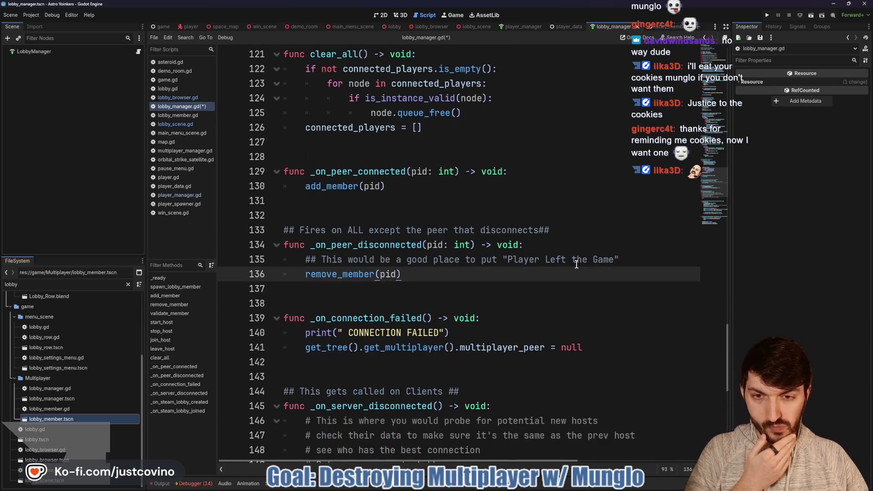
{"action": "left_click", "coordinate": [316, 260]}
{"action": "key", "text": "BackSpace"}
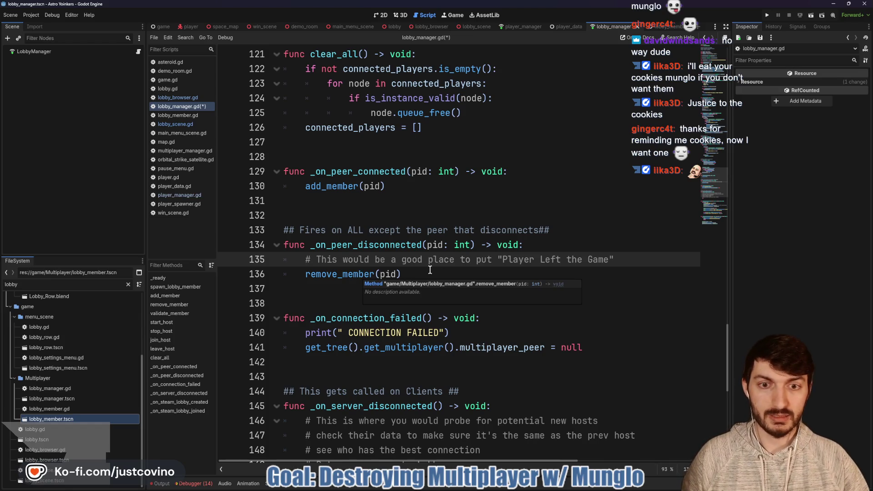
{"action": "left_click", "coordinate": [430, 270]}
{"action": "key", "text": "ctrl+s"}
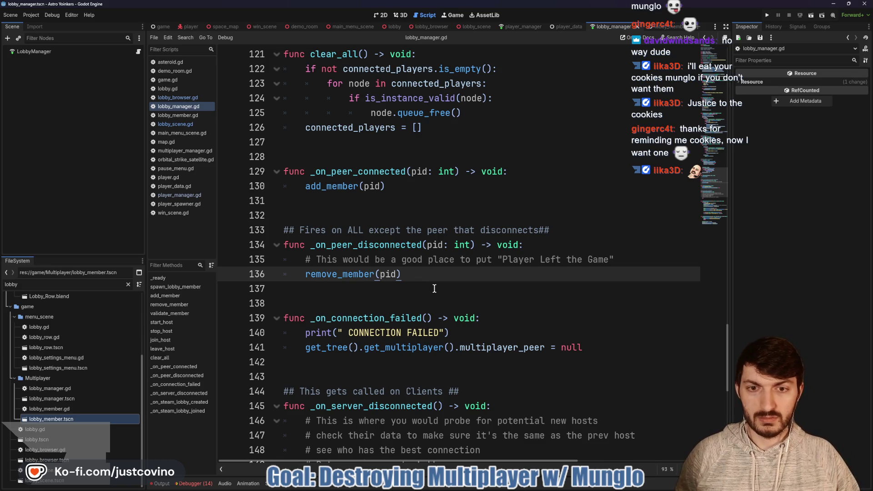
{"action": "scroll", "coordinate": [434, 288], "scroll_direction": "up", "scroll_amount": 5}
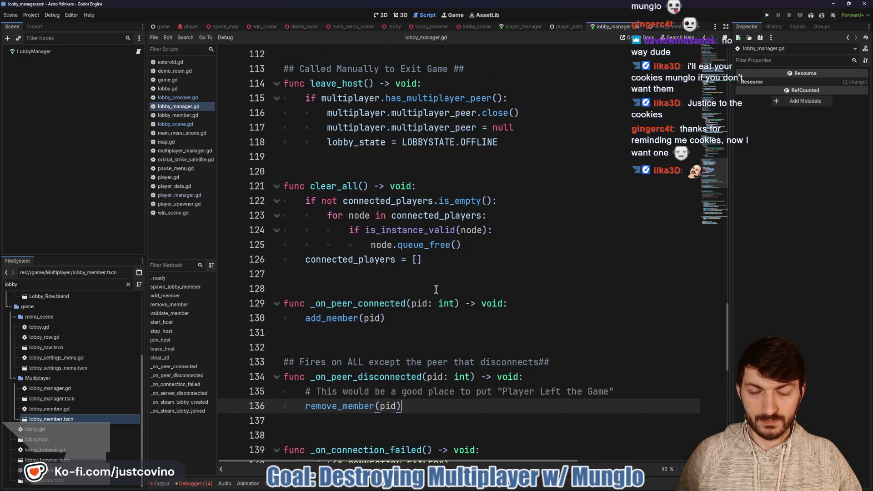
{"action": "scroll", "coordinate": [437, 291], "scroll_direction": "up", "scroll_amount": 1}
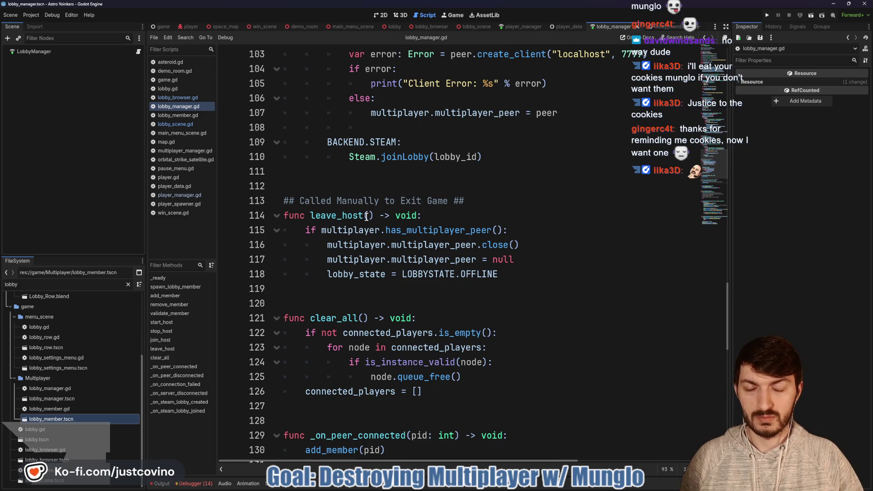
{"action": "scroll", "coordinate": [485, 264], "scroll_direction": "down", "scroll_amount": 5}
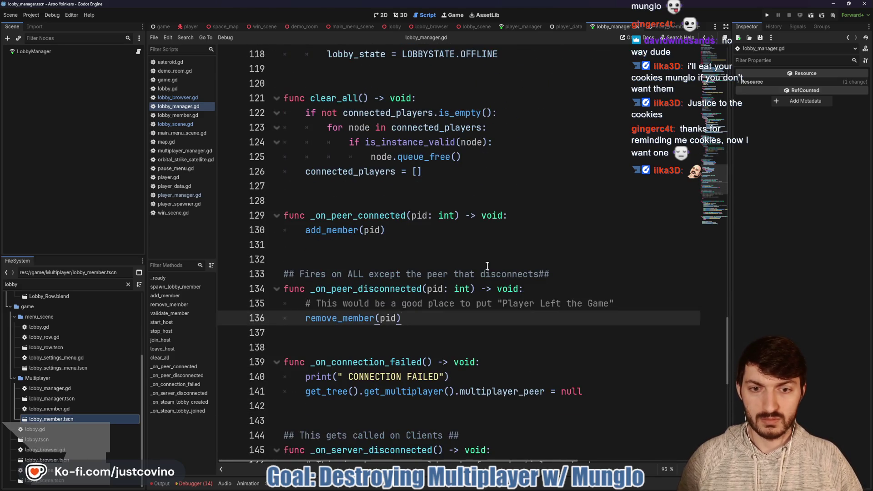
{"action": "scroll", "coordinate": [487, 266], "scroll_direction": "down", "scroll_amount": 1}
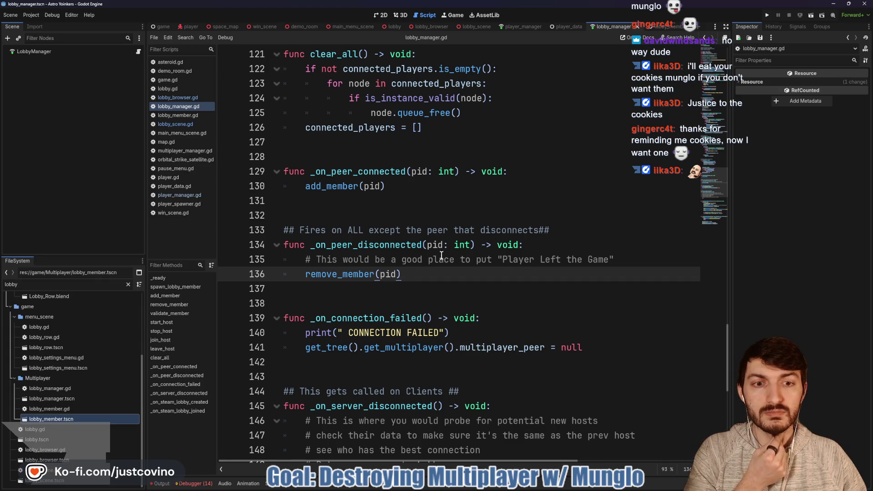
{"action": "scroll", "coordinate": [433, 270], "scroll_direction": "up", "scroll_amount": 2}
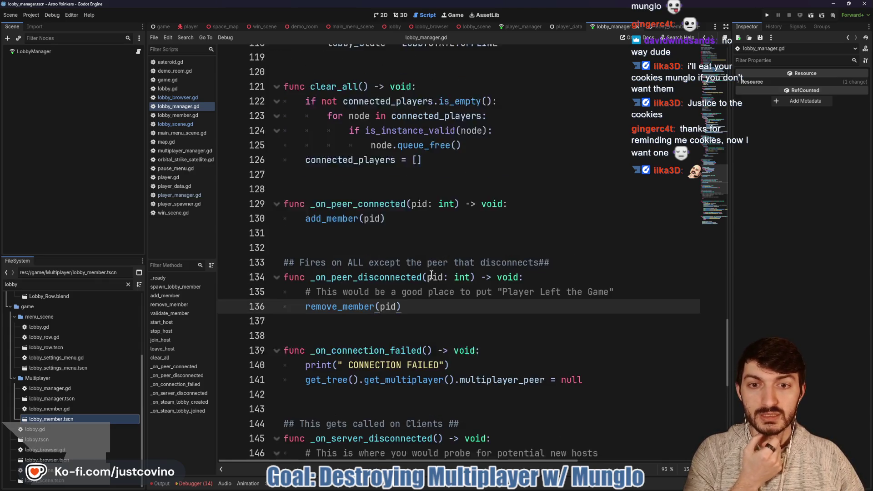
{"action": "left_click", "coordinate": [365, 245]}
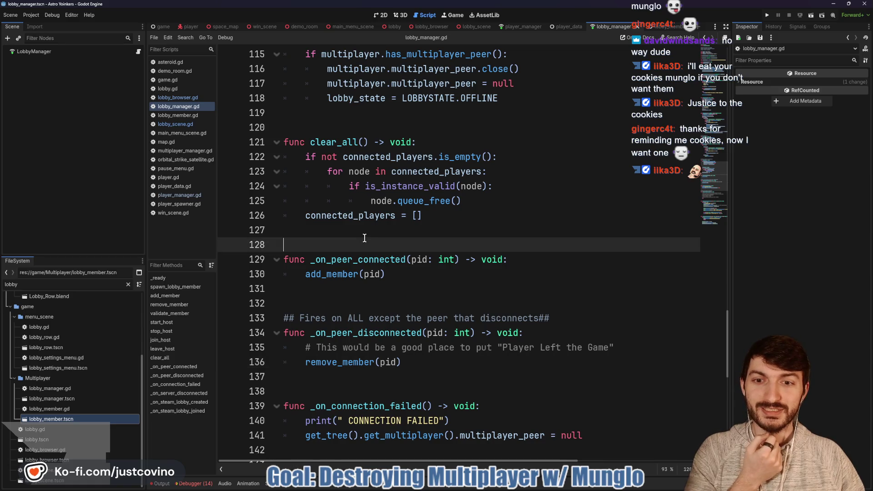
{"action": "scroll", "coordinate": [365, 248], "scroll_direction": "up", "scroll_amount": 2}
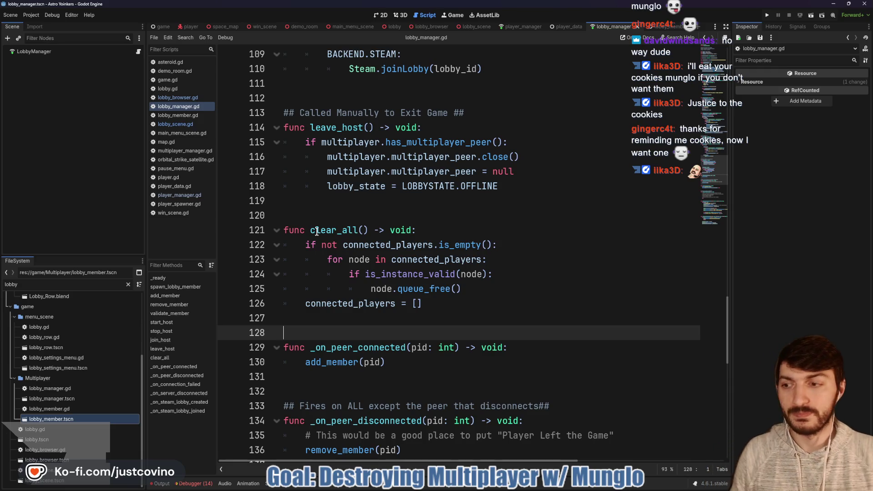
{"action": "left_click", "coordinate": [346, 213]}
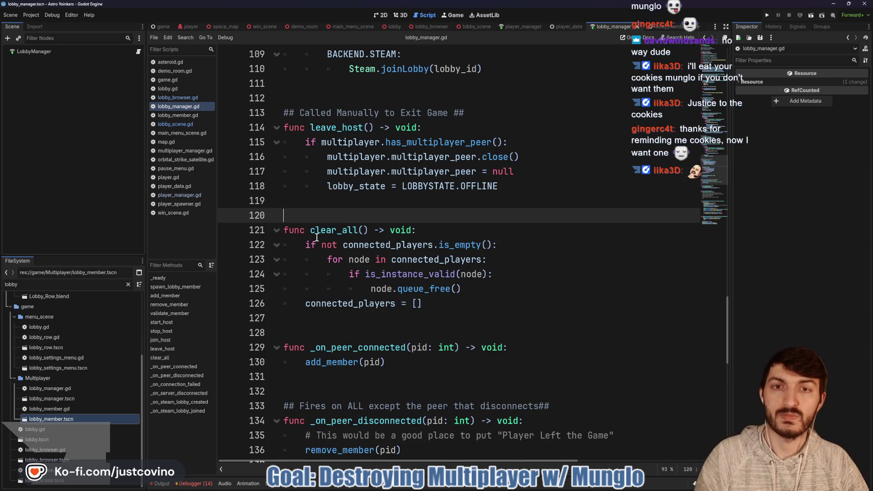
{"action": "scroll", "coordinate": [317, 236], "scroll_direction": "up", "scroll_amount": 3}
{"action": "scroll", "coordinate": [330, 224], "scroll_direction": "up", "scroll_amount": 1}
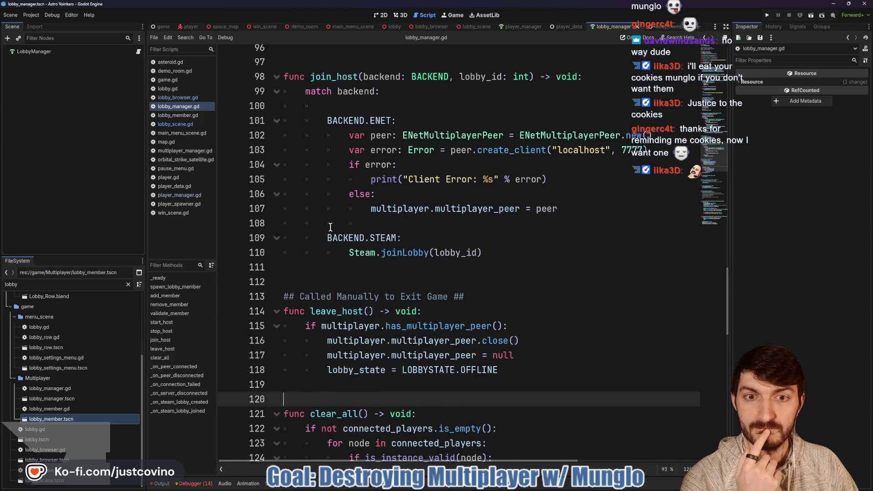
{"action": "scroll", "coordinate": [330, 223], "scroll_direction": "up", "scroll_amount": 1}
{"action": "scroll", "coordinate": [334, 218], "scroll_direction": "up", "scroll_amount": 1}
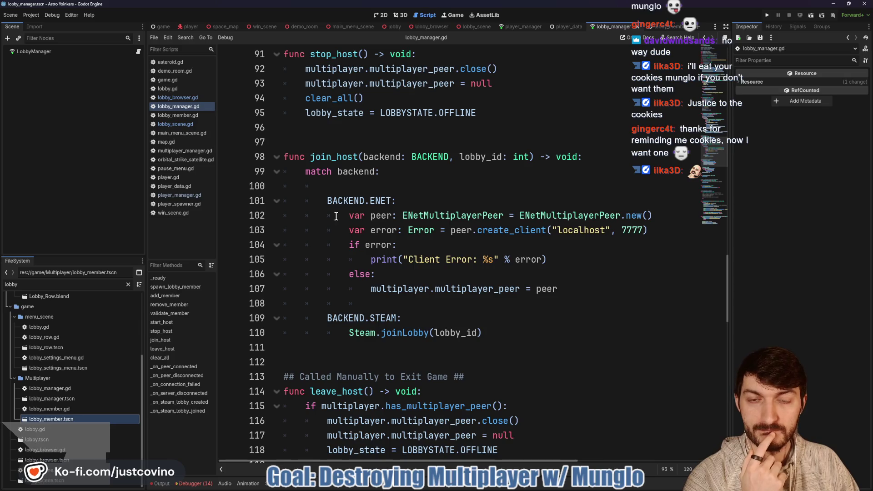
{"action": "scroll", "coordinate": [333, 221], "scroll_direction": "down", "scroll_amount": 3}
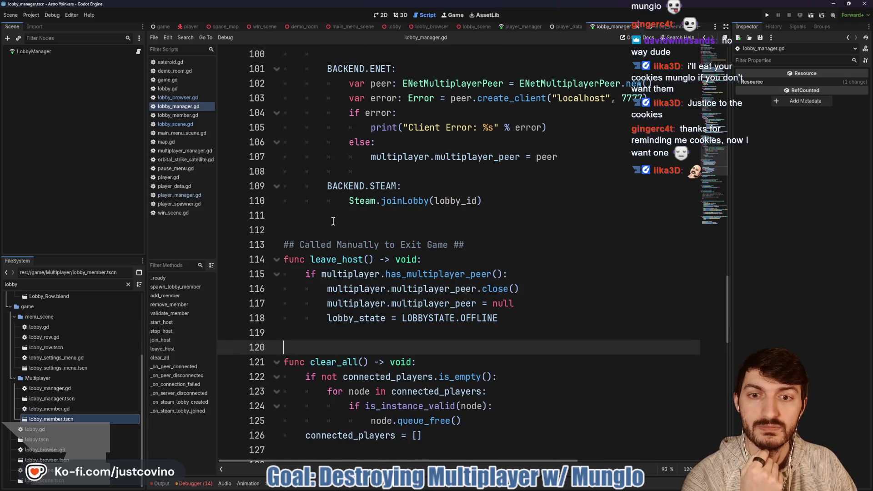
{"action": "left_click", "coordinate": [333, 222]}
{"action": "scroll", "coordinate": [333, 221], "scroll_direction": "down", "scroll_amount": 3}
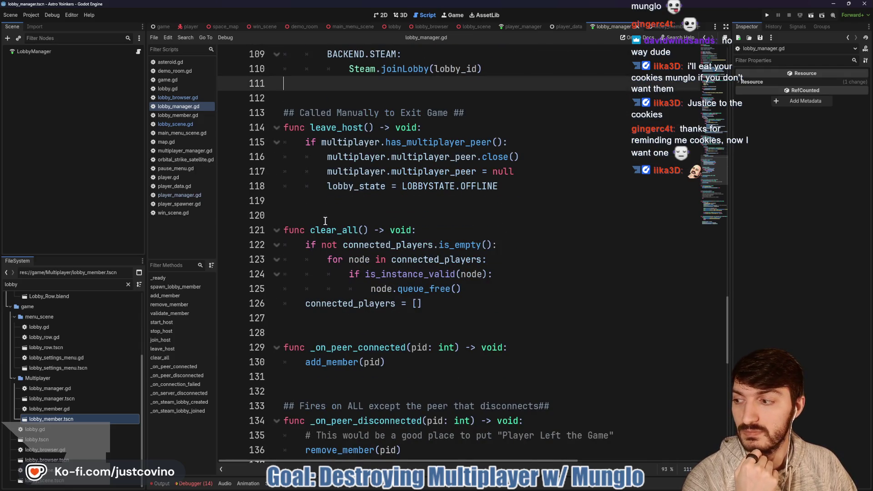
{"action": "scroll", "coordinate": [324, 219], "scroll_direction": "down", "scroll_amount": 3}
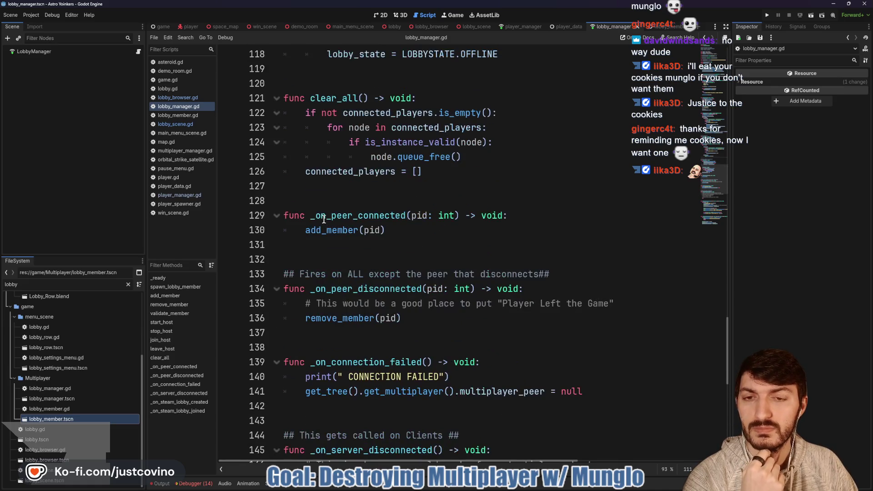
{"action": "scroll", "coordinate": [324, 219], "scroll_direction": "down", "scroll_amount": 5}
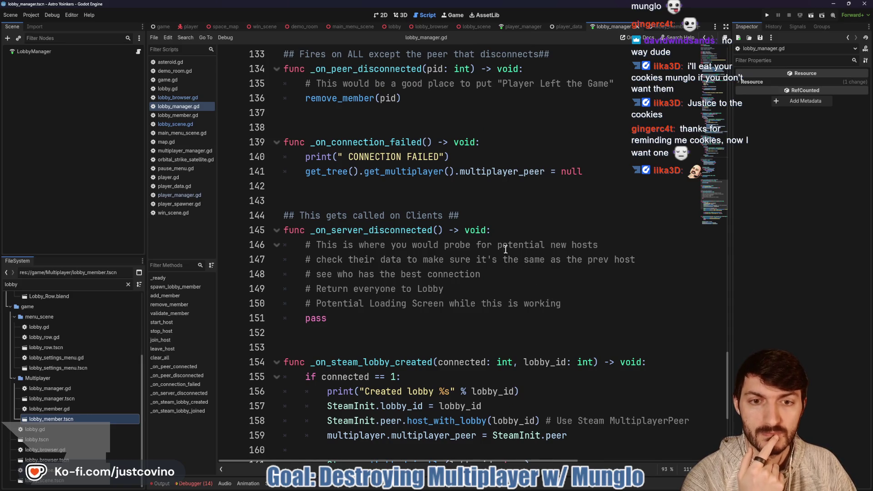
{"action": "scroll", "coordinate": [497, 241], "scroll_direction": "down", "scroll_amount": 3}
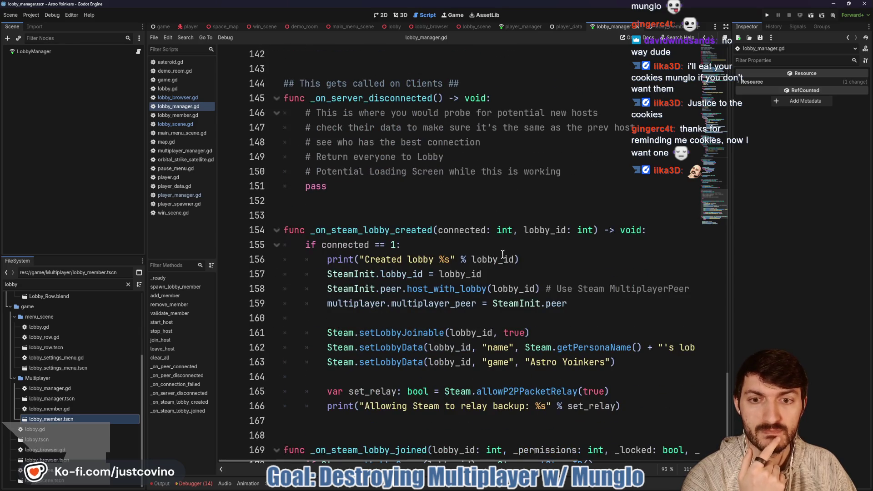
{"action": "scroll", "coordinate": [502, 254], "scroll_direction": "down", "scroll_amount": 2}
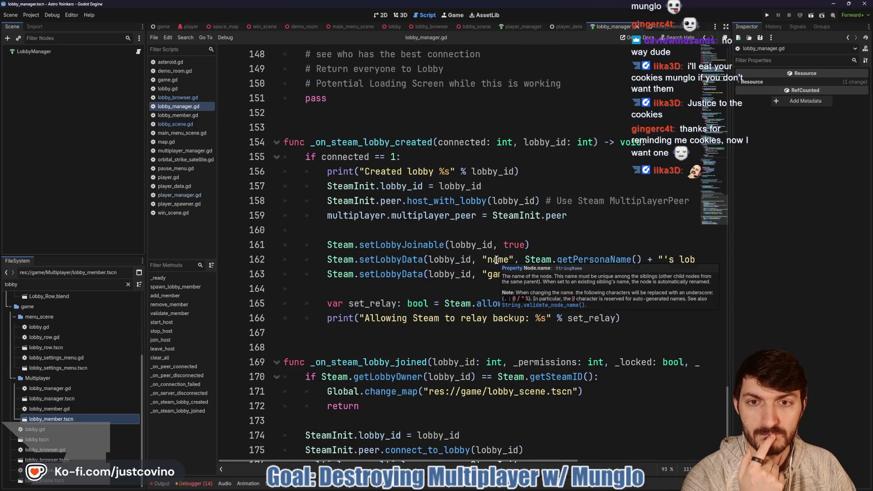
{"action": "scroll", "coordinate": [482, 255], "scroll_direction": "down", "scroll_amount": 1}
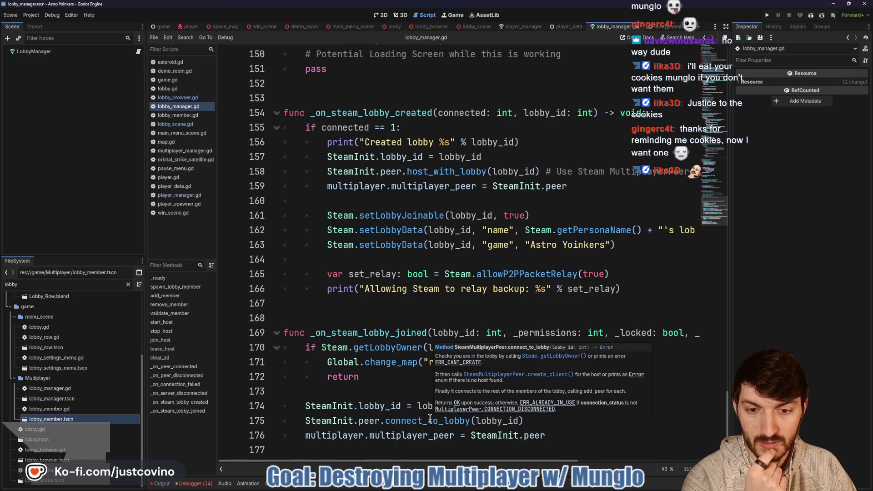
{"action": "mouse_move", "coordinate": [426, 419]}
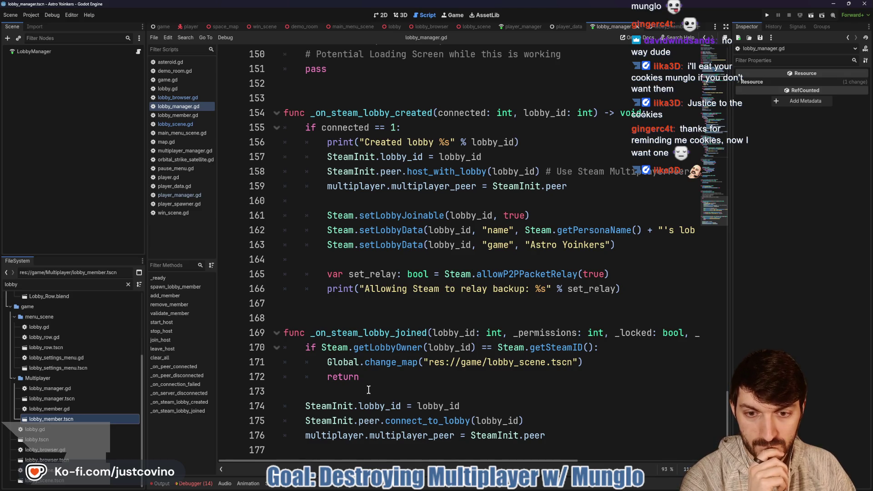
{"action": "scroll", "coordinate": [368, 390], "scroll_direction": "up", "scroll_amount": 1}
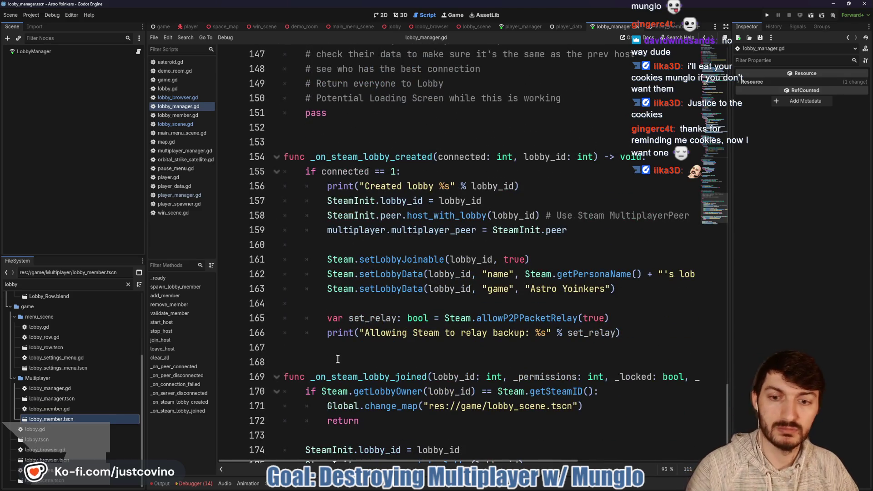
{"action": "left_click", "coordinate": [325, 363]}
{"action": "scroll", "coordinate": [357, 361], "scroll_direction": "up", "scroll_amount": 6}
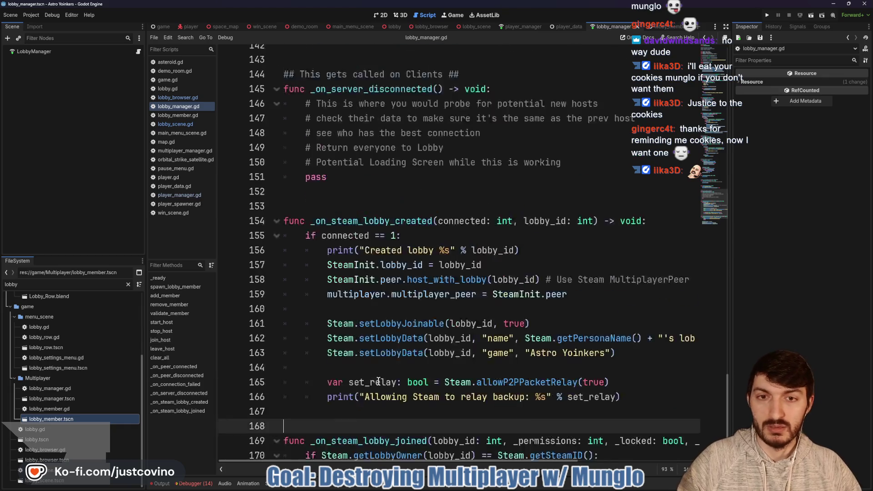
{"action": "scroll", "coordinate": [380, 377], "scroll_direction": "up", "scroll_amount": 4}
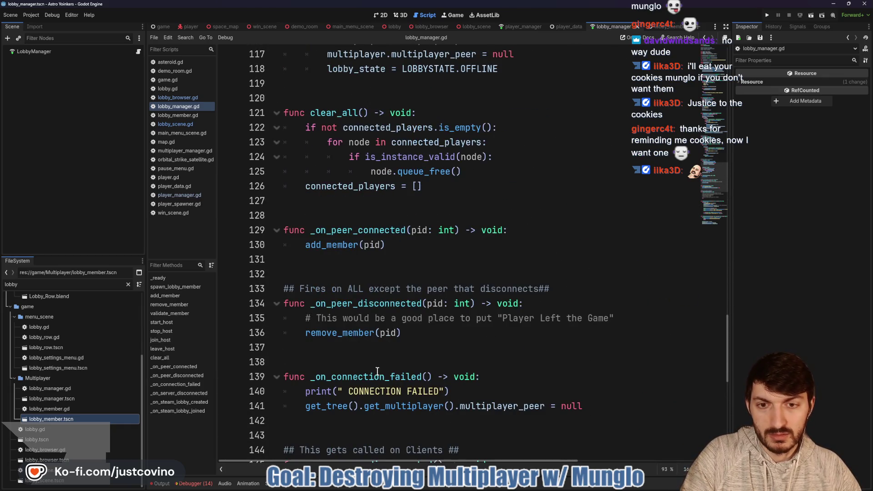
{"action": "scroll", "coordinate": [376, 373], "scroll_direction": "up", "scroll_amount": 2}
{"action": "scroll", "coordinate": [376, 361], "scroll_direction": "up", "scroll_amount": 4}
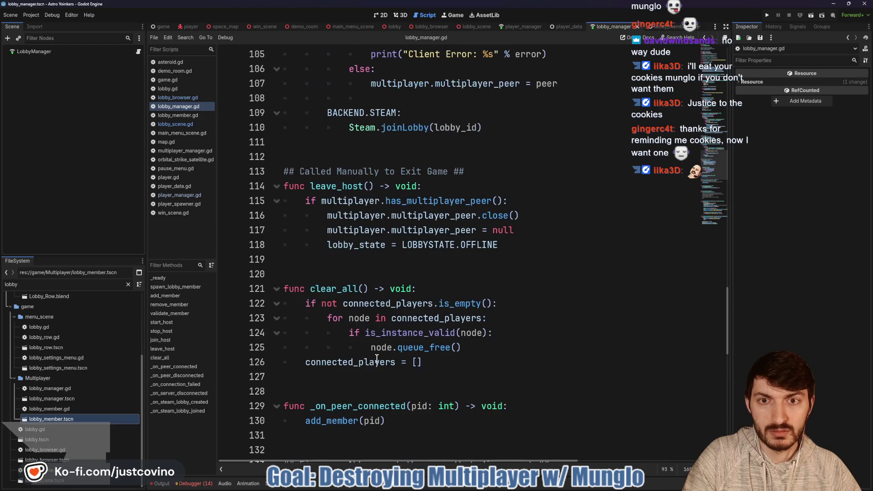
{"action": "scroll", "coordinate": [375, 360], "scroll_direction": "up", "scroll_amount": 4}
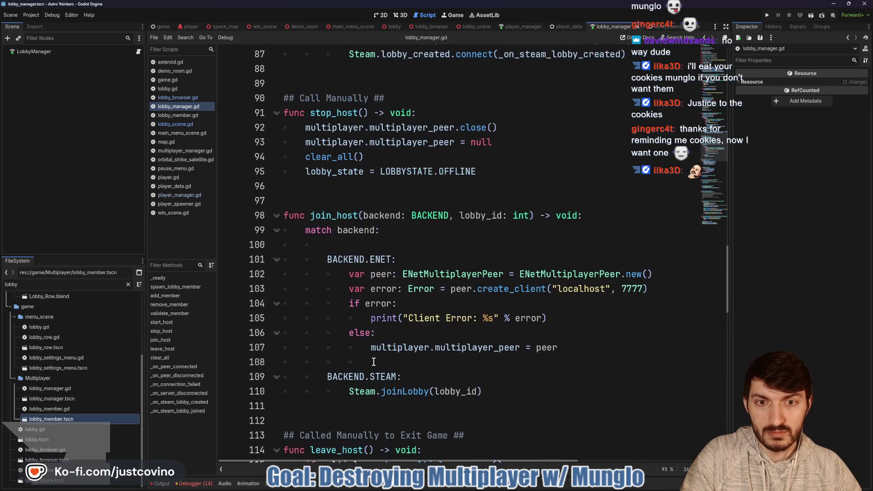
{"action": "scroll", "coordinate": [343, 239], "scroll_direction": "up", "scroll_amount": 1}
{"action": "left_click", "coordinate": [343, 239]}
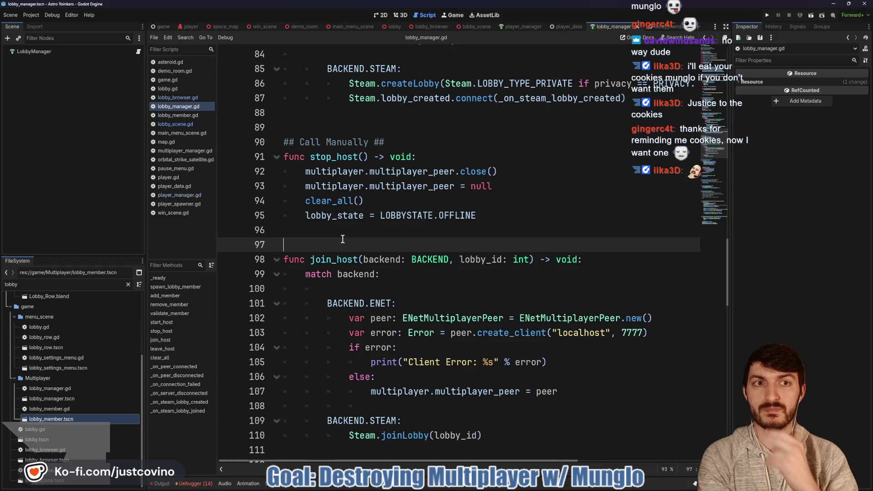
{"action": "left_click", "coordinate": [574, 26]}
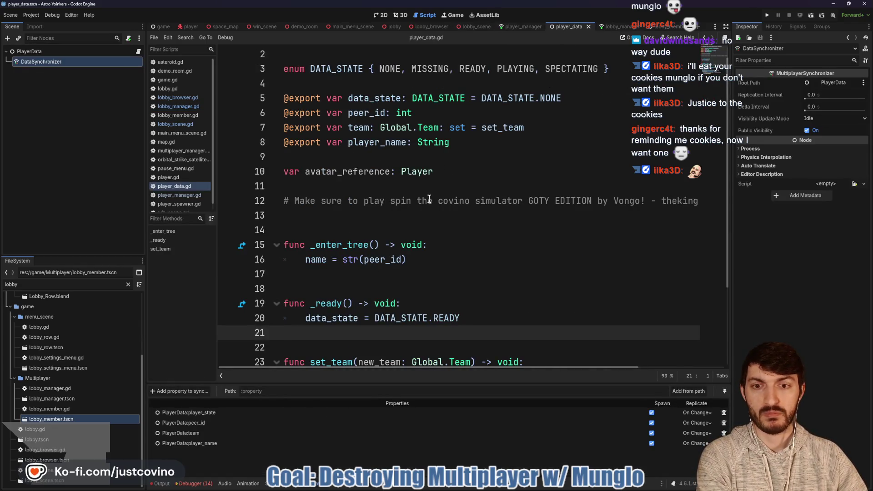
Look over the player_data script, then switch to player_manager.gd.
{"action": "scroll", "coordinate": [429, 199], "scroll_direction": "down", "scroll_amount": 2}
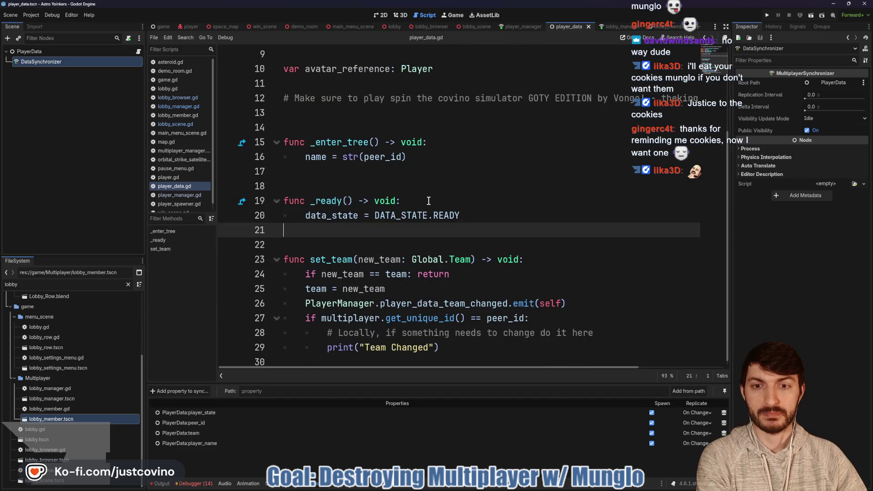
{"action": "scroll", "coordinate": [413, 224], "scroll_direction": "up", "scroll_amount": 3}
{"action": "left_click", "coordinate": [414, 237]}
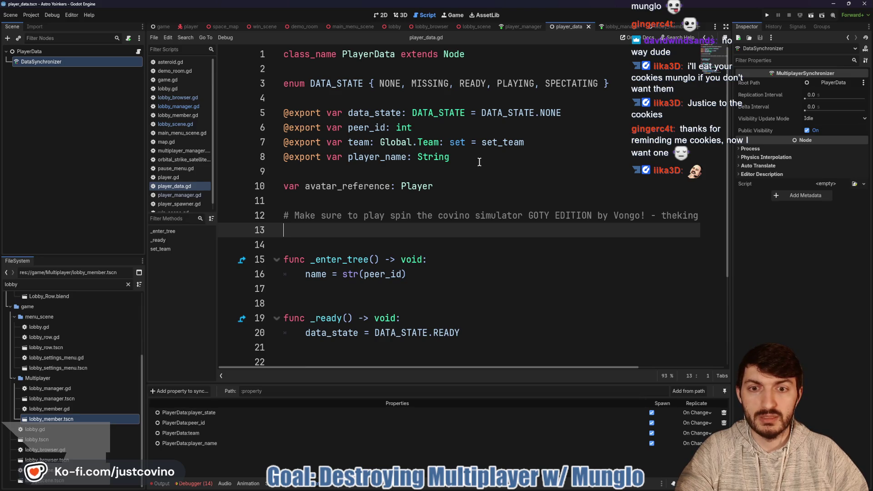
{"action": "scroll", "coordinate": [478, 162], "scroll_direction": "down", "scroll_amount": 3}
{"action": "scroll", "coordinate": [477, 166], "scroll_direction": "up", "scroll_amount": 3}
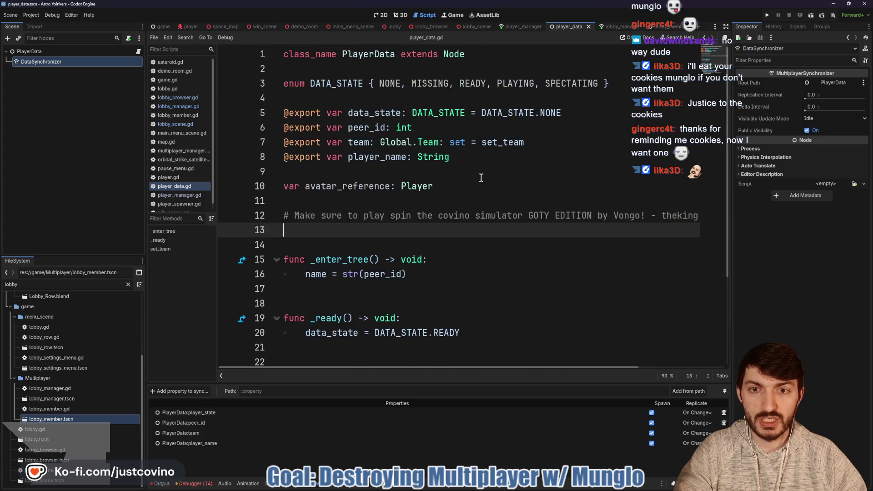
{"action": "left_click", "coordinate": [518, 26]}
{"action": "scroll", "coordinate": [424, 187], "scroll_direction": "down", "scroll_amount": 3}
{"action": "scroll", "coordinate": [424, 186], "scroll_direction": "down", "scroll_amount": 2}
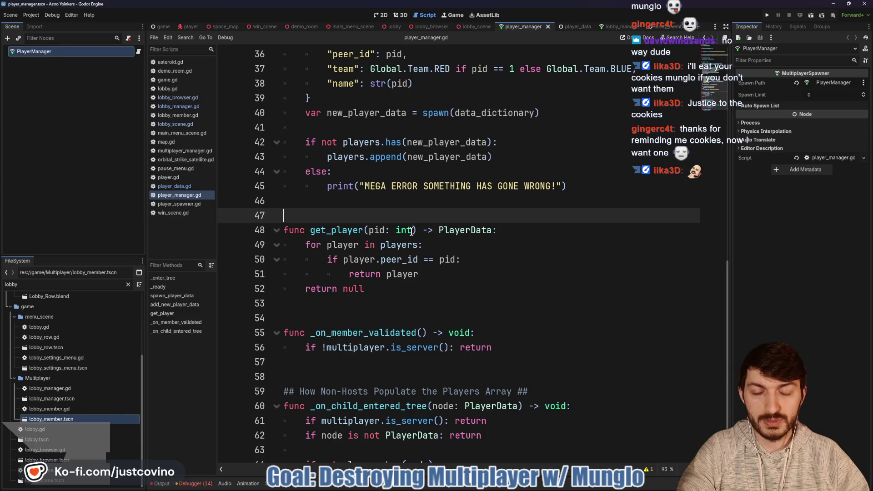
{"action": "mouse_move", "coordinate": [411, 231]}
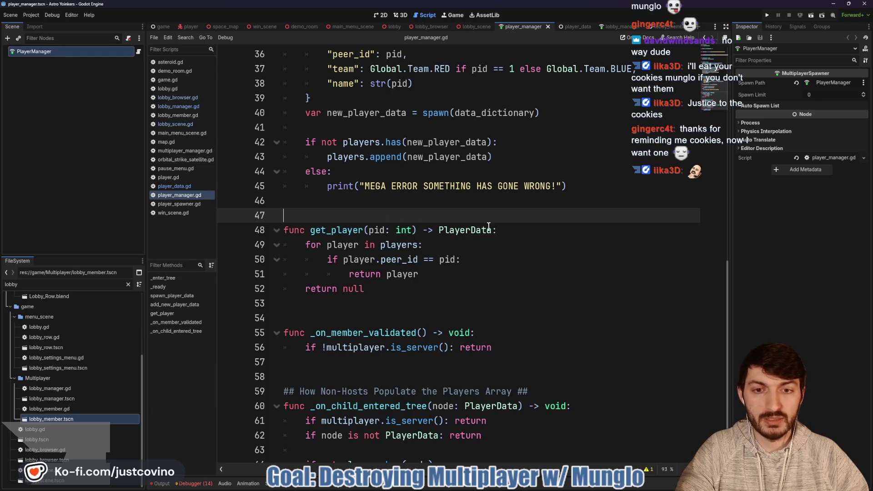
{"action": "scroll", "coordinate": [326, 263], "scroll_direction": "up", "scroll_amount": 1}
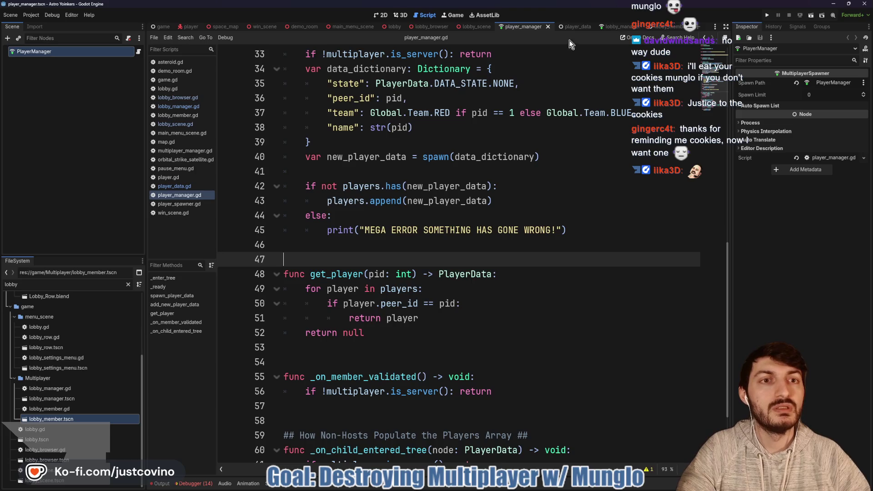
{"action": "left_click", "coordinate": [571, 26]}
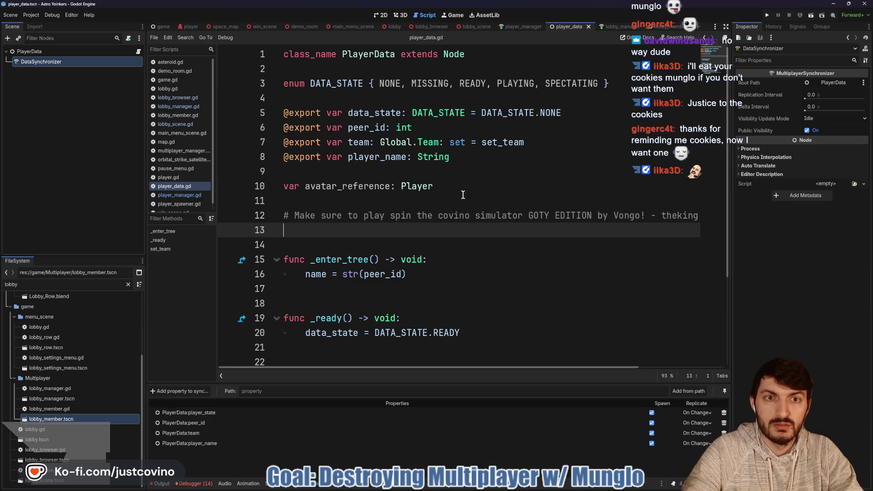
{"action": "left_click_drag", "start_coordinate": [452, 139], "coordinate": [536, 141]}
{"action": "scroll", "coordinate": [513, 166], "scroll_direction": "down", "scroll_amount": 4}
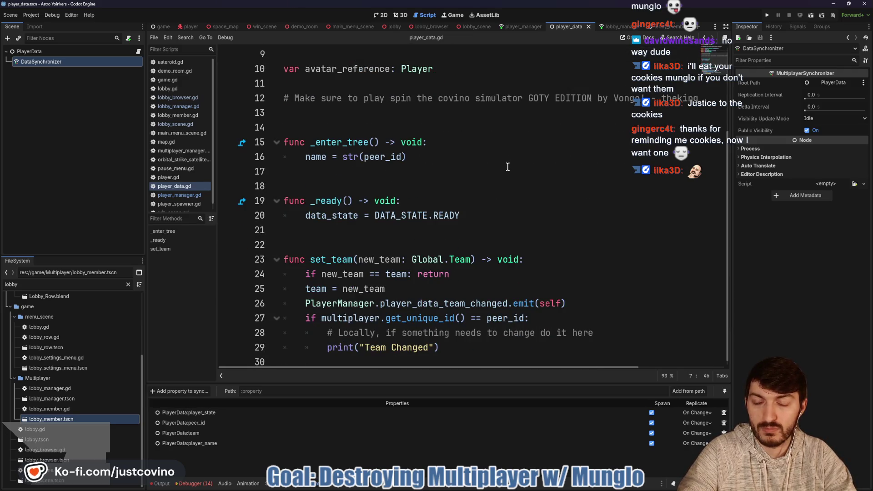
{"action": "scroll", "coordinate": [507, 170], "scroll_direction": "up", "scroll_amount": 4}
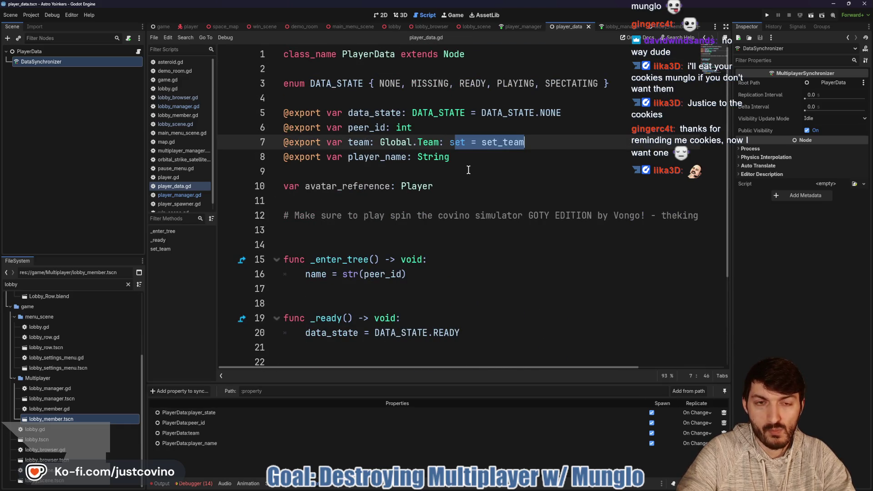
{"action": "scroll", "coordinate": [468, 167], "scroll_direction": "down", "scroll_amount": 4}
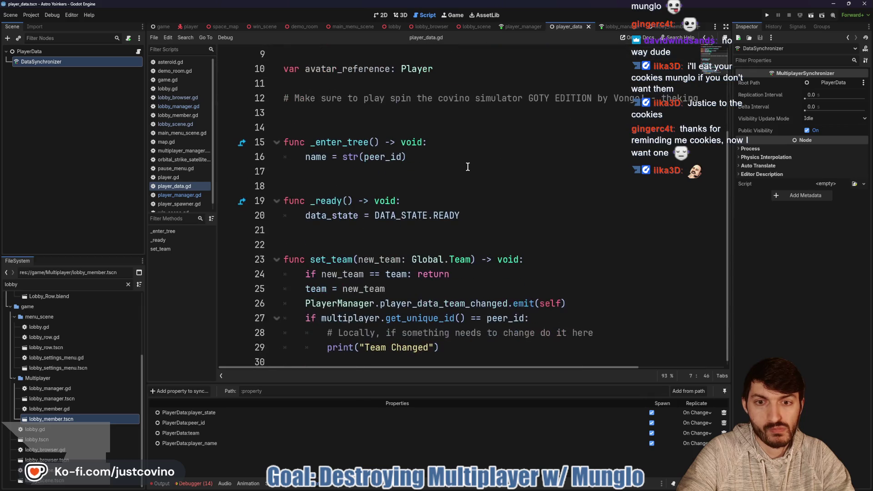
{"action": "left_click", "coordinate": [469, 224]}
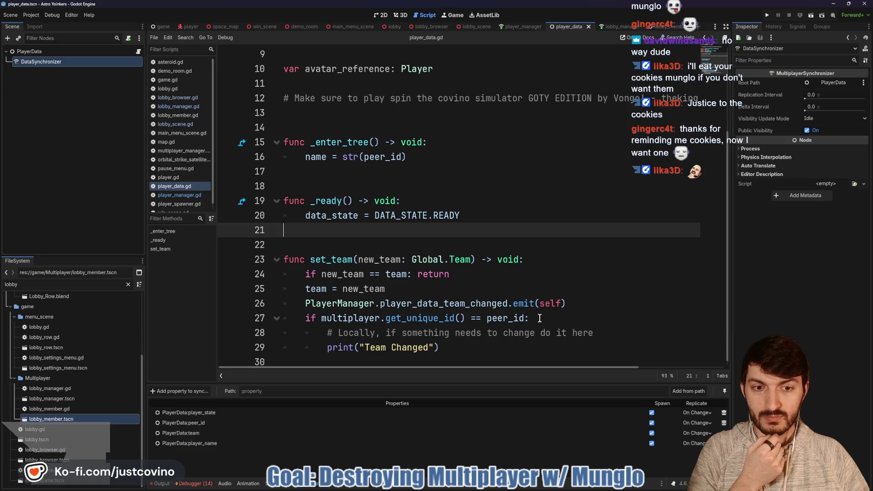
{"action": "left_click", "coordinate": [596, 302]}
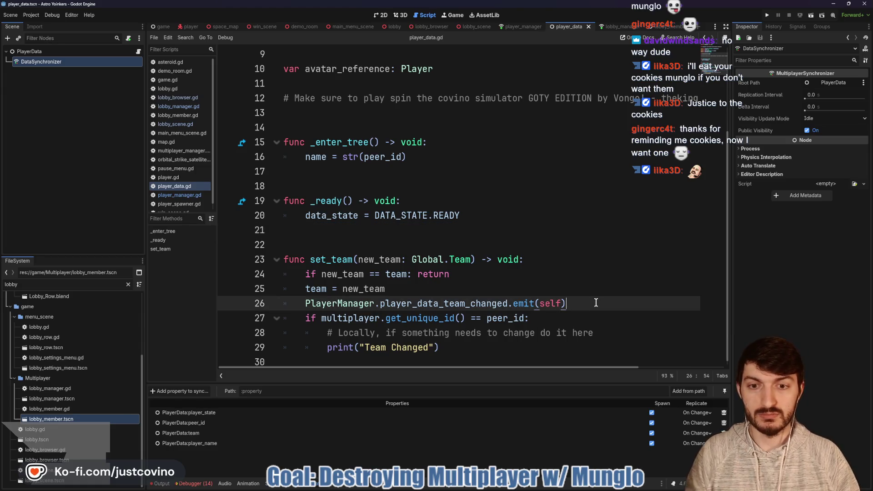
Add an 'if avatar_reference:' condition on line 27 of set_team.
{"action": "key", "text": "Return"}
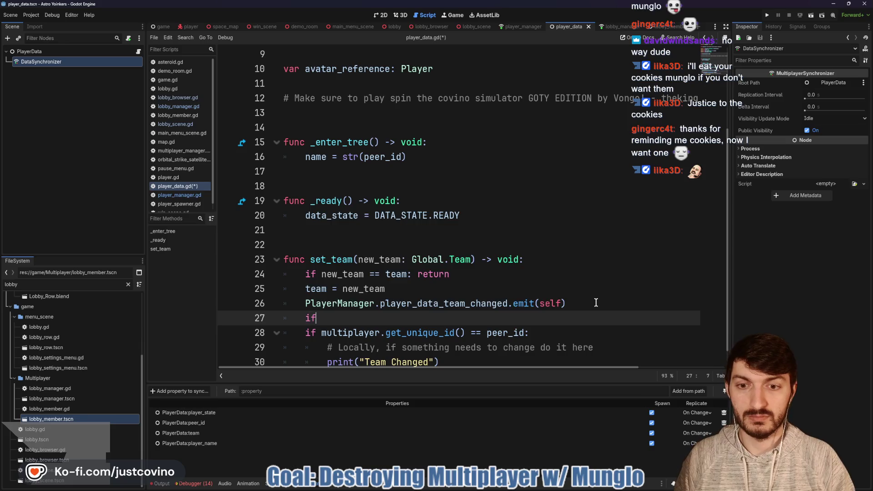
{"action": "type", "text": "pl"}
{"action": "key", "text": "BackSpace"}
{"action": "key", "text": "BackSpace"}
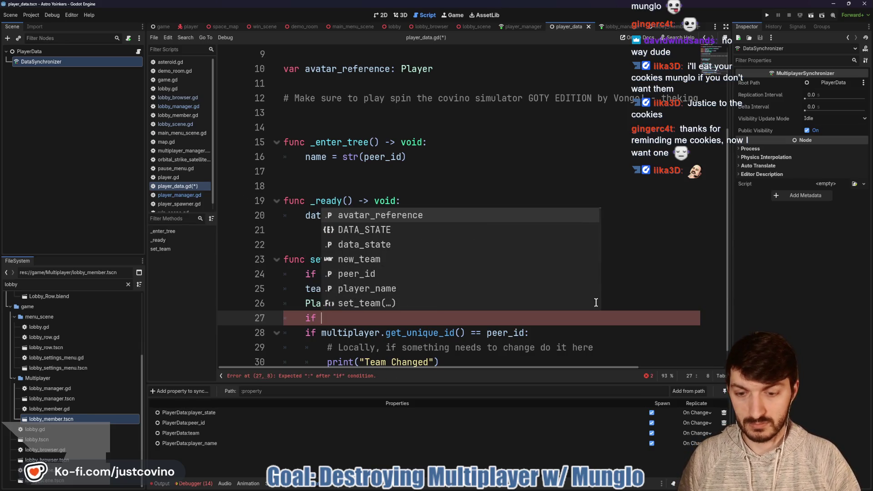
{"action": "type", "text": "avat"}
{"action": "key", "text": "Return"}
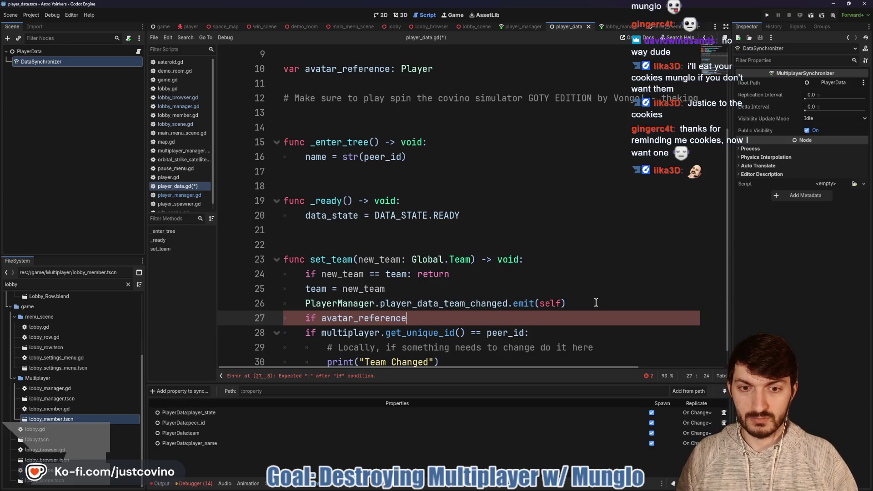
Set 'avatar_reference.team = new_team' inside that if block and save player_data.gd.
{"action": "key", "text": "Return"}
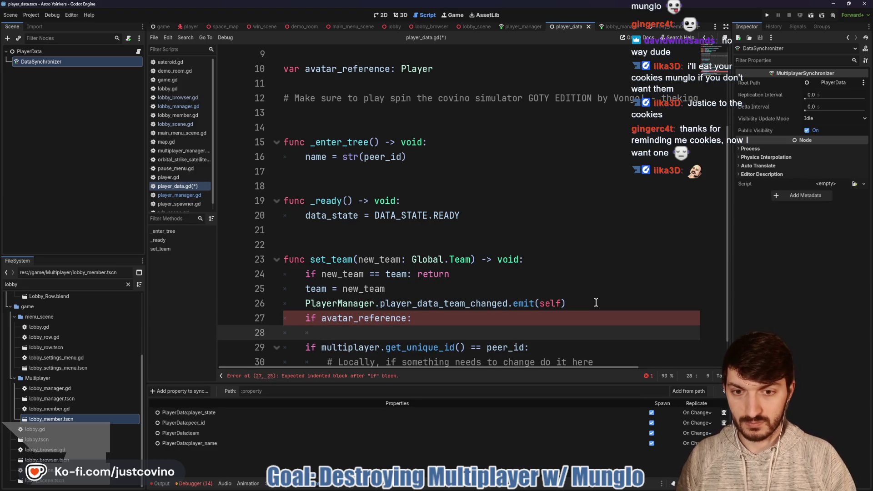
{"action": "type", "text": "avat"}
{"action": "key", "text": "Return"}
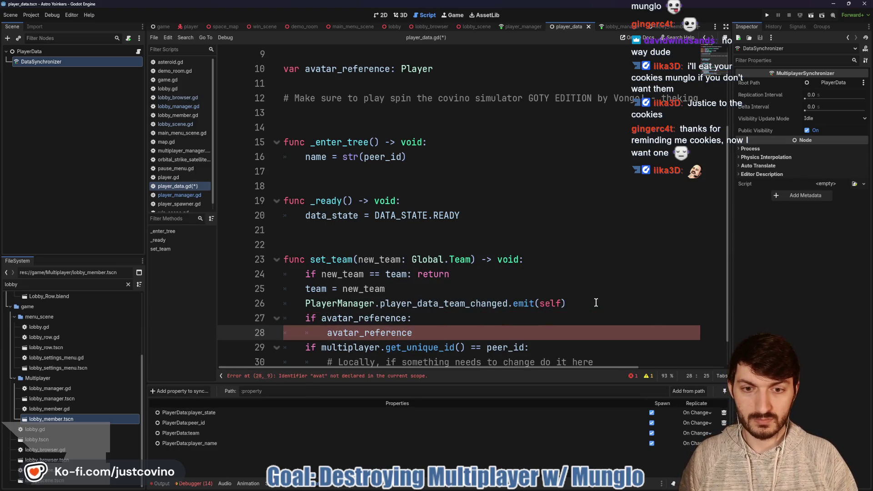
{"action": "type", "text": ".te"}
{"action": "key", "text": "Return"}
{"action": "type", "text": "= "}
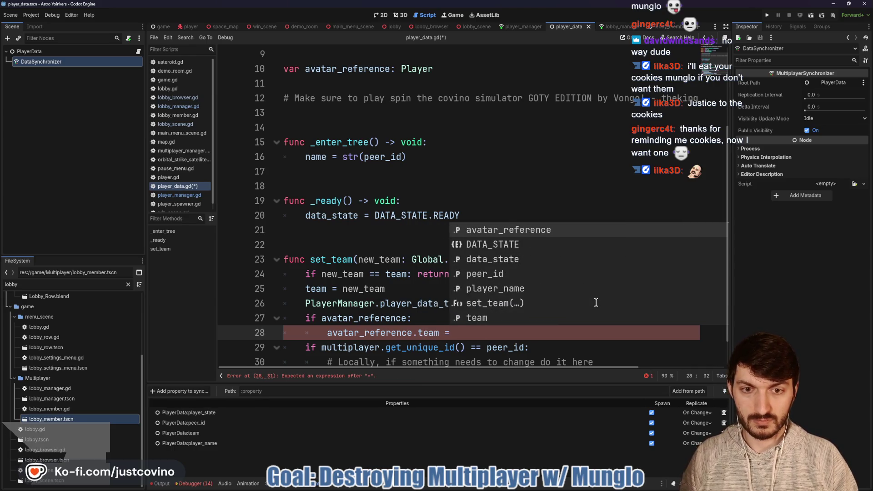
{"action": "type", "text": "new"}
{"action": "key", "text": "Return"}
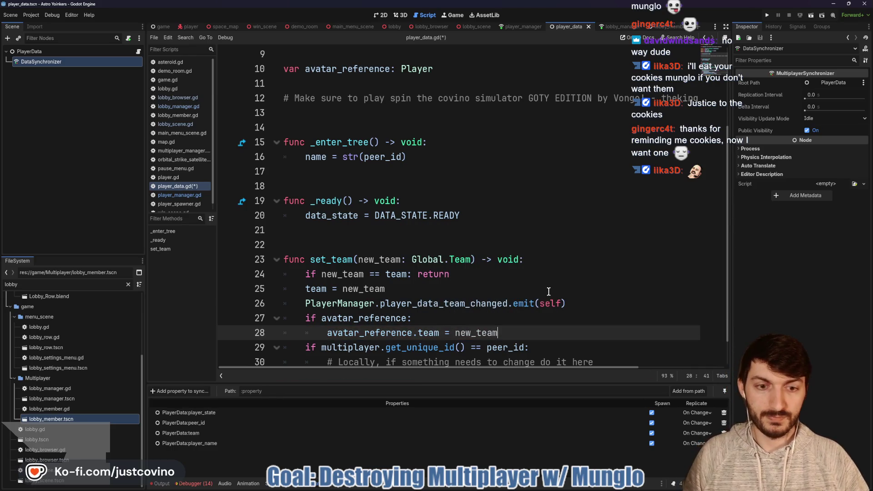
{"action": "scroll", "coordinate": [547, 306], "scroll_direction": "down", "scroll_amount": 1}
{"action": "key", "text": "ctrl+s"}
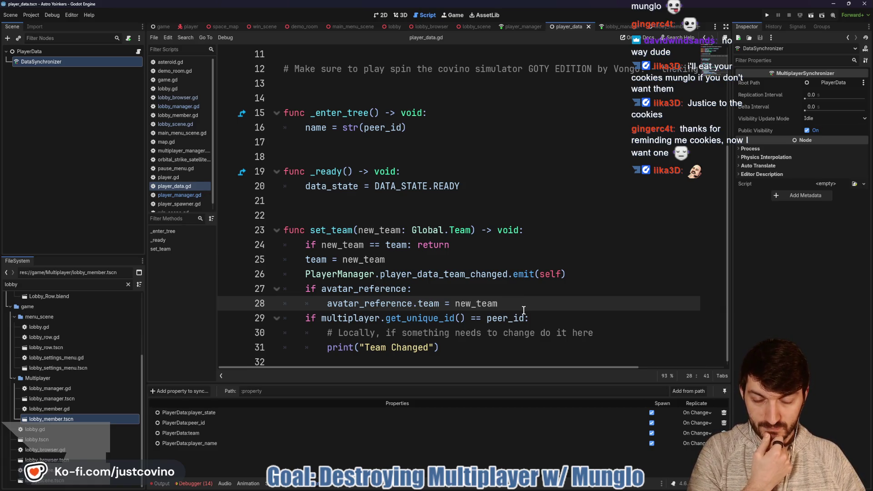
{"action": "left_click_drag", "start_coordinate": [504, 350], "coordinate": [270, 317]}
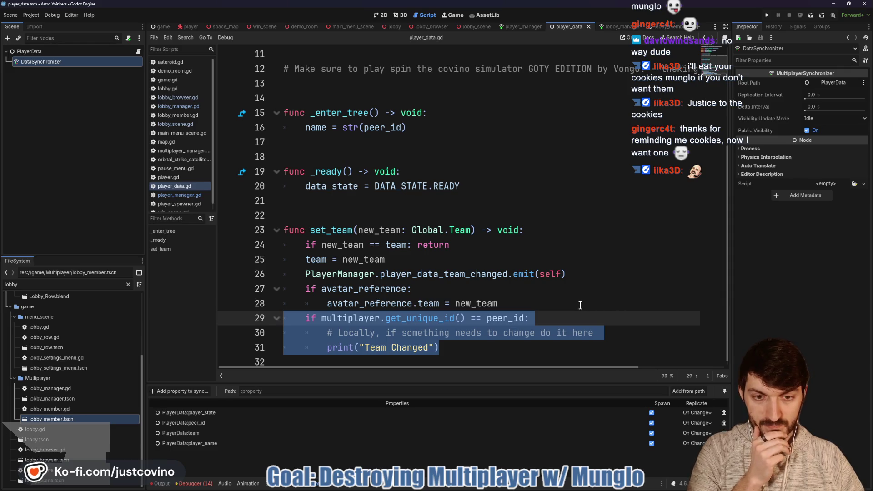
Delete and restore the peer_id check, then add a 'Use Case: Local UI' comment line inside it.
{"action": "key", "text": "Delete"}
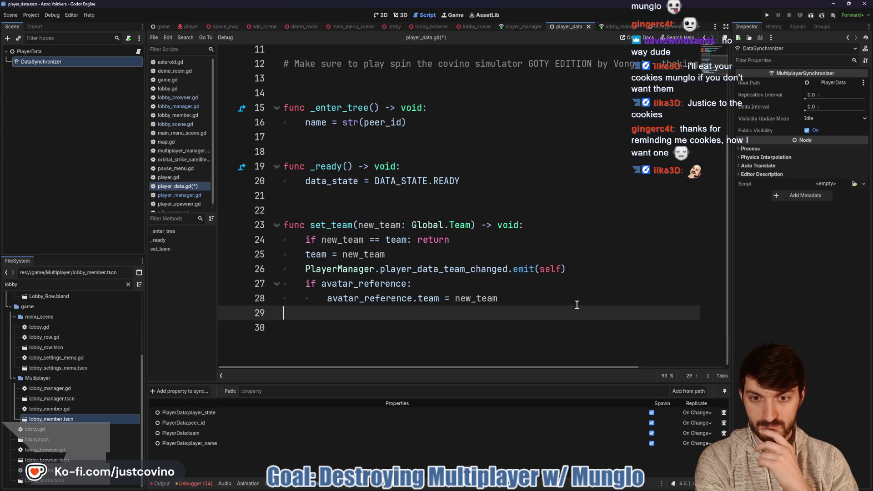
{"action": "key", "text": "ctrl+z"}
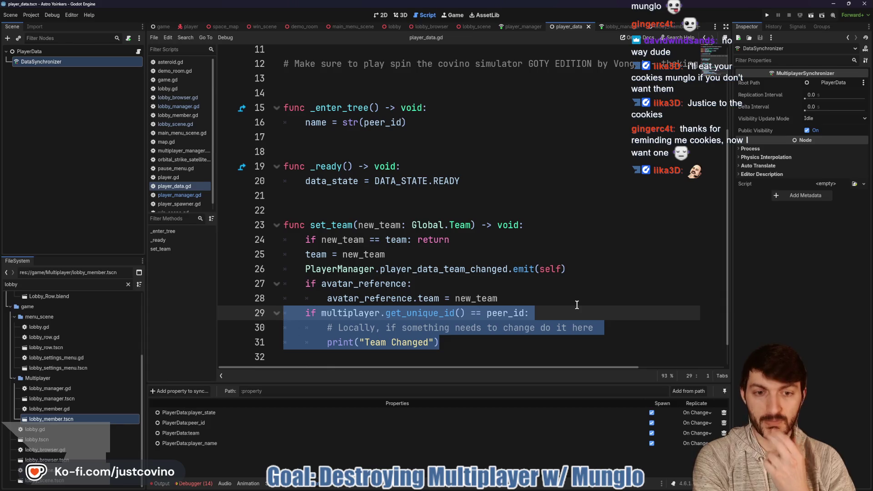
{"action": "left_click_drag", "start_coordinate": [576, 305], "coordinate": [574, 306]}
{"action": "left_click", "coordinate": [571, 312]}
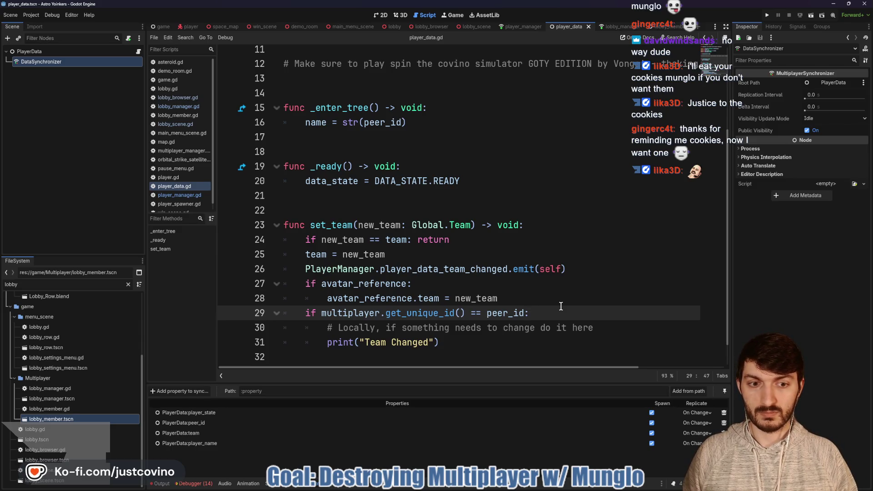
{"action": "key", "text": "Return"}
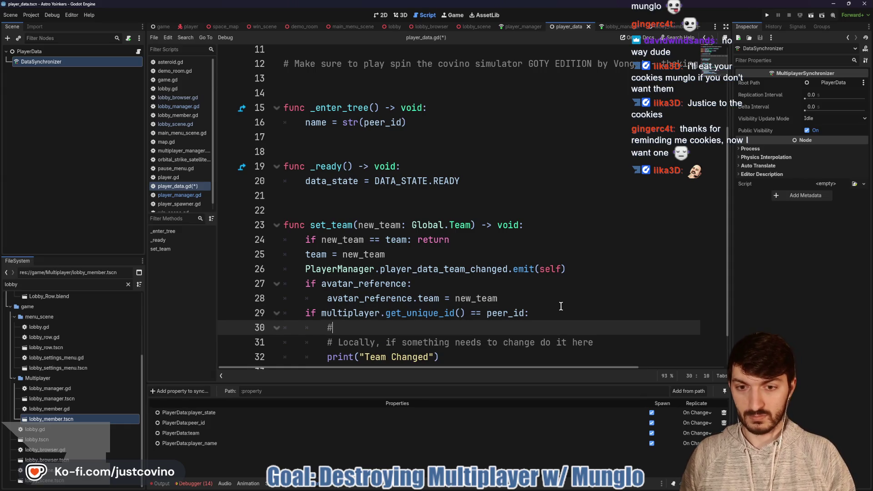
{"action": "type", "text": "Use "}
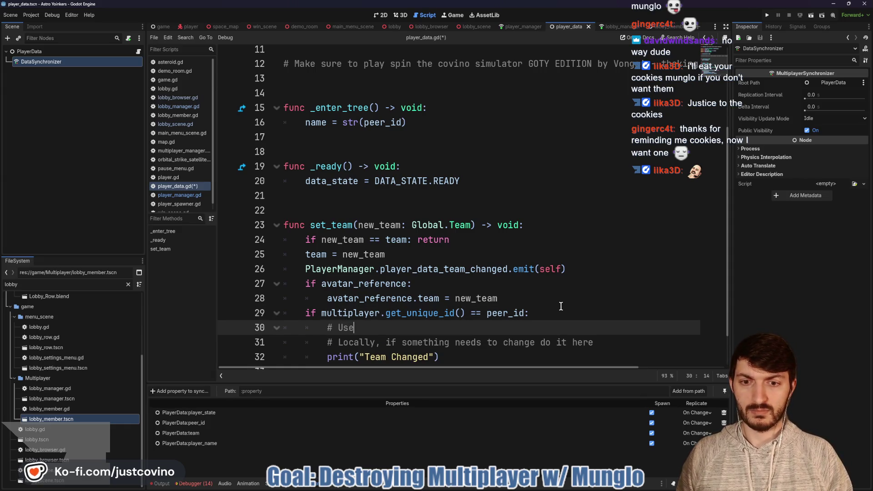
{"action": "type", "text": "Case: "}
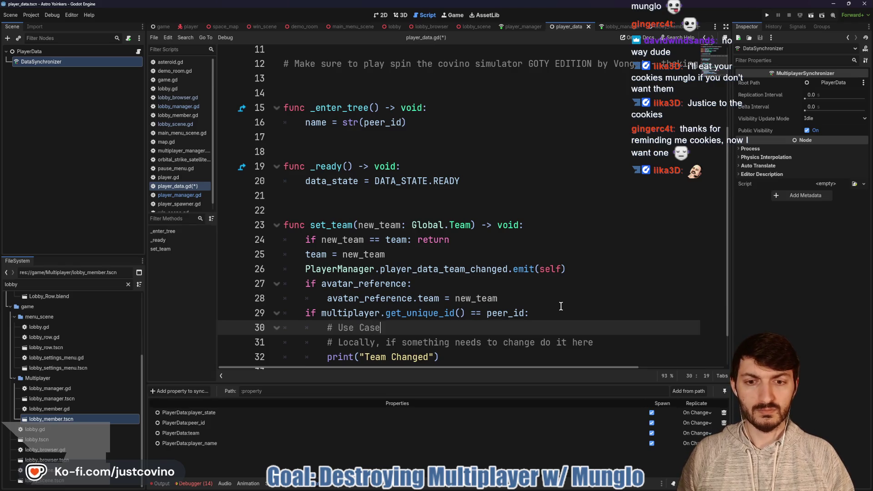
{"action": "type", "text": "Local "}
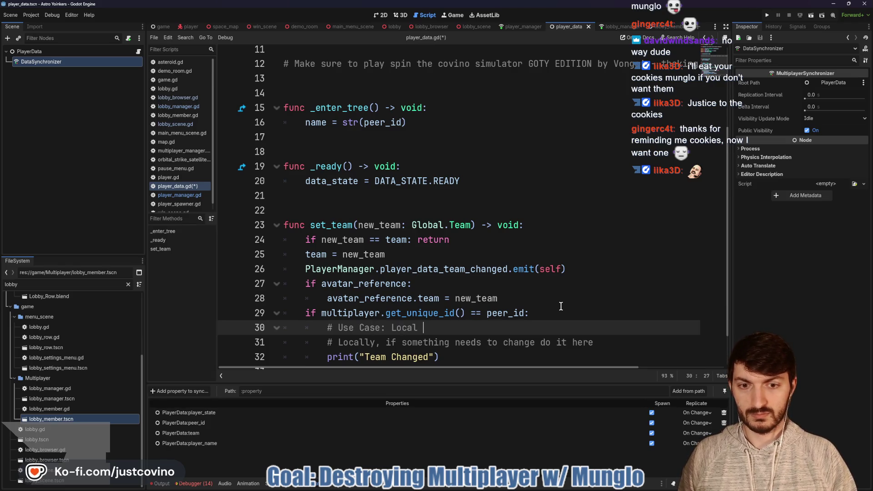
{"action": "type", "text": "UI"}
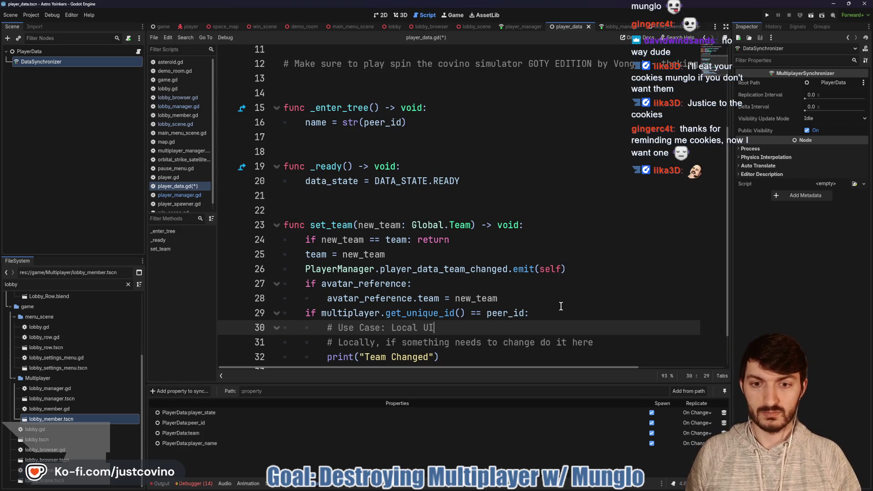
Correct the comment to '# Use-case: Local UI' and save player_data.gd.
{"action": "key", "text": "BackSpace"}
{"action": "type", "text": "-"}
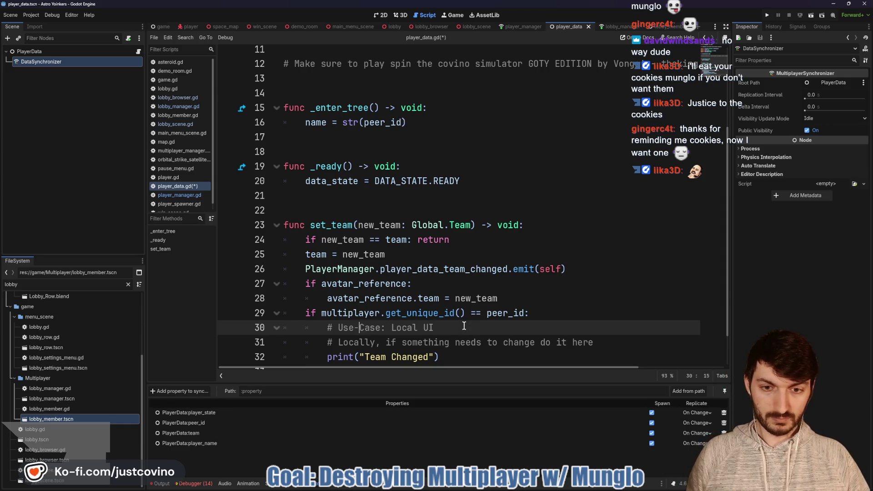
{"action": "key", "text": "BackSpace"}
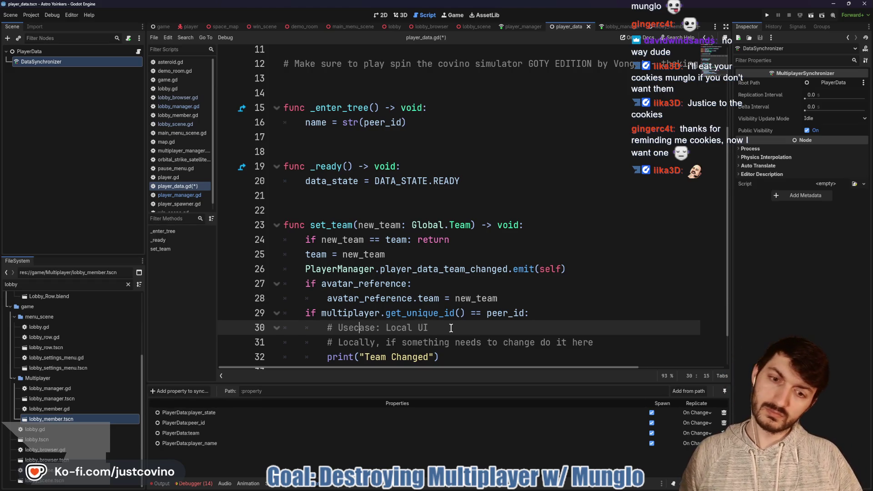
{"action": "key", "text": "BackSpace"}
{"action": "type", "text": "-case"}
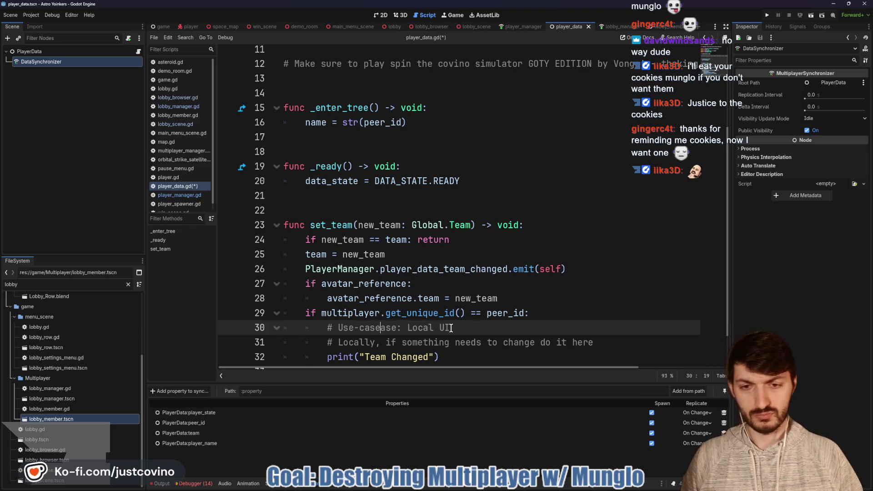
{"action": "key", "text": "Delete"}
{"action": "key", "text": "Delete"}
{"action": "key", "text": "Delete"}
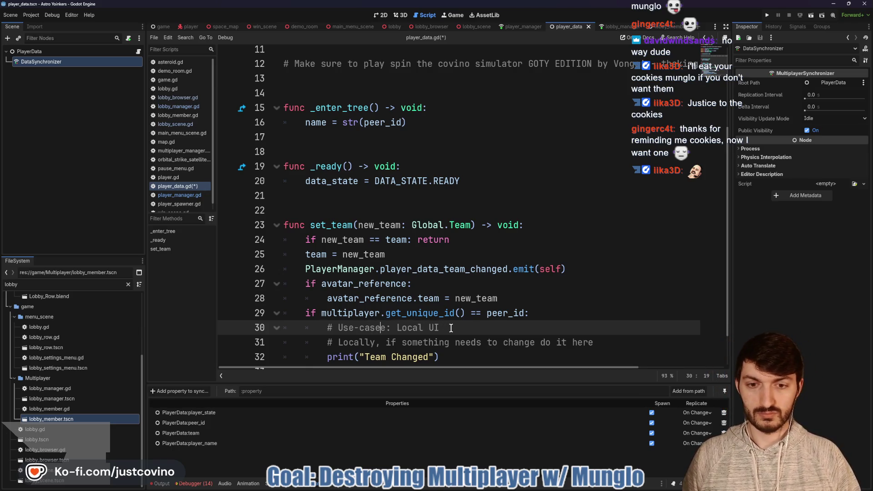
{"action": "key", "text": "Delete"}
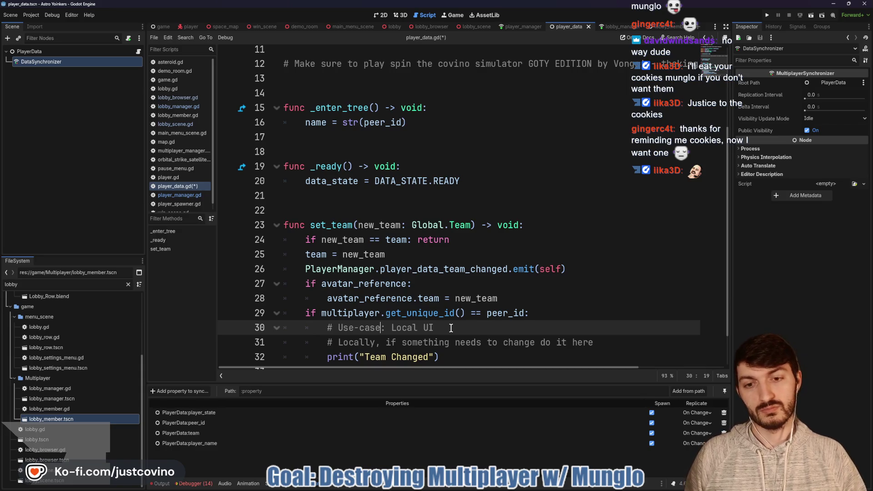
{"action": "key", "text": "End"}
{"action": "key", "text": "ctrl+s"}
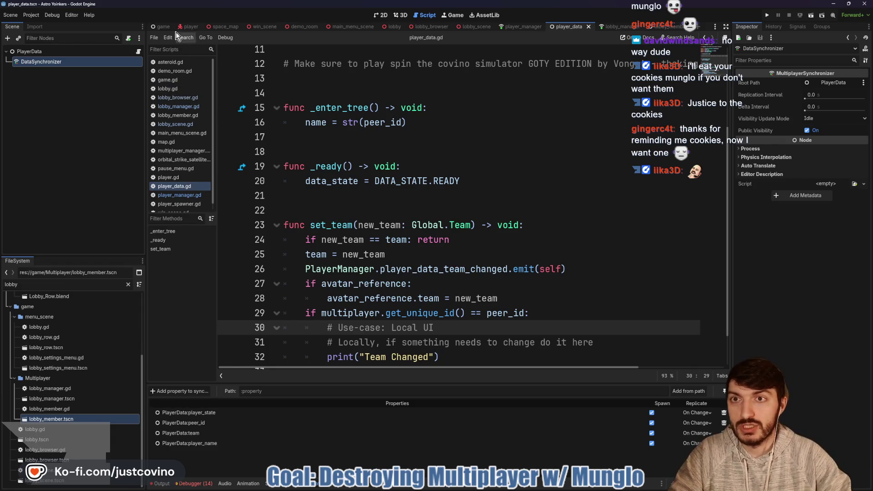
{"action": "left_click", "coordinate": [190, 27]}
Show the player scene in the 2D view and open the Player node's player.gd script.
{"action": "left_click", "coordinate": [381, 15]}
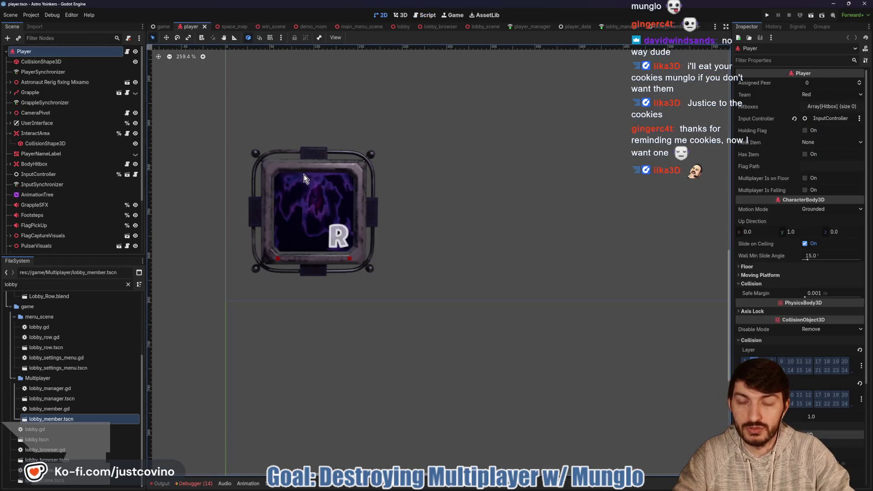
{"action": "scroll", "coordinate": [317, 199], "scroll_direction": "up", "scroll_amount": 3}
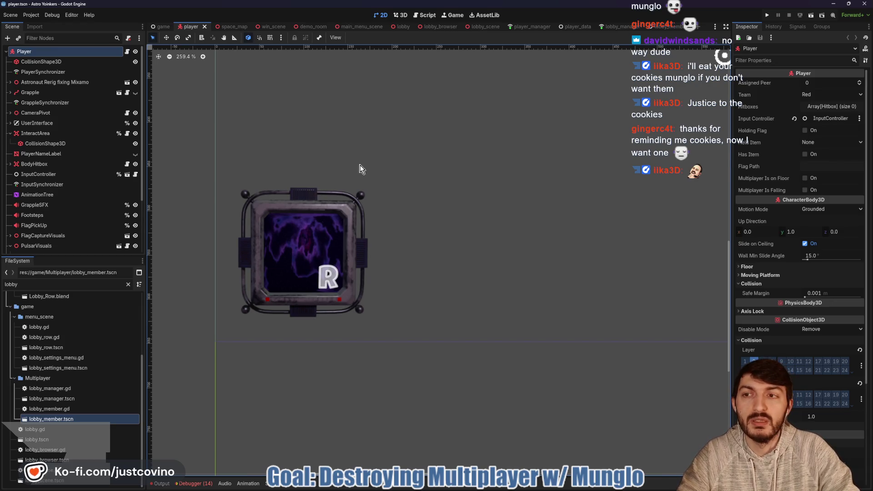
{"action": "scroll", "coordinate": [462, 188], "scroll_direction": "down", "scroll_amount": 2}
{"action": "left_click_drag", "start_coordinate": [458, 189], "coordinate": [393, 265]}
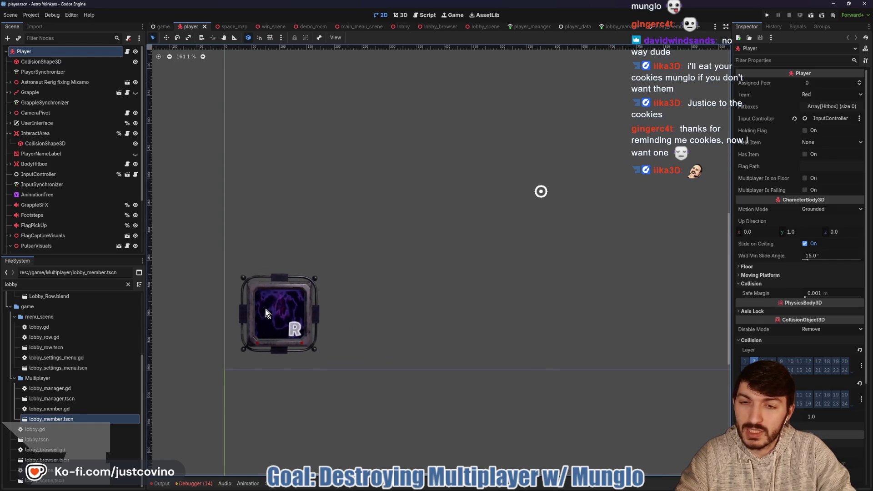
{"action": "scroll", "coordinate": [440, 242], "scroll_direction": "down", "scroll_amount": 1}
{"action": "left_click_drag", "start_coordinate": [440, 241], "coordinate": [359, 281]}
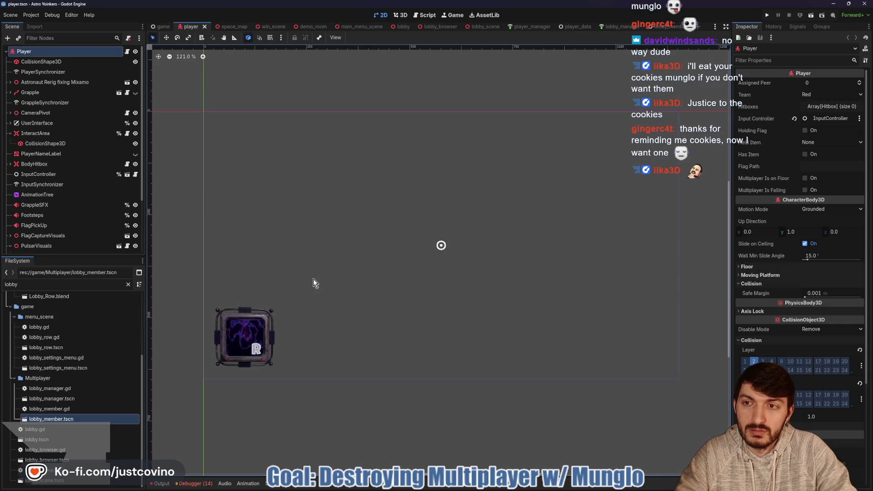
{"action": "left_click", "coordinate": [128, 52]}
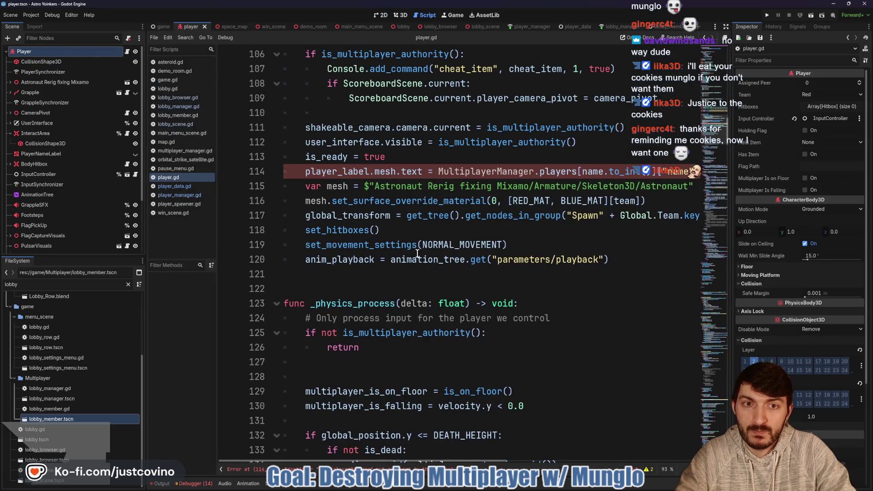
{"action": "scroll", "coordinate": [417, 253], "scroll_direction": "down", "scroll_amount": 6}
{"action": "scroll", "coordinate": [410, 249], "scroll_direction": "down", "scroll_amount": 4}
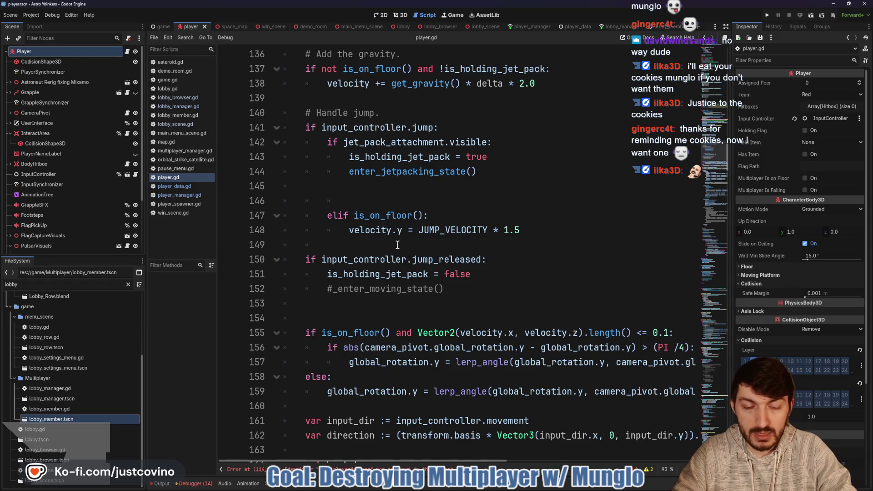
{"action": "scroll", "coordinate": [390, 236], "scroll_direction": "down", "scroll_amount": 6}
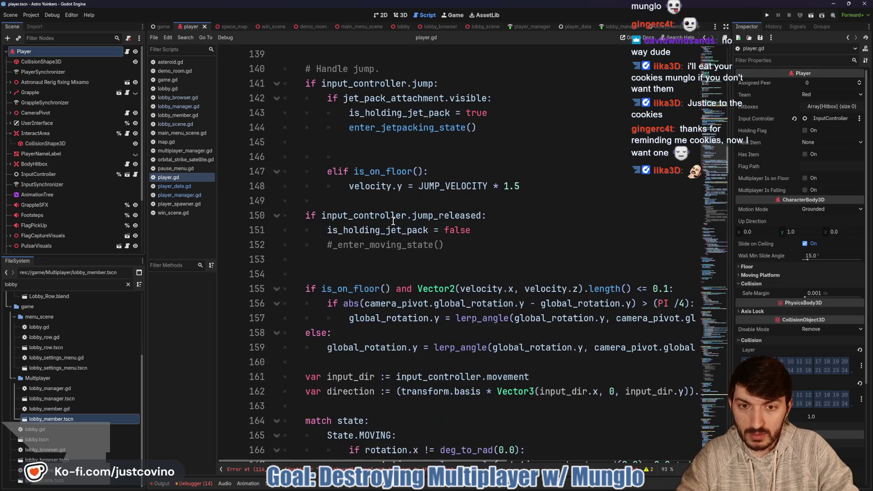
{"action": "scroll", "coordinate": [394, 221], "scroll_direction": "down", "scroll_amount": 17}
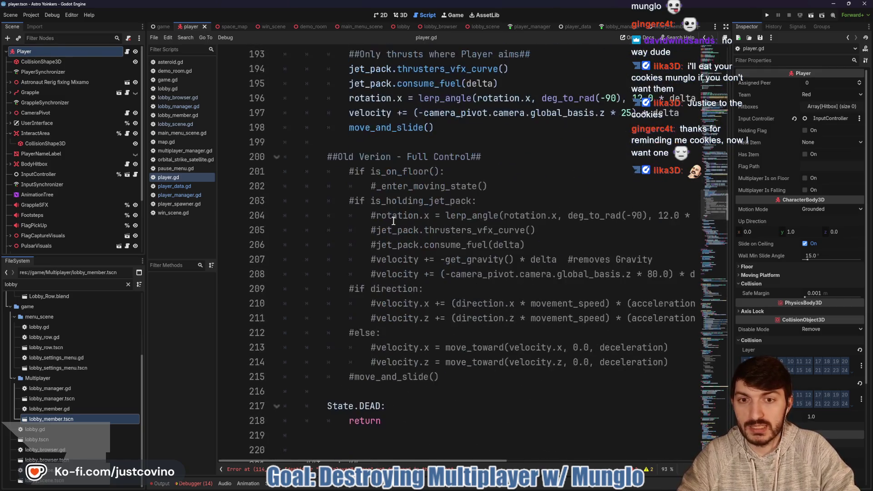
{"action": "scroll", "coordinate": [394, 222], "scroll_direction": "down", "scroll_amount": 5}
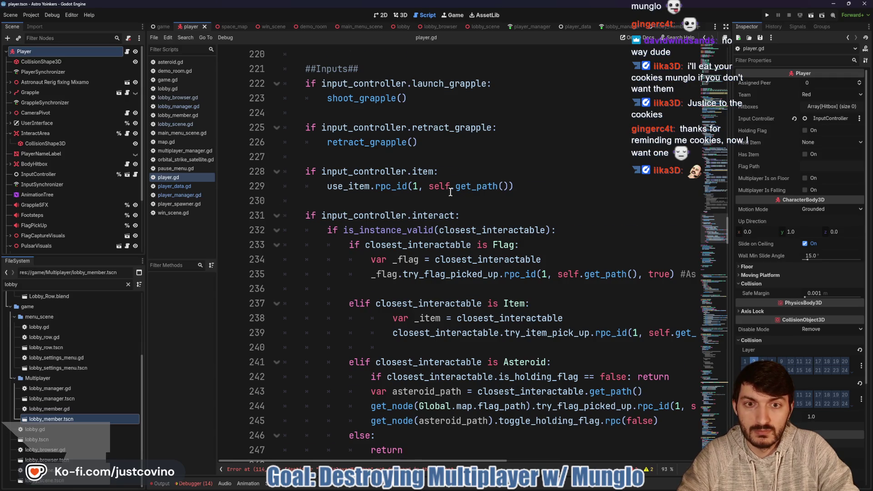
{"action": "scroll", "coordinate": [450, 192], "scroll_direction": "down", "scroll_amount": 1}
{"action": "scroll", "coordinate": [450, 192], "scroll_direction": "up", "scroll_amount": 1}
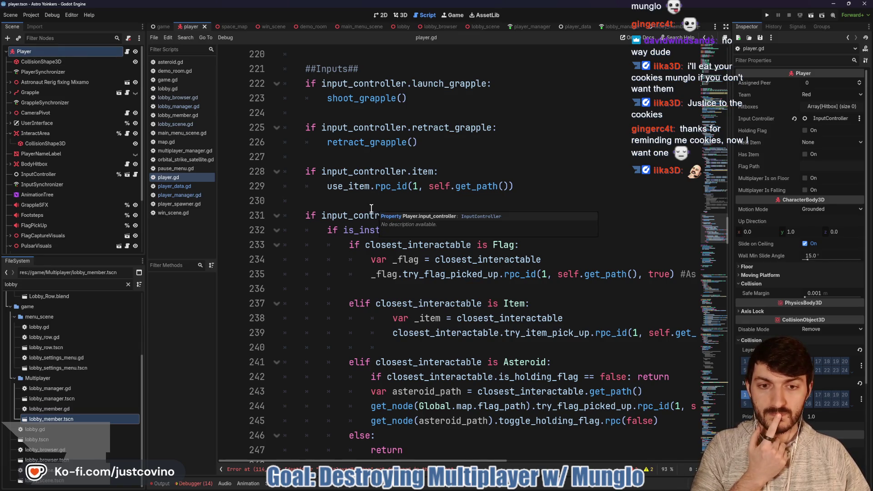
{"action": "scroll", "coordinate": [377, 211], "scroll_direction": "up", "scroll_amount": 2}
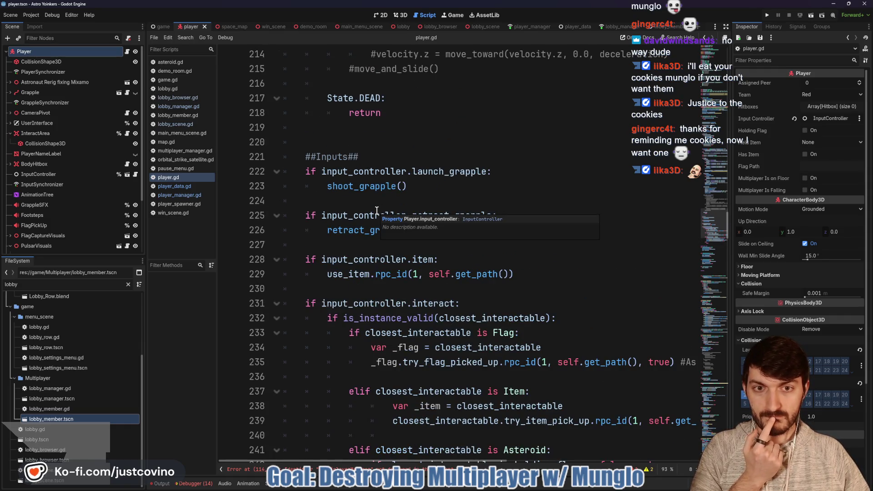
{"action": "scroll", "coordinate": [377, 210], "scroll_direction": "up", "scroll_amount": 3}
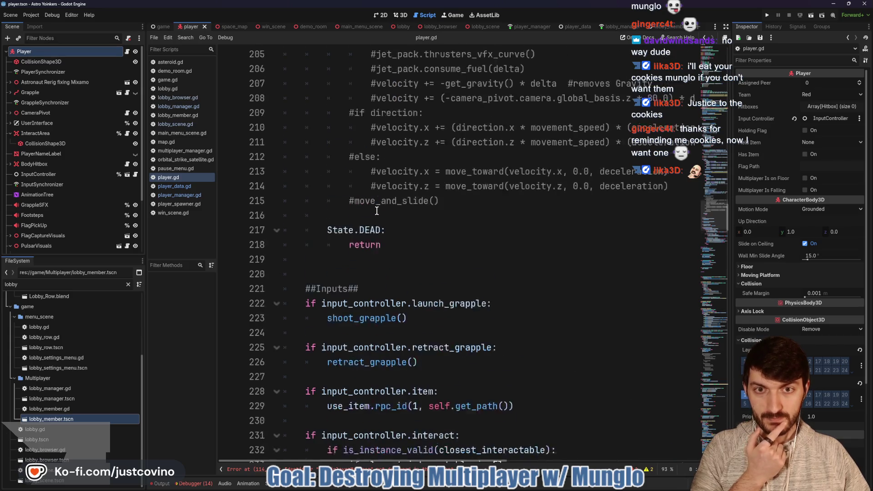
{"action": "scroll", "coordinate": [377, 211], "scroll_direction": "up", "scroll_amount": 4}
{"action": "scroll", "coordinate": [374, 202], "scroll_direction": "up", "scroll_amount": 7}
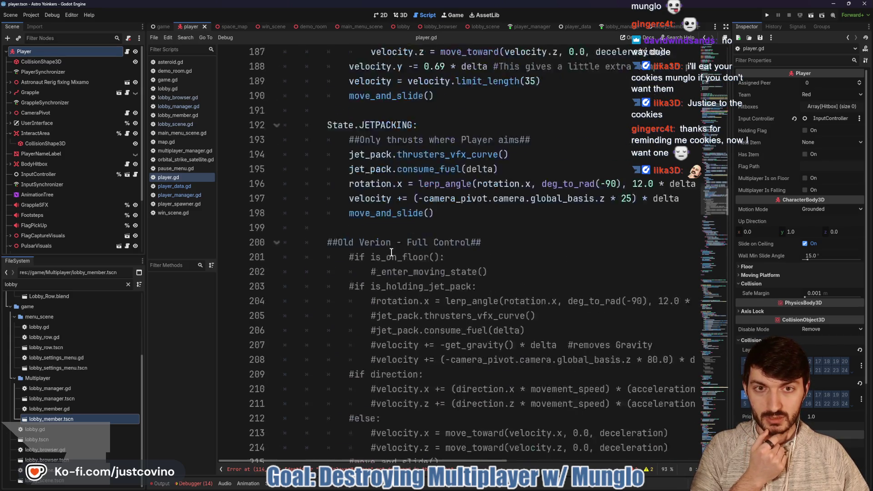
{"action": "scroll", "coordinate": [456, 196], "scroll_direction": "down", "scroll_amount": 9}
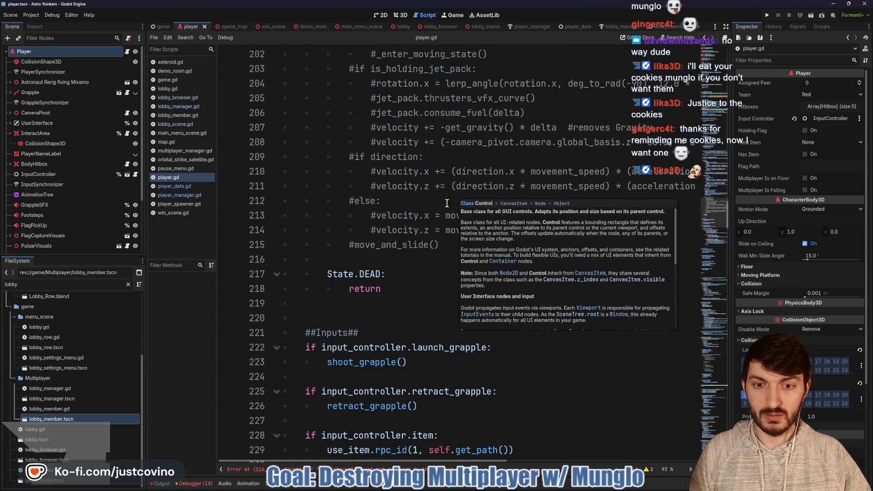
{"action": "scroll", "coordinate": [434, 218], "scroll_direction": "down", "scroll_amount": 1}
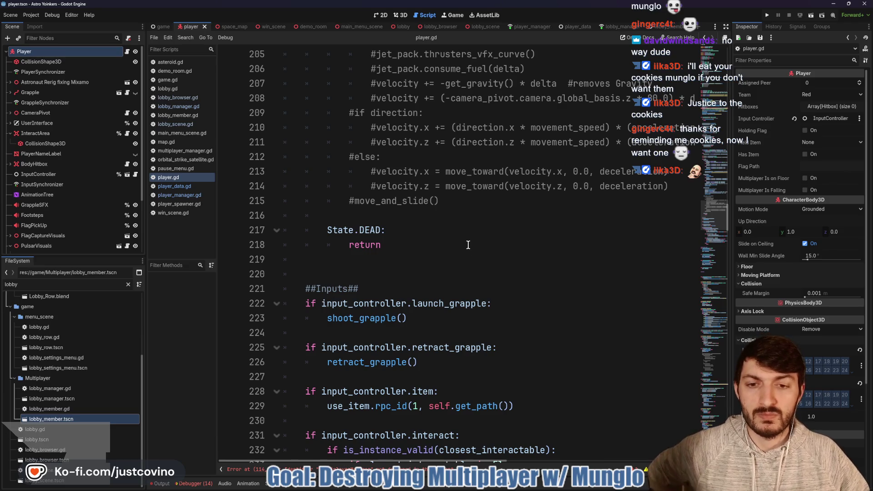
Comment out the player_label.mesh.text line (line 114) in player.gd's _ready, then save the script.
{"action": "left_click", "coordinate": [351, 468]}
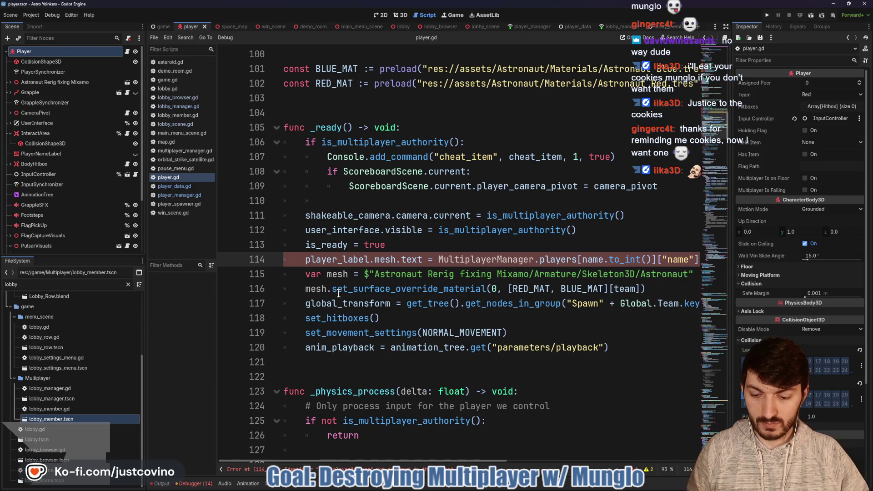
{"action": "key", "text": "ctrl+k"}
{"action": "key", "text": "Up"}
{"action": "key", "text": "ctrl+s"}
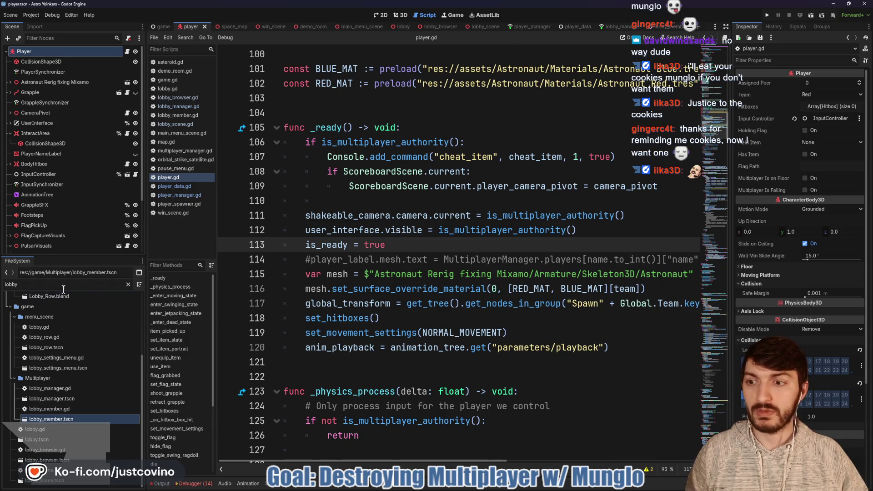
{"action": "key", "text": "BackSpace"}
{"action": "key", "text": "BackSpace"}
{"action": "key", "text": "BackSpace"}
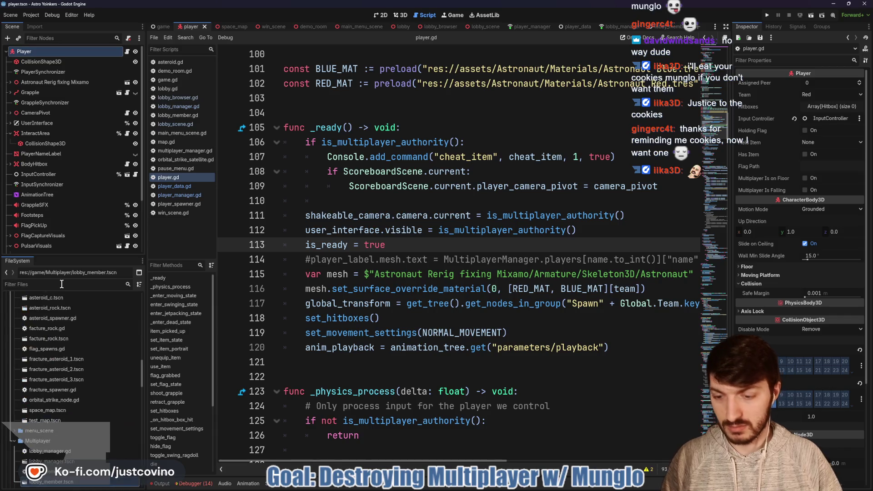
Filter the FileSystem for 'globa' and open global.gd to review its ITEMS dictionary.
{"action": "type", "text": "glba"}
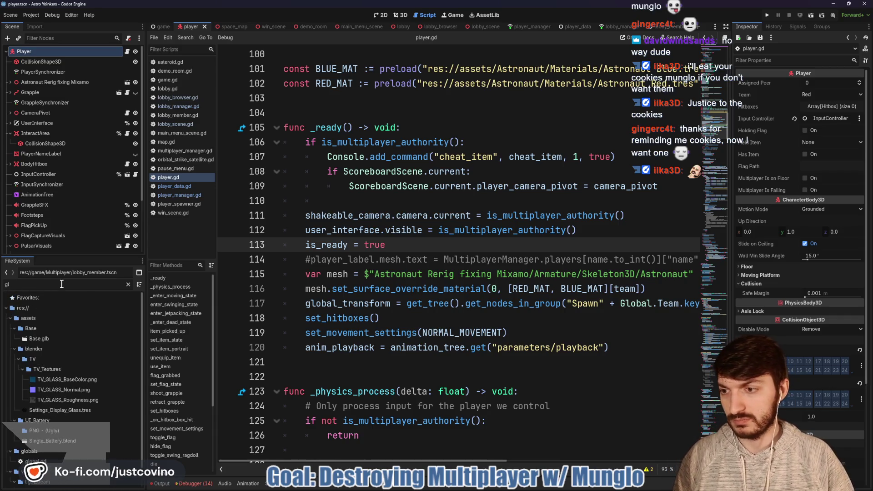
{"action": "key", "text": "BackSpace"}
{"action": "key", "text": "BackSpace"}
{"action": "type", "text": "oba"}
{"action": "double_click", "coordinate": [36, 328]}
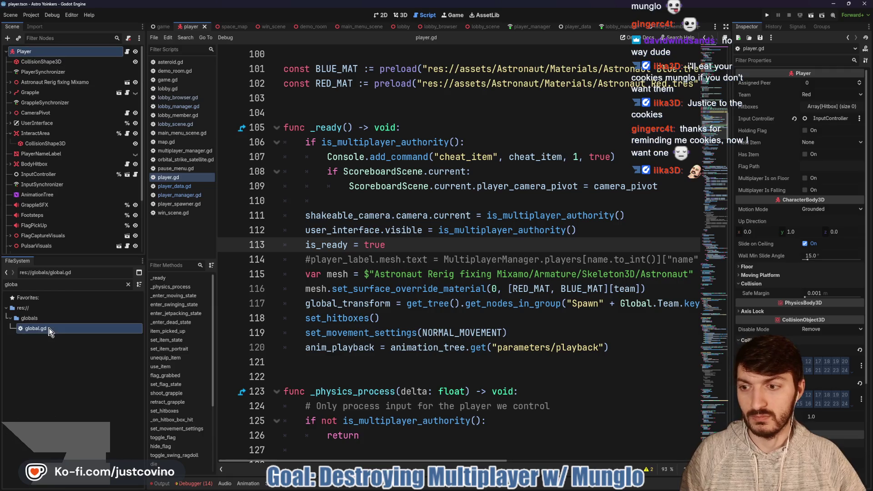
{"action": "scroll", "coordinate": [393, 254], "scroll_direction": "down", "scroll_amount": 5}
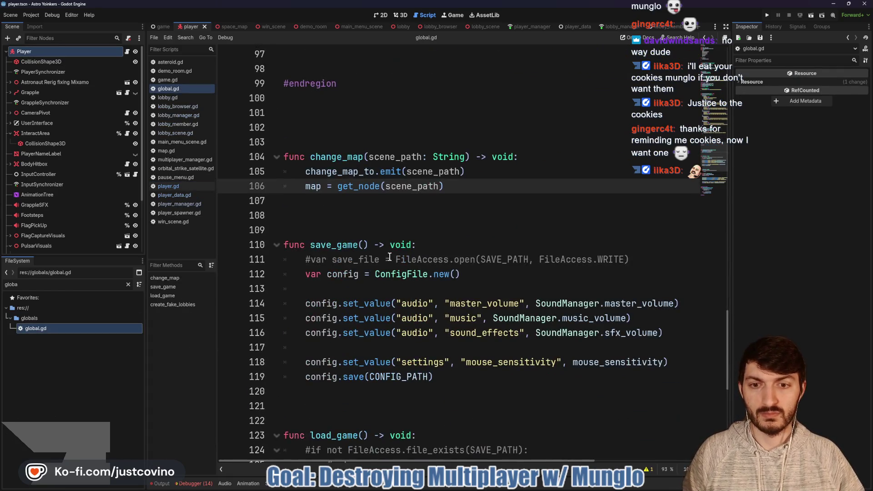
{"action": "scroll", "coordinate": [389, 257], "scroll_direction": "down", "scroll_amount": 8}
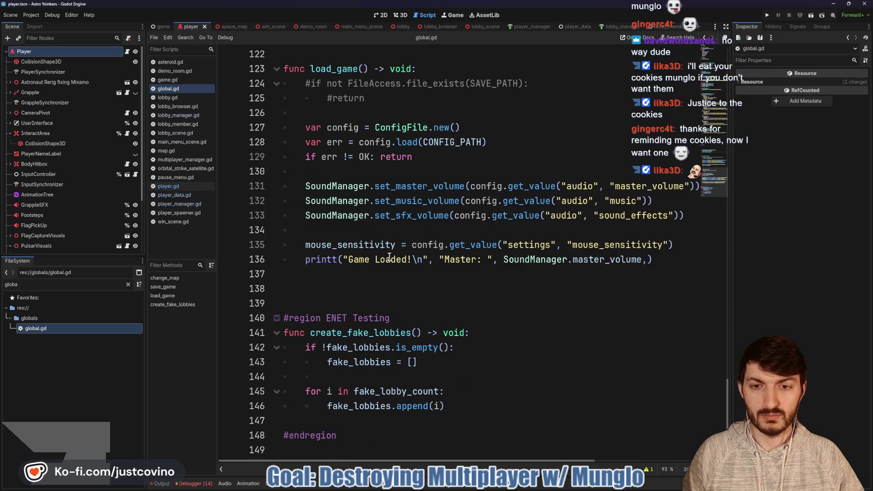
{"action": "scroll", "coordinate": [388, 258], "scroll_direction": "up", "scroll_amount": 6}
{"action": "scroll", "coordinate": [388, 258], "scroll_direction": "up", "scroll_amount": 17}
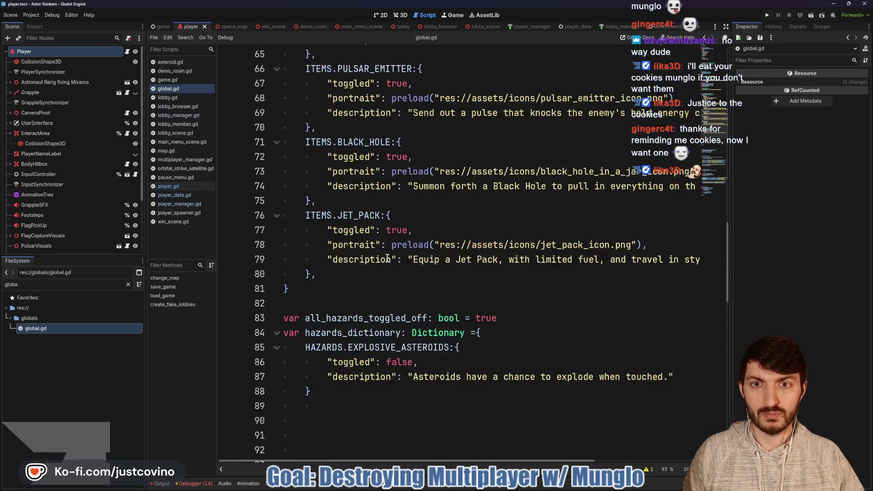
{"action": "scroll", "coordinate": [387, 259], "scroll_direction": "up", "scroll_amount": 5}
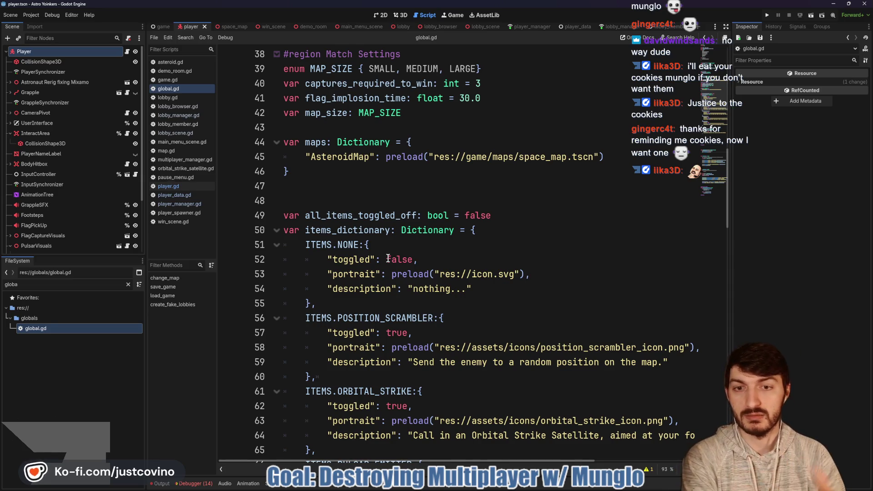
{"action": "scroll", "coordinate": [360, 261], "scroll_direction": "down", "scroll_amount": 3}
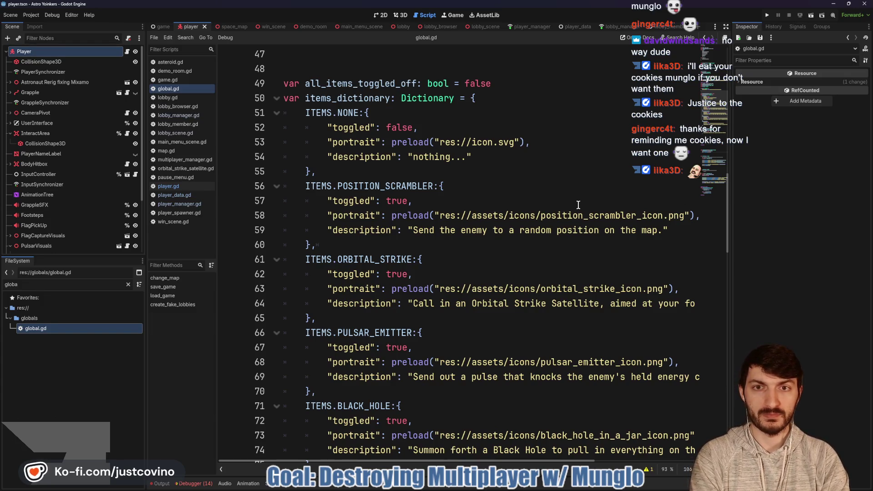
{"action": "scroll", "coordinate": [541, 200], "scroll_direction": "down", "scroll_amount": 1}
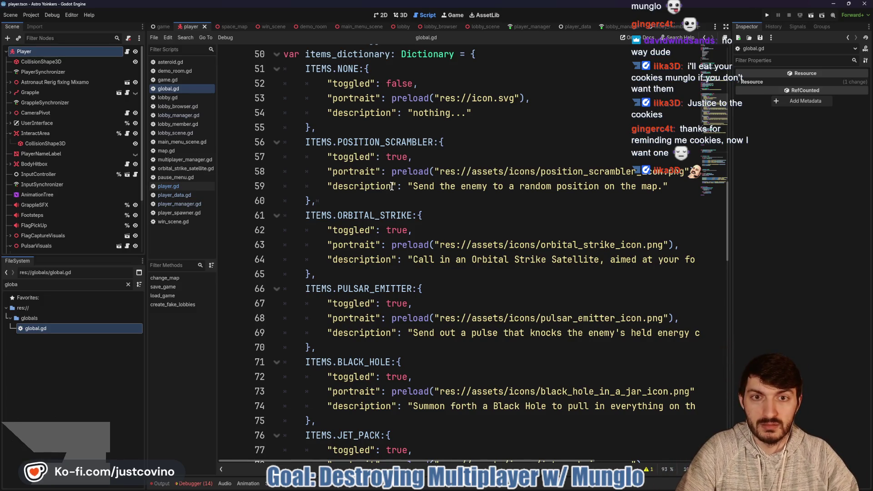
Highlight the ITEMS entry names, then go to the player_name declaration in player_data.gd.
{"action": "mouse_move", "coordinate": [304, 68]}
{"action": "left_mouse_down"}
{"action": "mouse_move", "coordinate": [370, 68]}
{"action": "mouse_move", "coordinate": [355, 68]}
{"action": "left_mouse_up"}
{"action": "left_click_drag", "start_coordinate": [305, 141], "coordinate": [435, 142]}
{"action": "left_click_drag", "start_coordinate": [305, 215], "coordinate": [411, 215]}
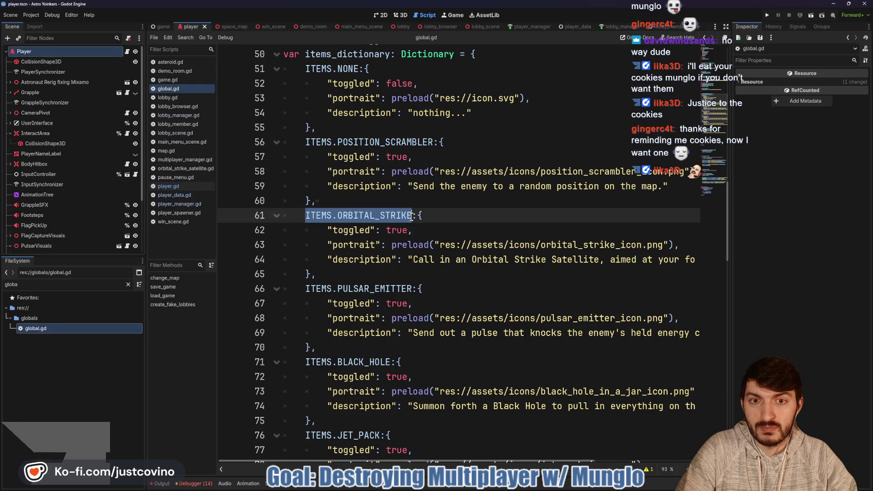
{"action": "left_click_drag", "start_coordinate": [305, 289], "coordinate": [412, 288]}
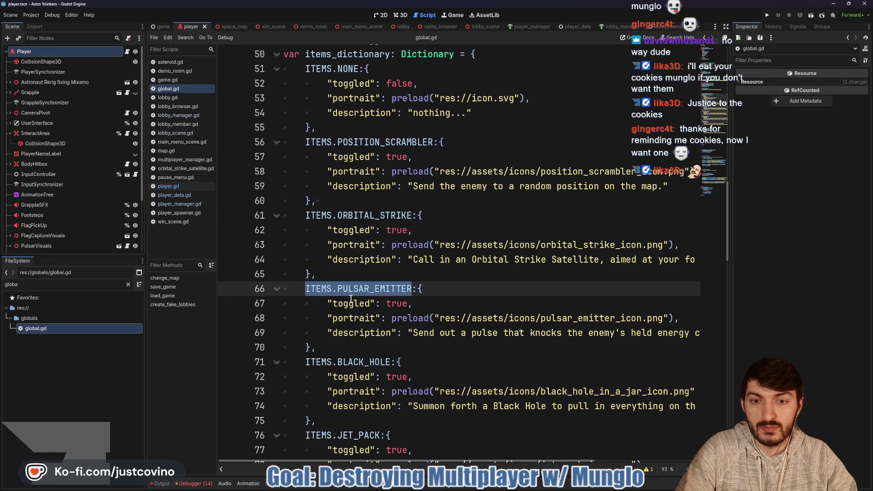
{"action": "left_click_drag", "start_coordinate": [306, 69], "coordinate": [357, 69]}
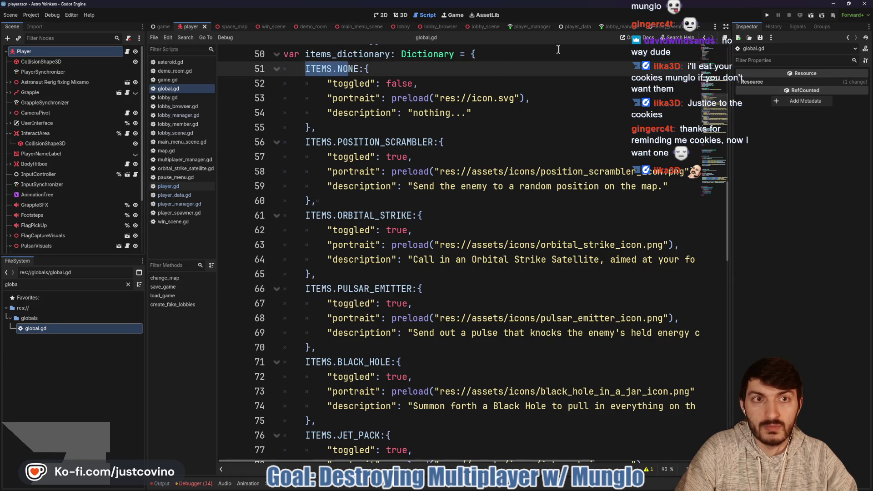
{"action": "left_click", "coordinate": [568, 27]}
{"action": "left_click", "coordinate": [482, 99]}
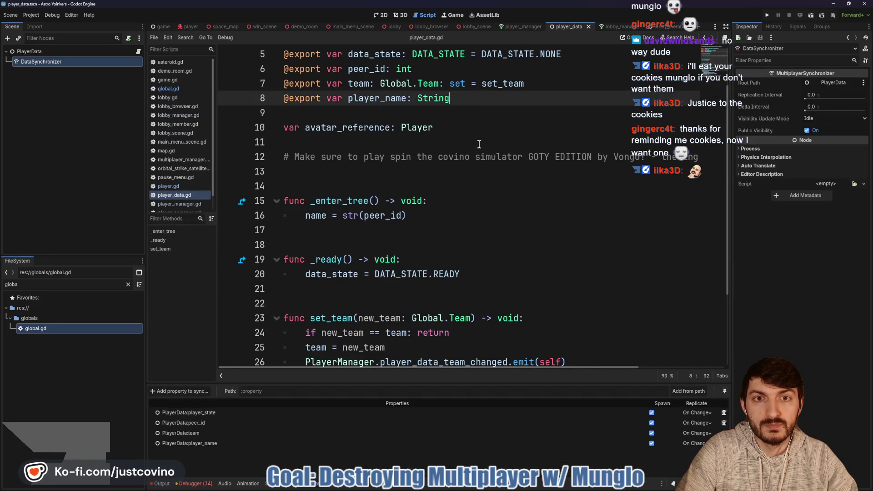
{"action": "scroll", "coordinate": [481, 154], "scroll_direction": "up", "scroll_amount": 1}
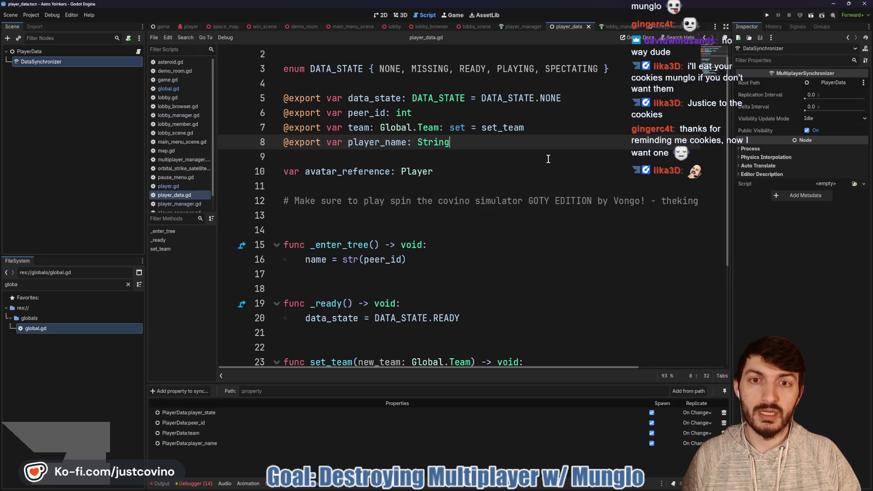
{"action": "key", "text": "Return"}
{"action": "type", "text": "@export "}
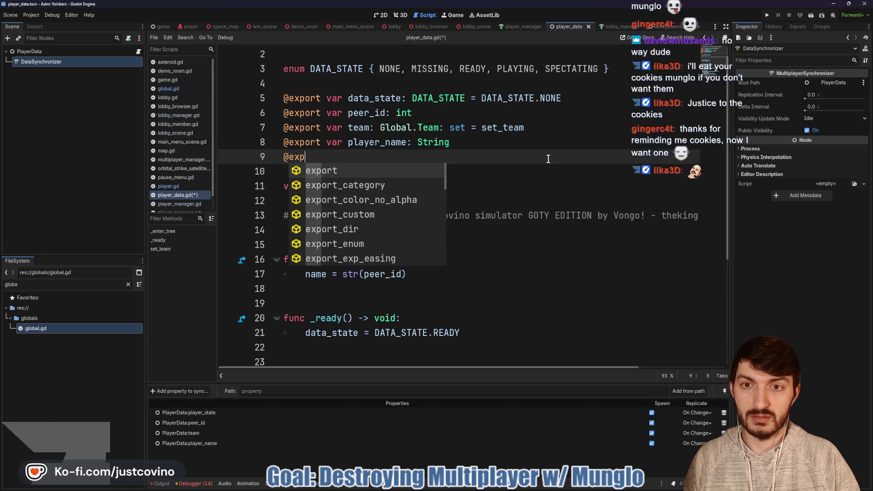
{"action": "type", "text": "var held"}
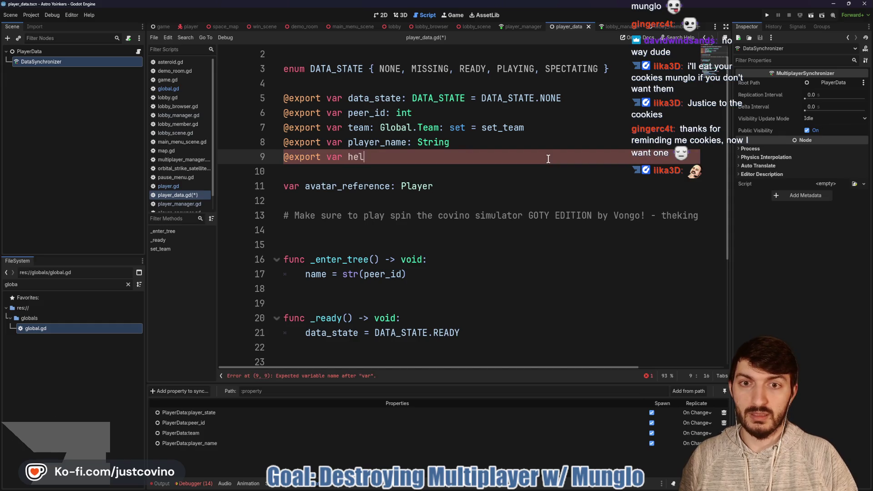
{"action": "type", "text": "_item:"}
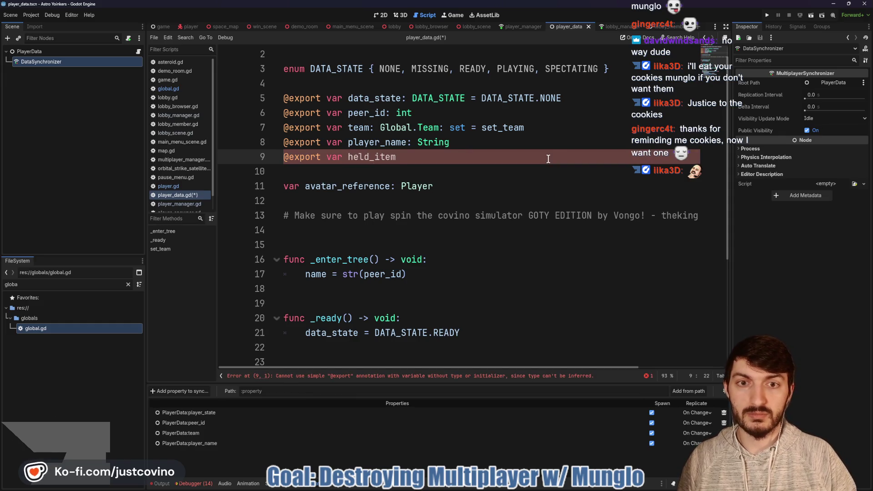
{"action": "type", "text": " Global.ITEMS"}
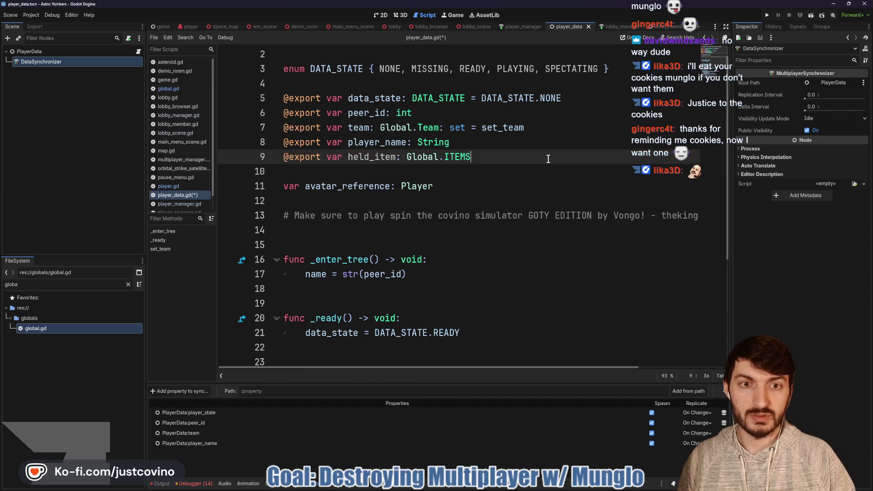
{"action": "type", "text": " = Gl"}
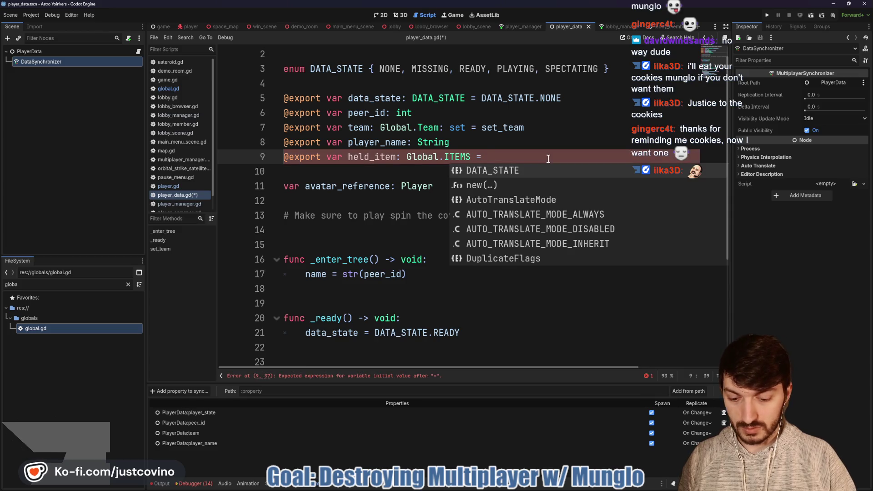
{"action": "type", "text": "obal.ITEMS"}
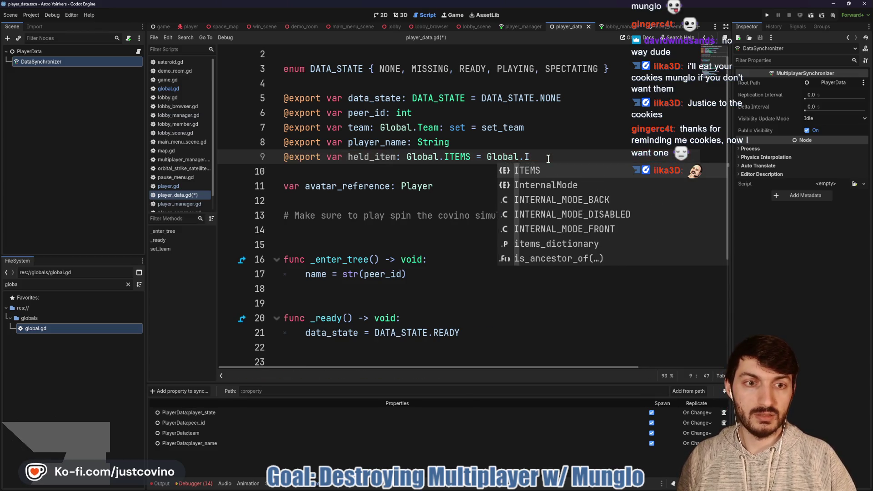
{"action": "type", "text": "."}
{"action": "key", "text": "Return"}
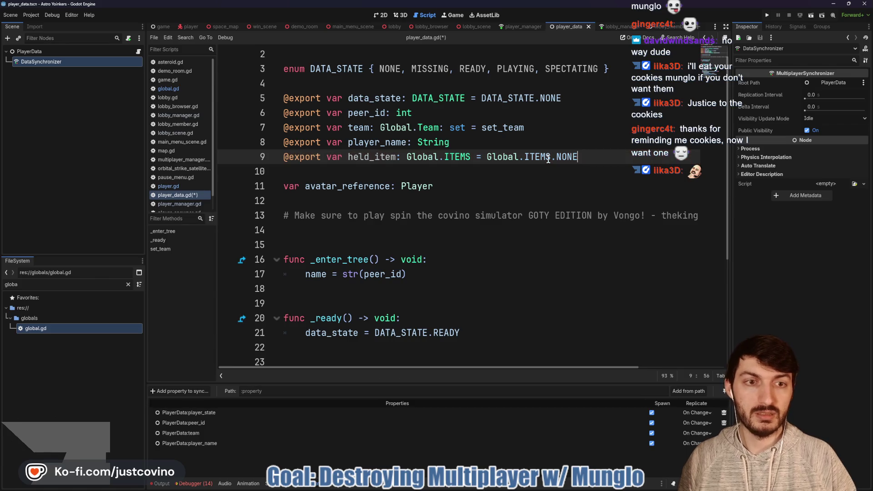
{"action": "key", "text": "ctrl+s"}
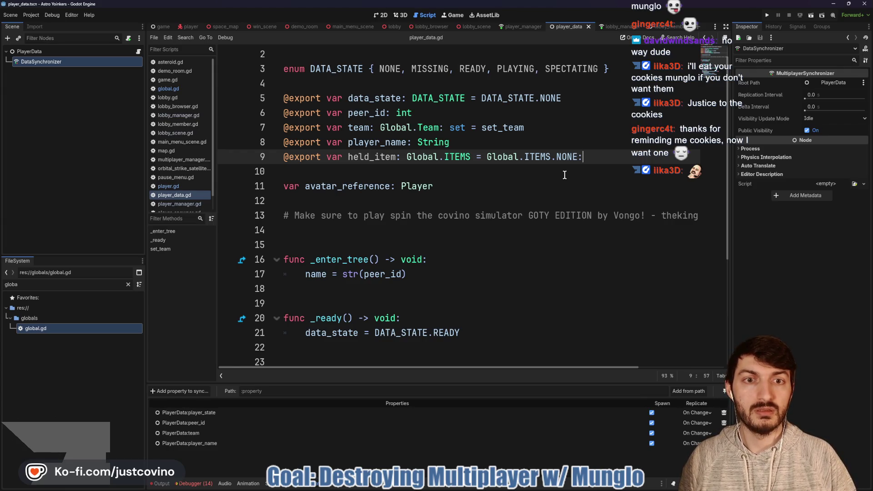
Append 'set = set_item' as the setter on the held_item declaration.
{"action": "type", "text": "set"}
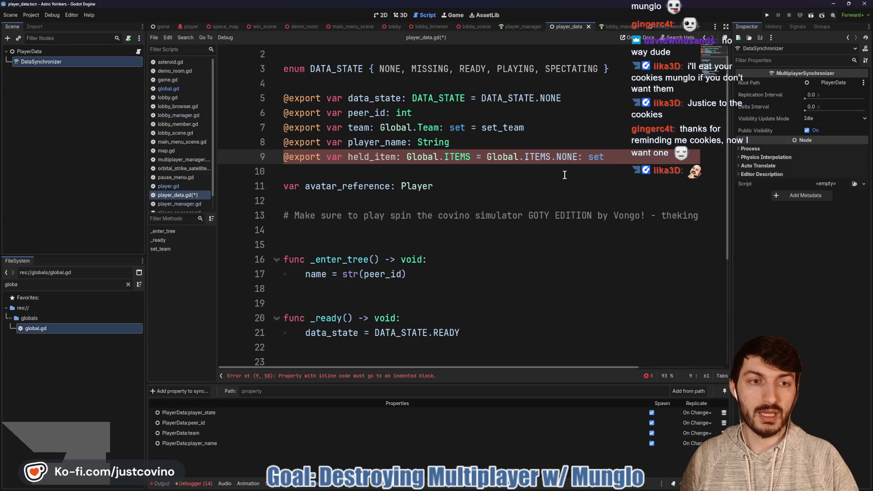
{"action": "type", "text": " = set"}
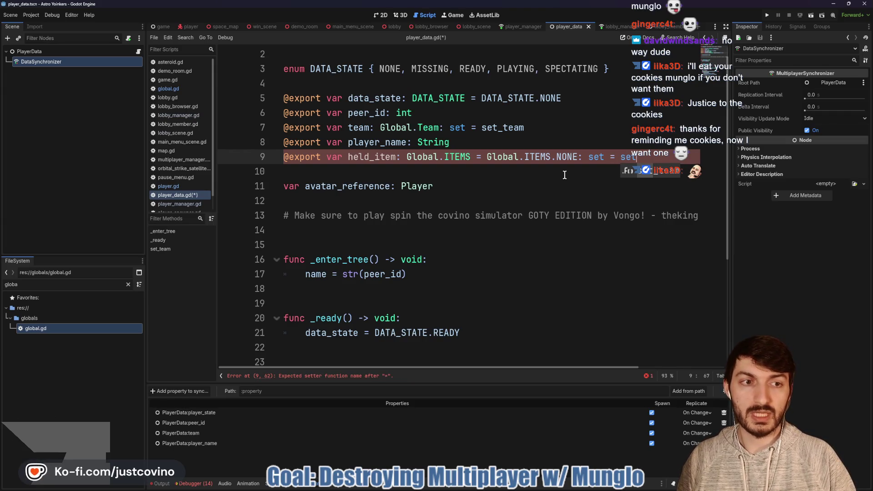
{"action": "type", "text": "_item"}
{"action": "scroll", "coordinate": [545, 200], "scroll_direction": "down", "scroll_amount": 4}
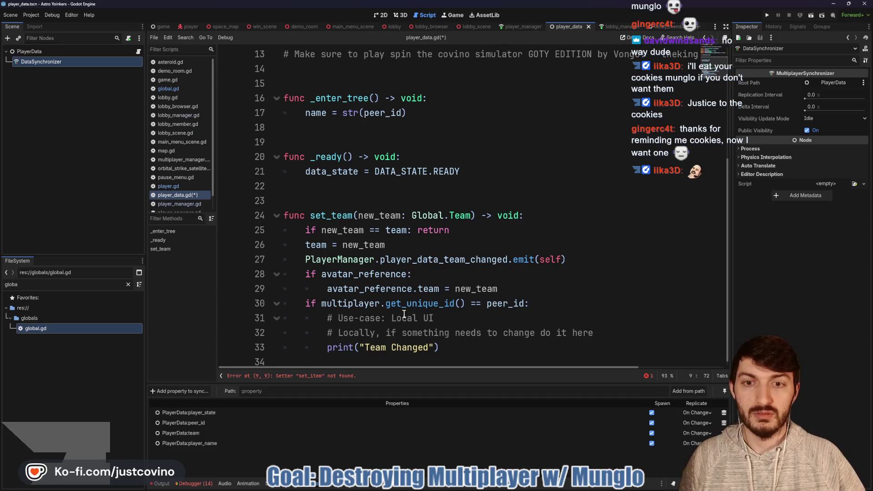
{"action": "left_click", "coordinate": [324, 358]}
Below set_team, declare 'func set_item(item: Global.ITEMS) -> void:'.
{"action": "key", "text": "Return"}
{"action": "key", "text": "Return"}
{"action": "key", "text": "Return"}
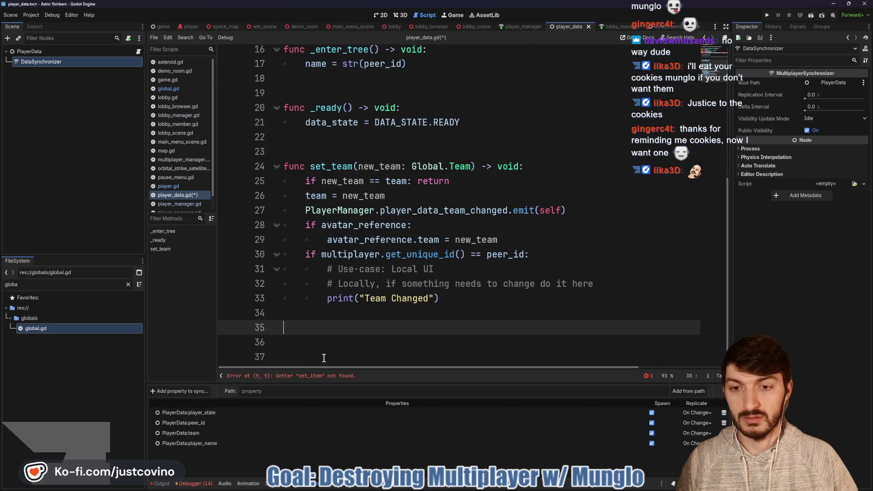
{"action": "key", "text": "Up"}
{"action": "key", "text": "Up"}
{"action": "key", "text": "Down"}
{"action": "type", "text": "set_item("}
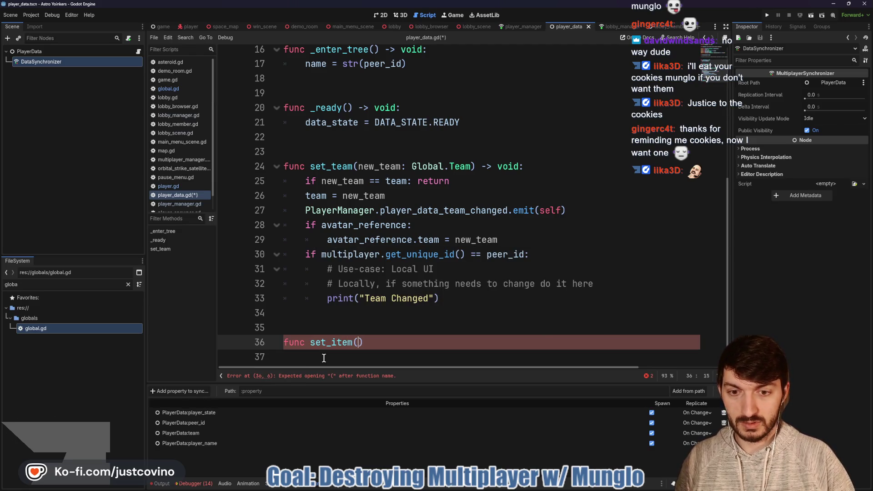
{"action": "type", "text": "item"}
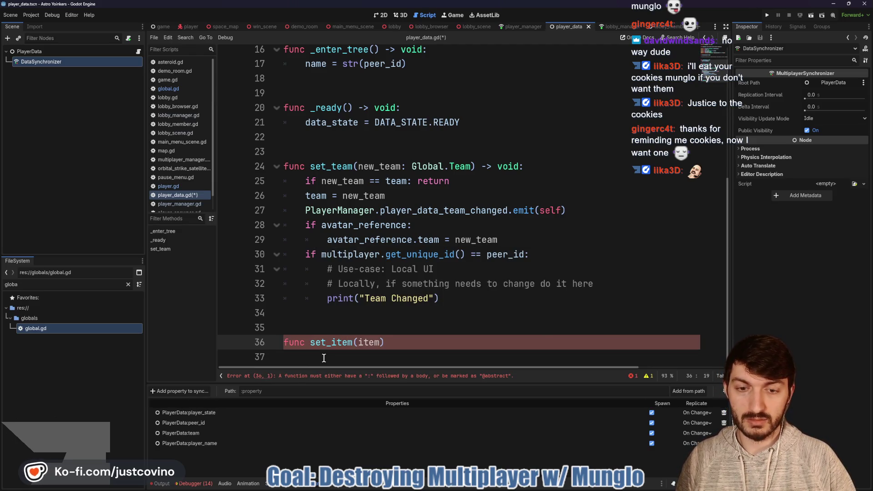
{"action": "type", "text": ": "}
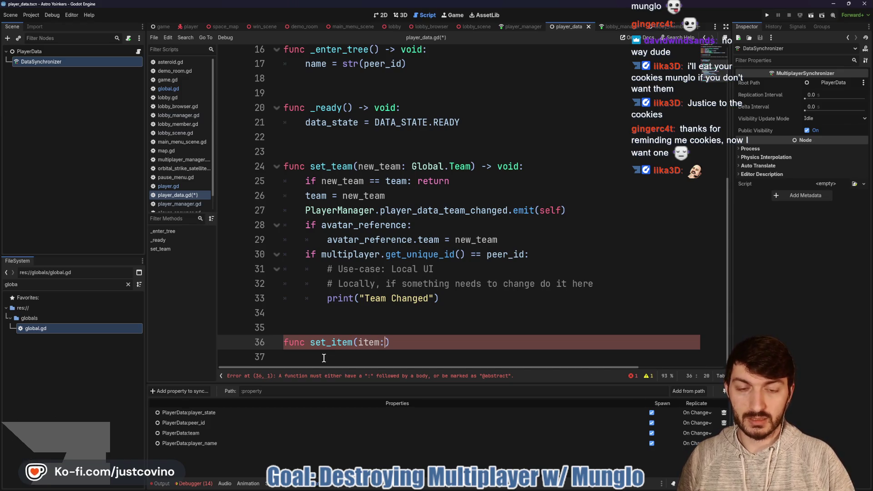
{"action": "type", "text": "Global.ITEMS"}
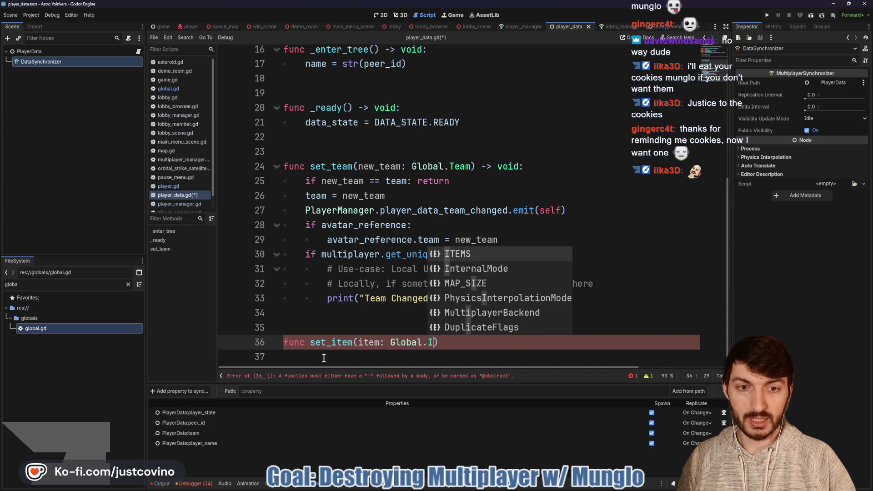
{"action": "type", "text": ") -"}
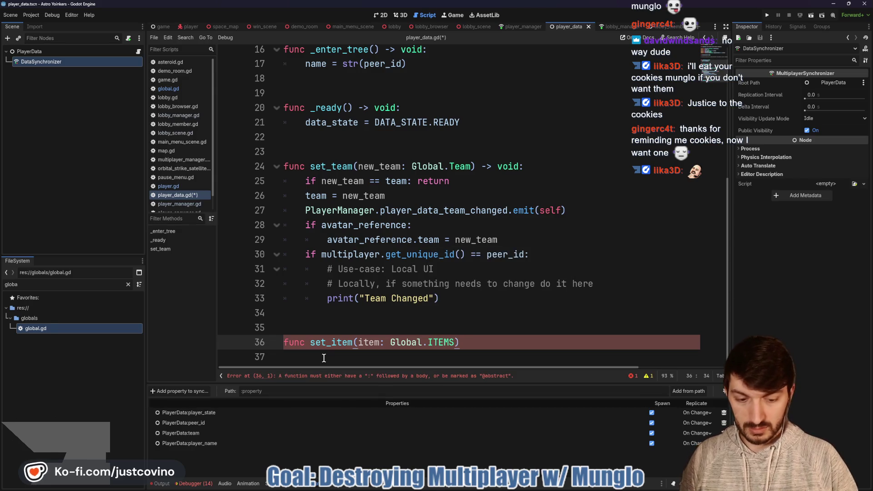
{"action": "type", "text": "> void:"}
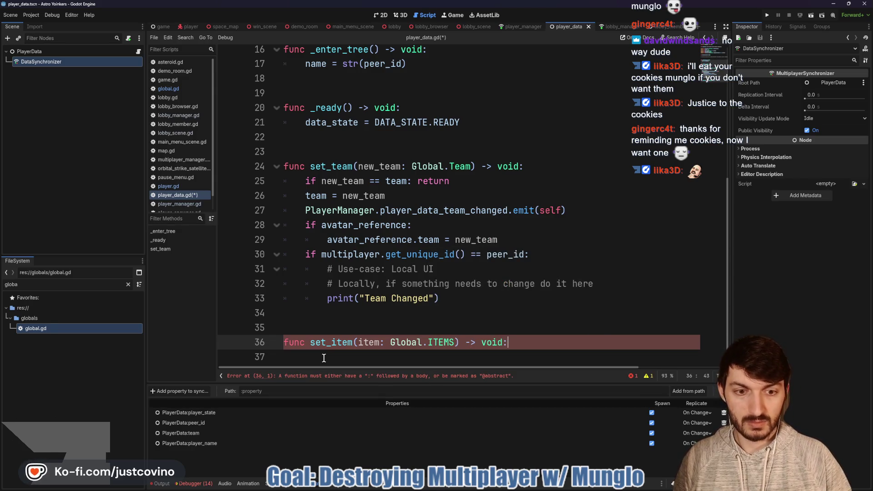
{"action": "key", "text": "Return"}
Begin an if comparing item with held_item in its body, then erase the partial return.
{"action": "type", "text": "if item"}
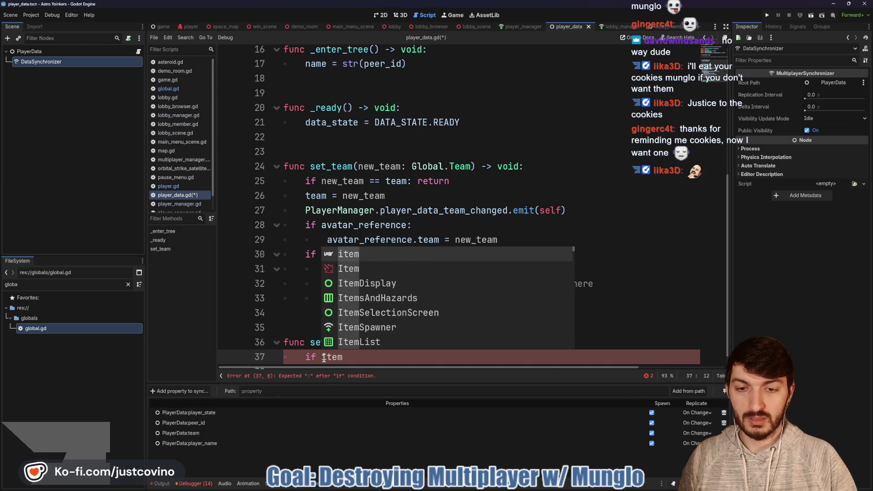
{"action": "type", "text": " =="}
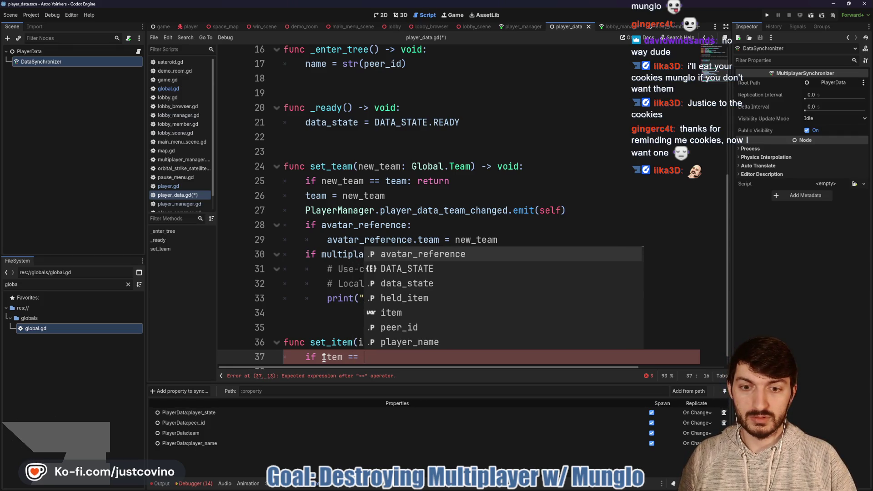
{"action": "type", "text": " he"}
{"action": "key", "text": "Return"}
{"action": "type", "text": ": retur"}
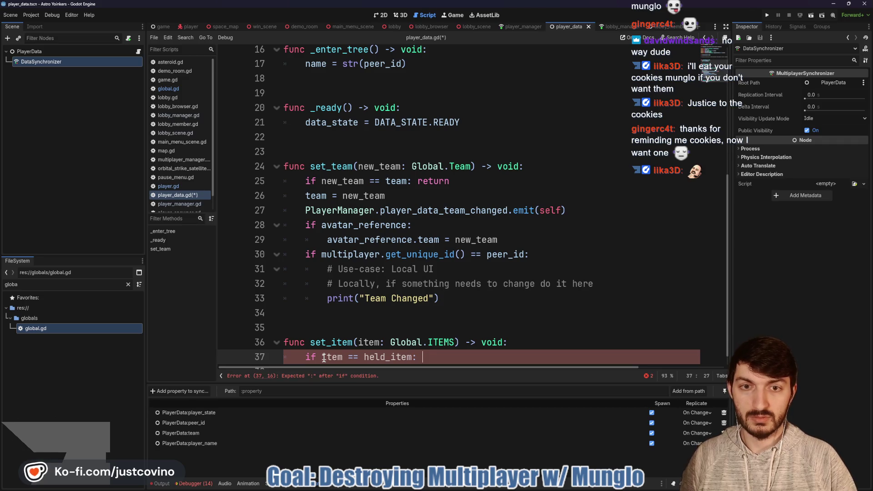
{"action": "key", "text": "BackSpace"}
{"action": "key", "text": "BackSpace"}
{"action": "key", "text": "BackSpace"}
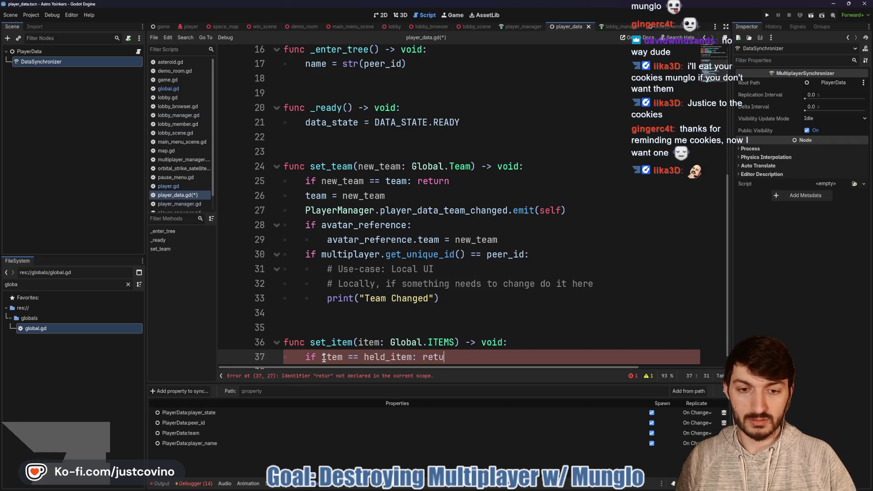
{"action": "key", "text": "BackSpace"}
{"action": "key", "text": "BackSpace"}
{"action": "key", "text": "BackSpace"}
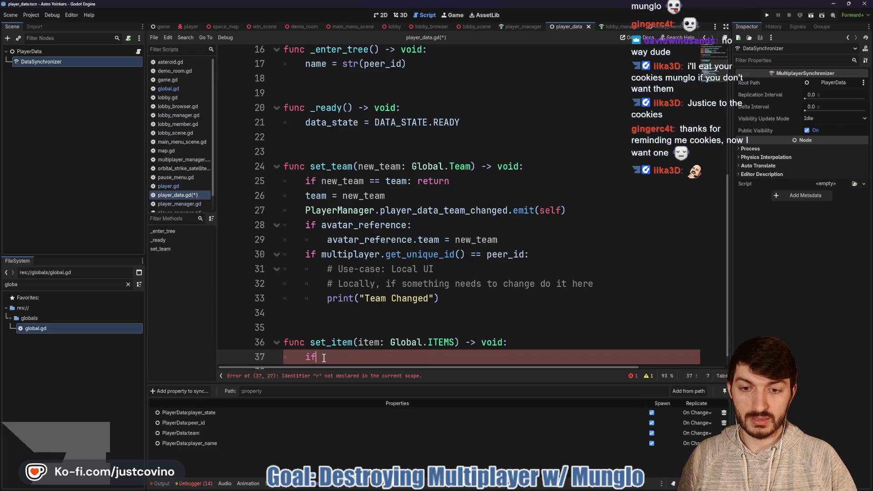
{"action": "scroll", "coordinate": [396, 315], "scroll_direction": "down", "scroll_amount": 1}
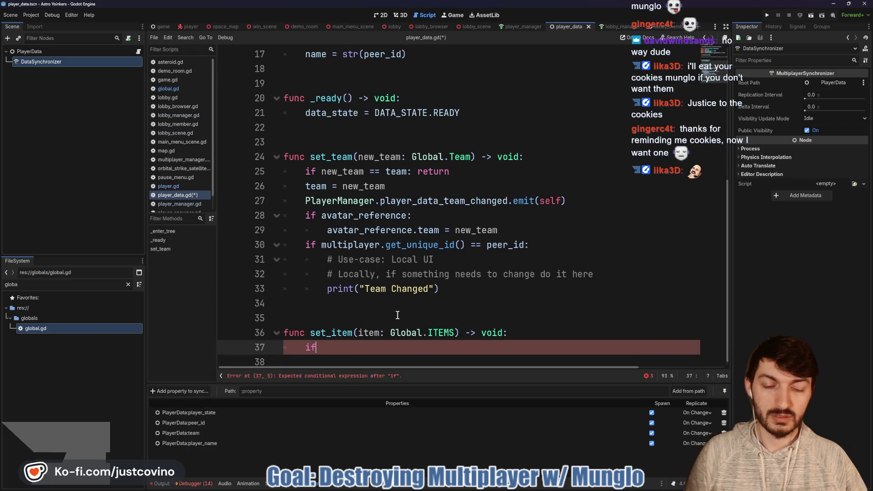
Write 'if multiplayer.get_unique_id() == peer_id:' with 'held_item = item' indented under it.
{"action": "key", "text": "BackSpace"}
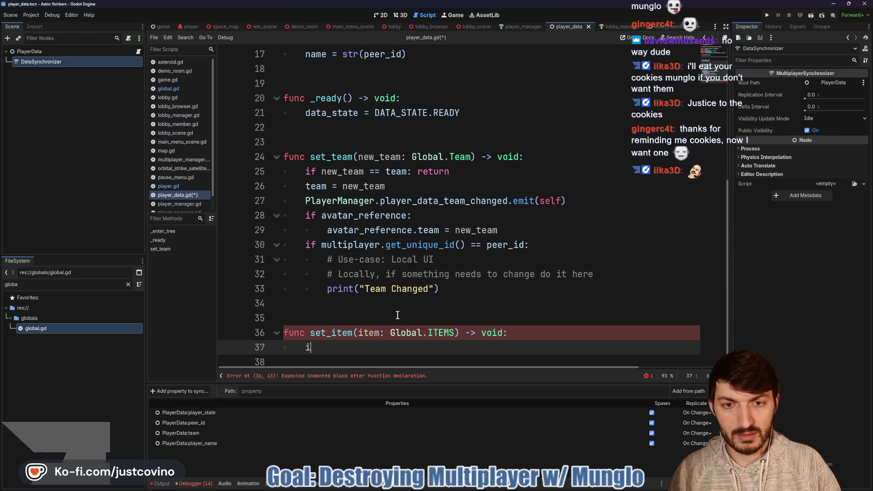
{"action": "type", "text": "if multiplayer.get_un"}
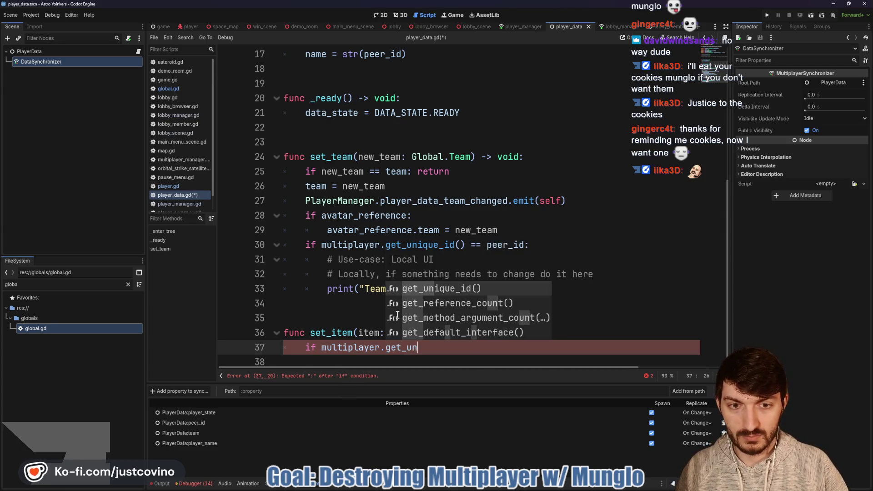
{"action": "key", "text": "Return"}
{"action": "type", "text": "=="}
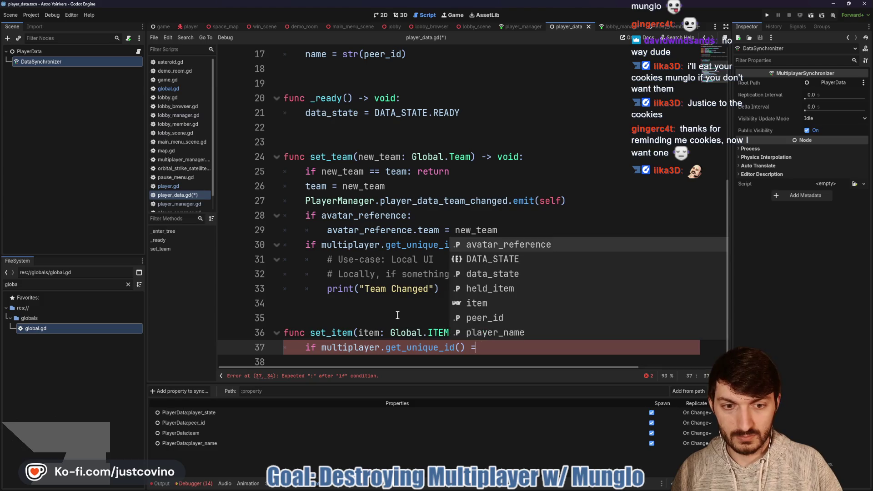
{"action": "type", "text": " peer_id"}
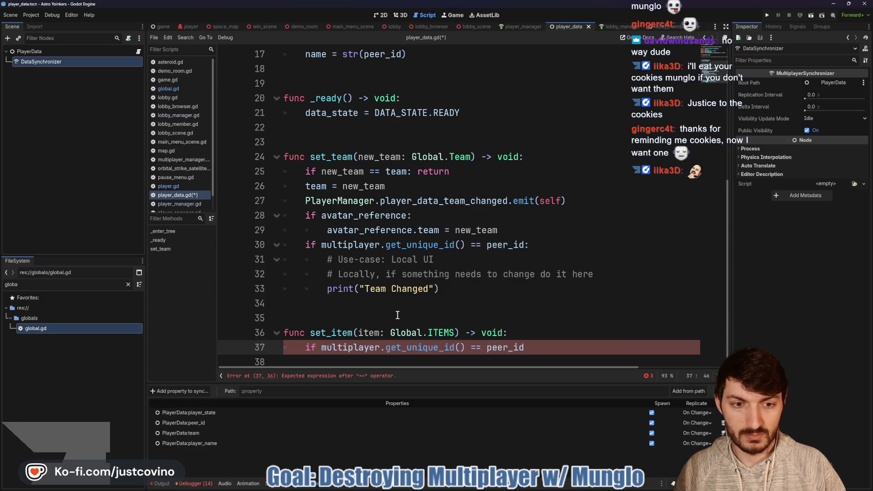
{"action": "type", "text": ":"}
{"action": "key", "text": "Return"}
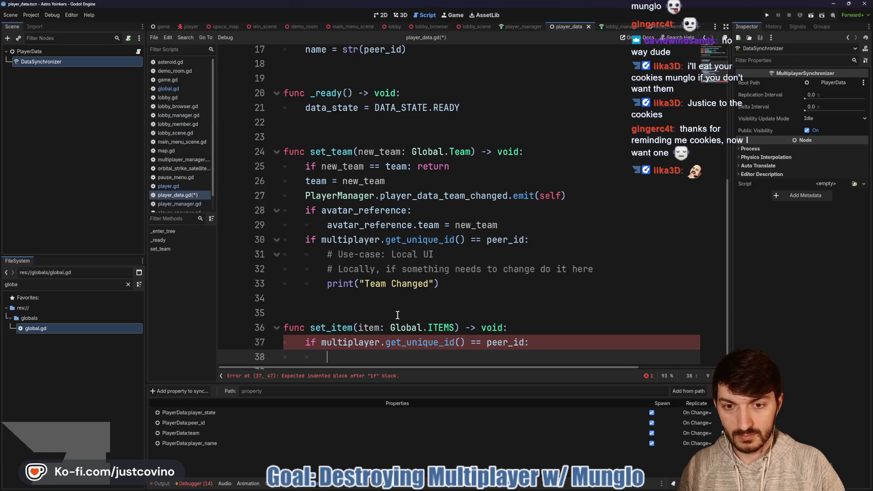
{"action": "type", "text": "eld_item = item"}
{"action": "key", "text": "Escape"}
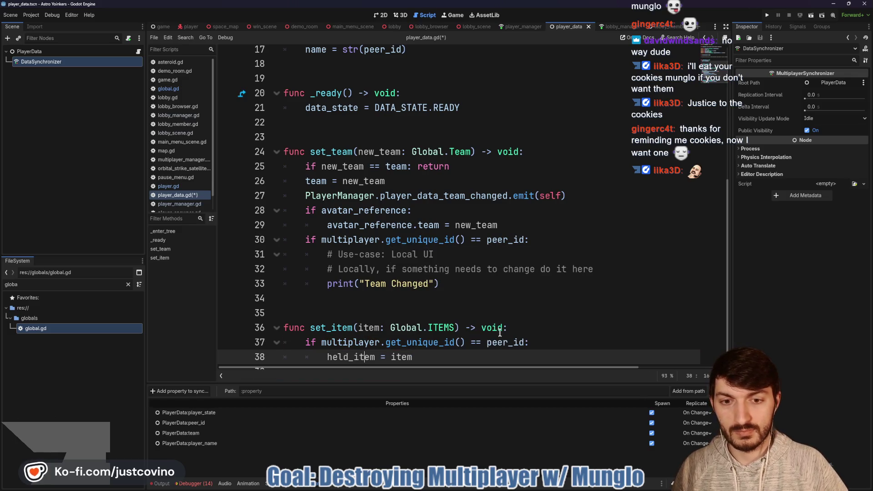
Add blank lines after set_item and save player_data.gd.
{"action": "left_click", "coordinate": [530, 332]}
{"action": "scroll", "coordinate": [562, 300], "scroll_direction": "down", "scroll_amount": 1}
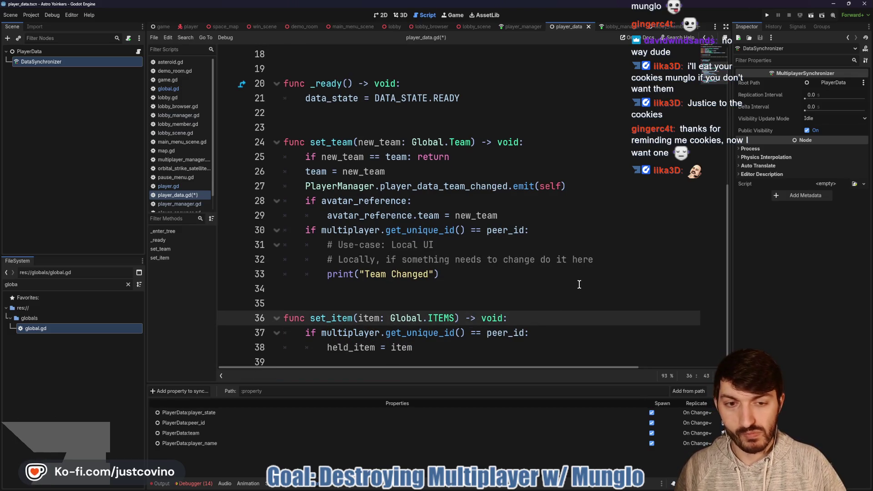
{"action": "left_click", "coordinate": [394, 359]}
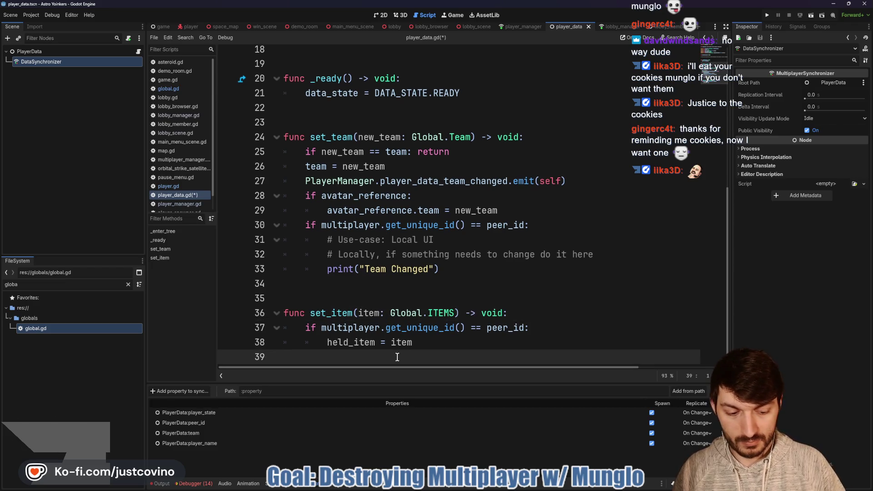
{"action": "key", "text": "Return"}
{"action": "key", "text": "Return"}
{"action": "key", "text": "Return"}
{"action": "key", "text": "ctrl+s"}
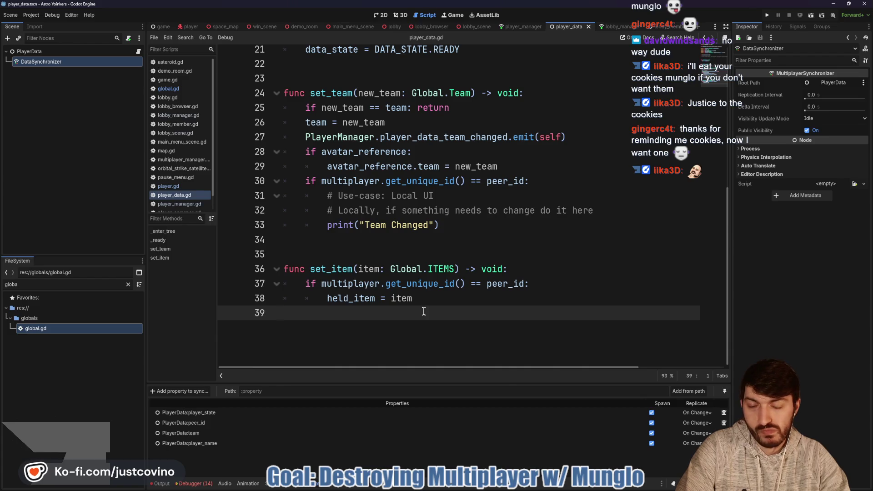
{"action": "right_click", "coordinate": [423, 312]}
{"action": "left_click", "coordinate": [404, 309]}
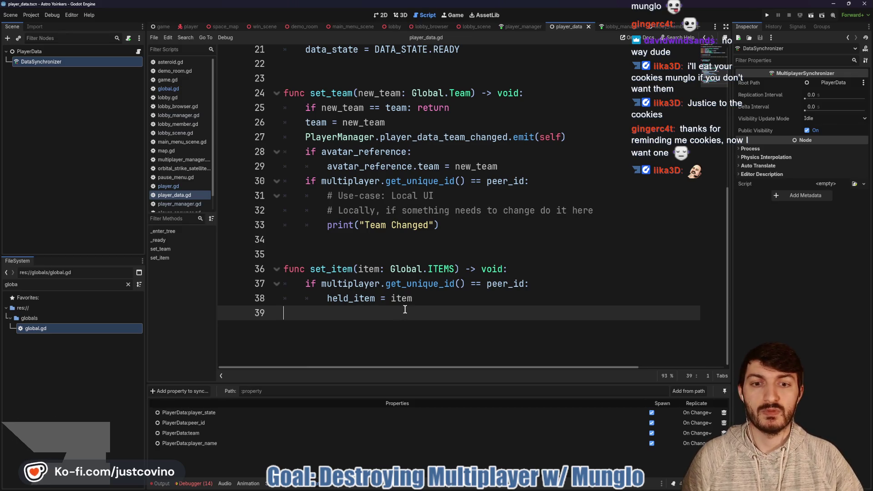
Move 'held_item = item' above the if check and unindent it one level.
{"action": "key", "text": "Left"}
{"action": "left_click_drag", "start_coordinate": [405, 295], "coordinate": [323, 294]}
{"action": "mouse_move", "coordinate": [323, 295]}
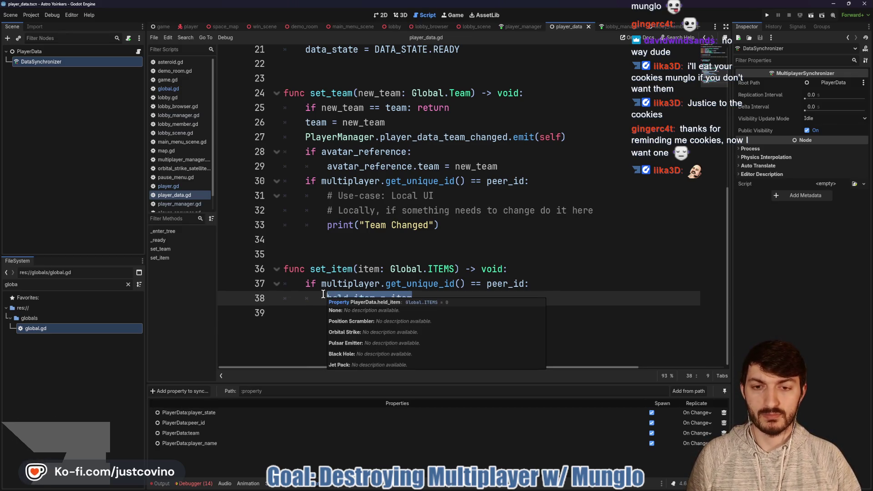
{"action": "key", "text": "alt+Up"}
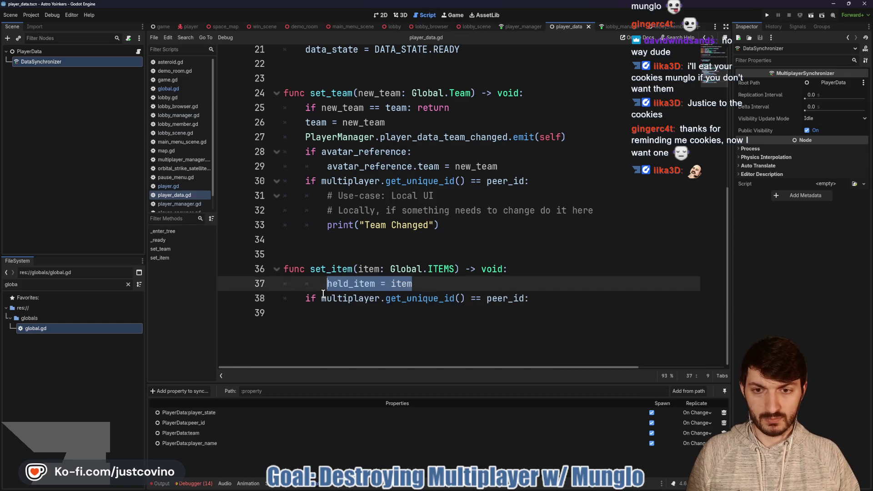
{"action": "key", "text": "shift+Tab"}
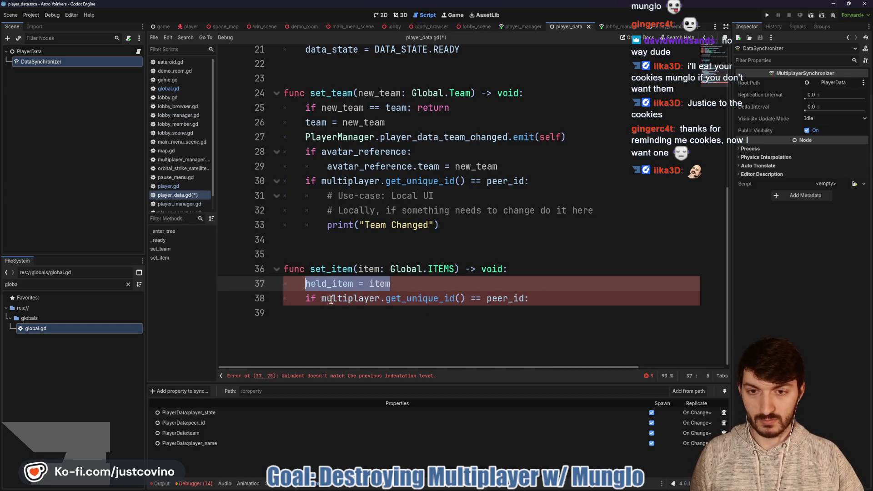
Put pass under the if with the comment '# Update Player's UI to show they have…' above it, and save.
{"action": "left_click", "coordinate": [365, 315]}
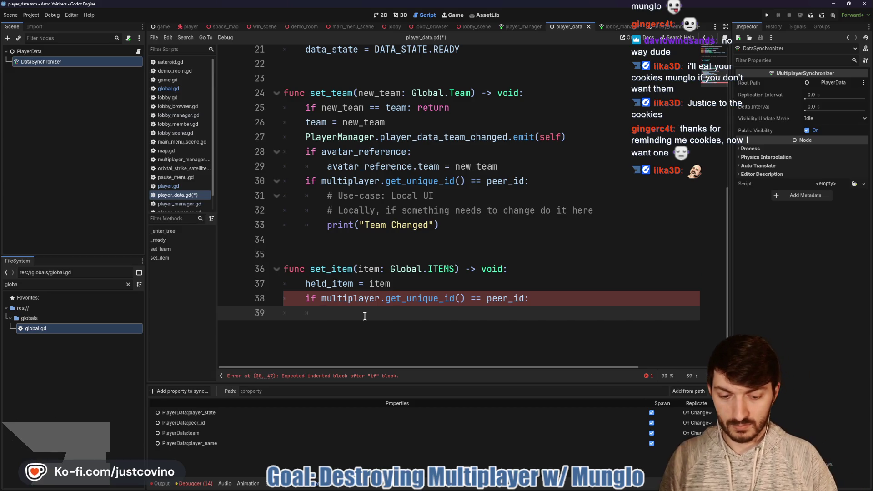
{"action": "type", "text": "ass"}
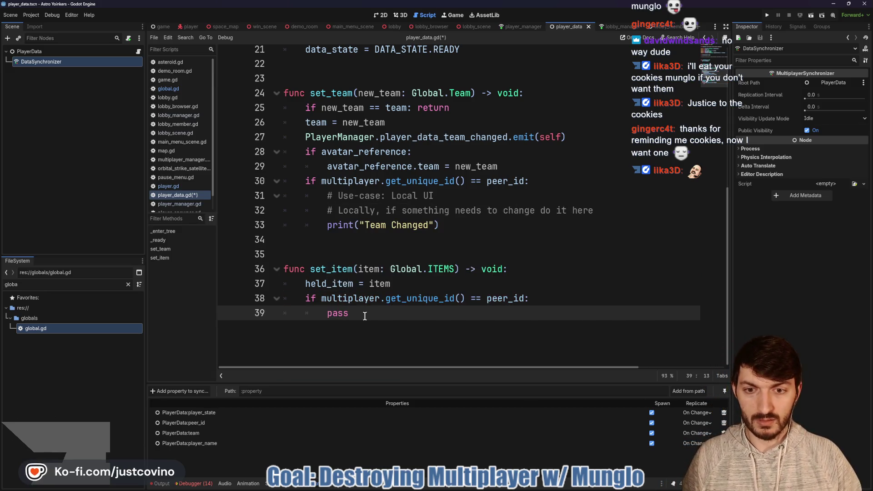
{"action": "key", "text": "ctrl+shift+Return"}
{"action": "type", "text": "# Update Player's UI"}
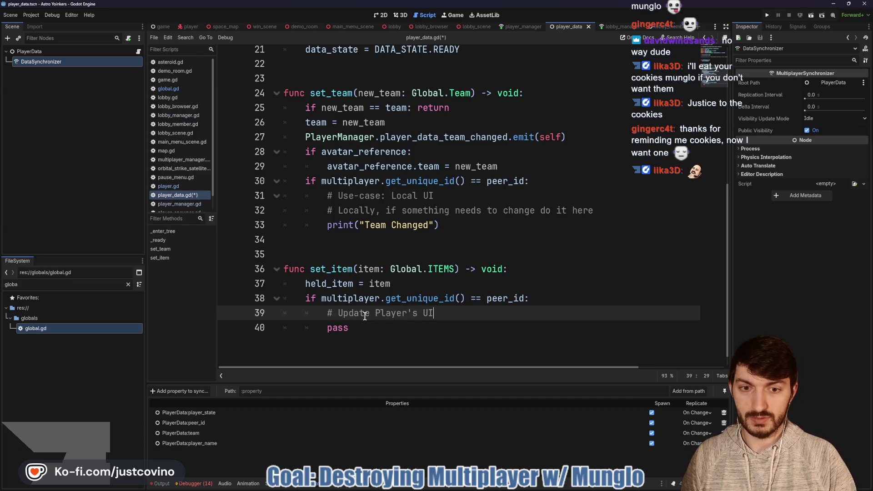
{"action": "type", "text": " to show theyha"}
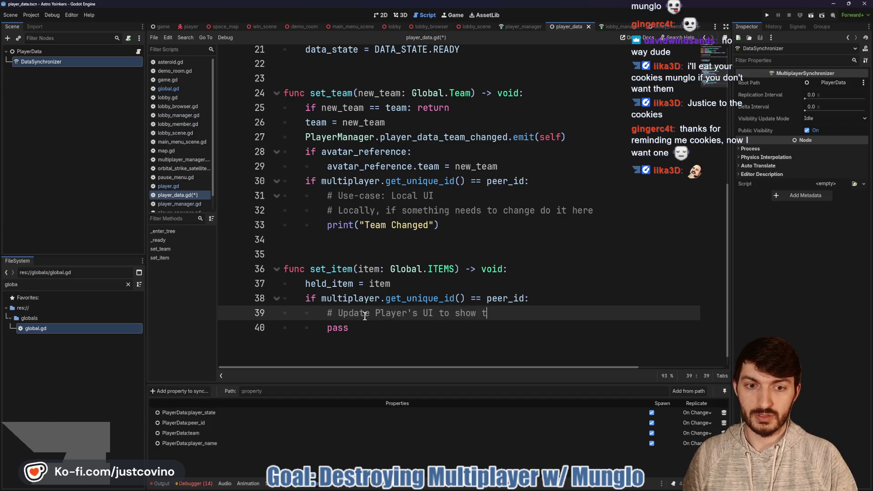
{"action": "type", "text": "ve the item"}
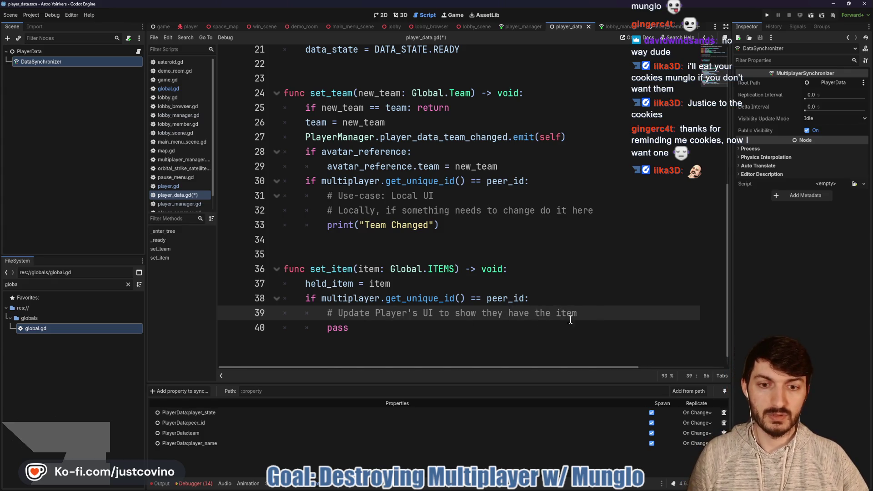
{"action": "key", "text": "ctrl+s"}
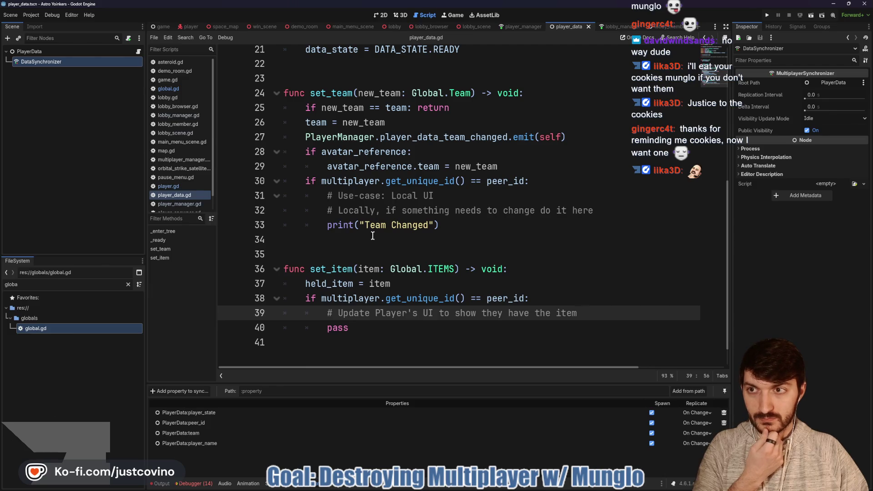
{"action": "left_click", "coordinate": [523, 29]}
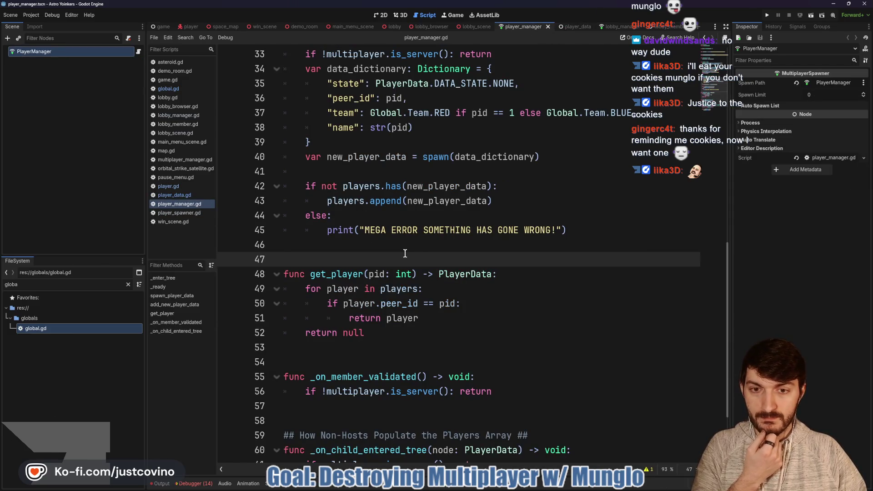
Below players, declare 'var local_player: PlayerData' commented as the local game instance's data.
{"action": "key", "text": "Page_Up"}
{"action": "key", "text": "Page_Up"}
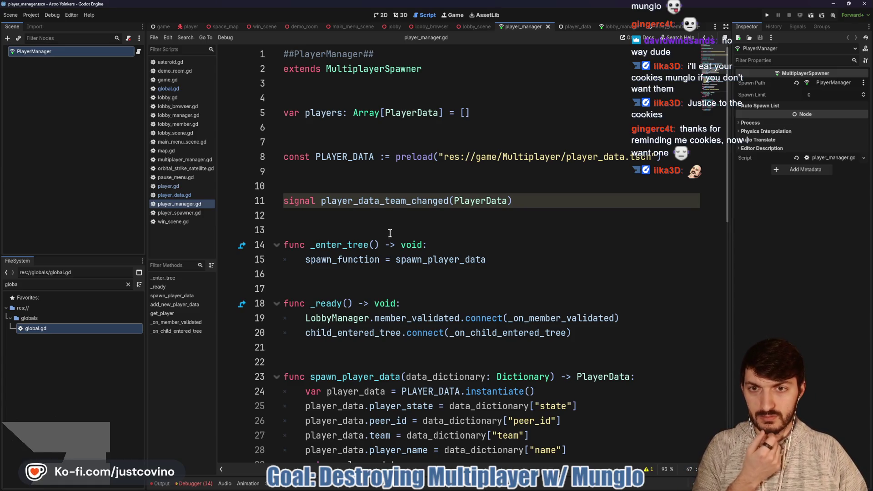
{"action": "left_click", "coordinate": [421, 112]}
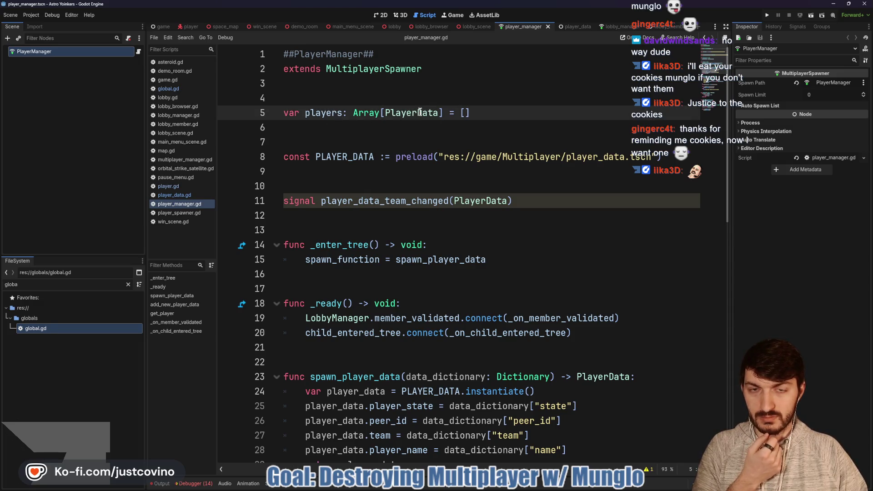
{"action": "left_click", "coordinate": [317, 131]}
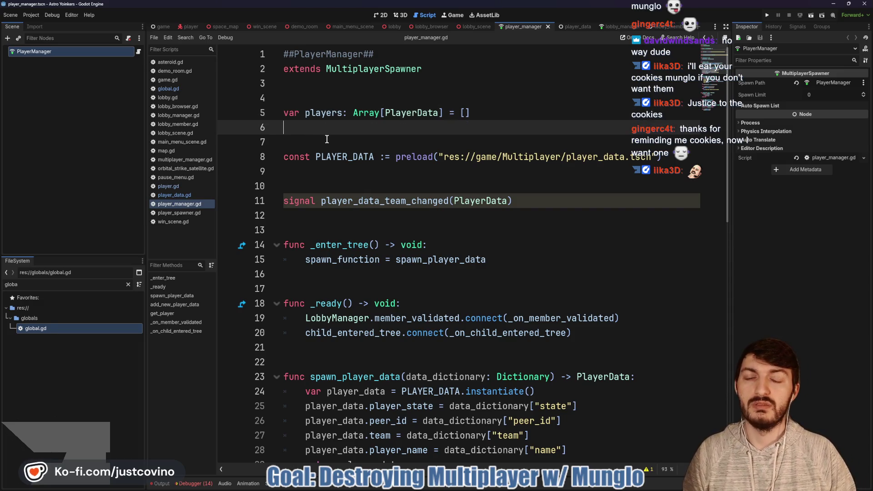
{"action": "key", "text": "Return"}
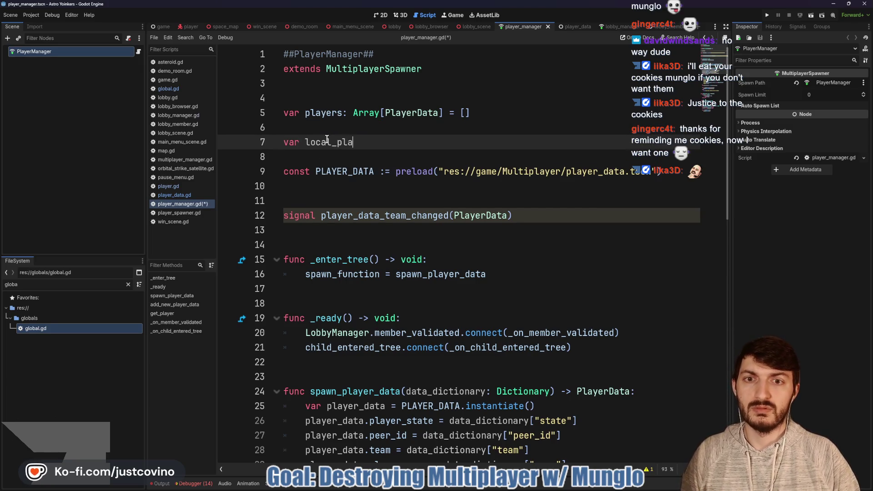
{"action": "type", "text": ": PlayerData"}
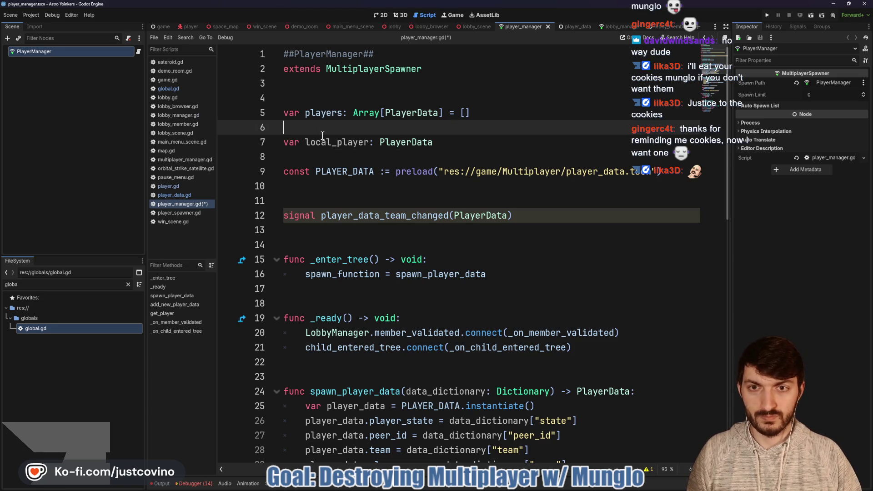
{"action": "left_click", "coordinate": [477, 142]}
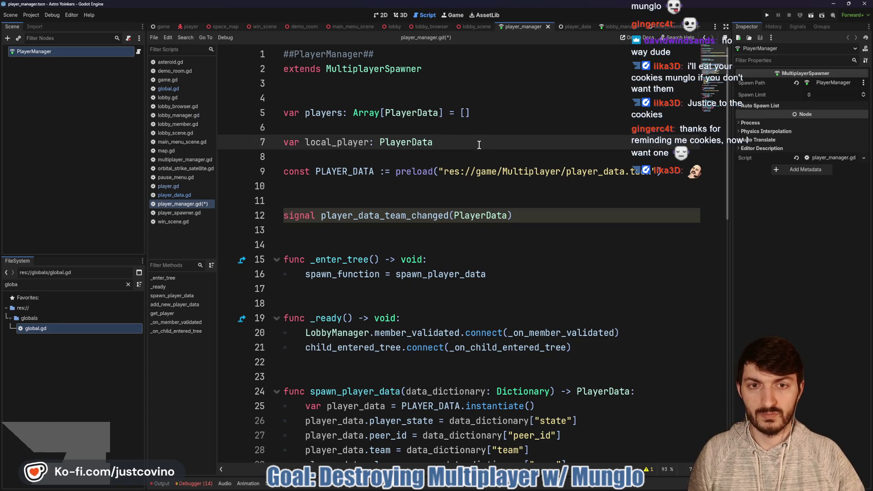
{"action": "type", "text": "#Local Game Instance"}
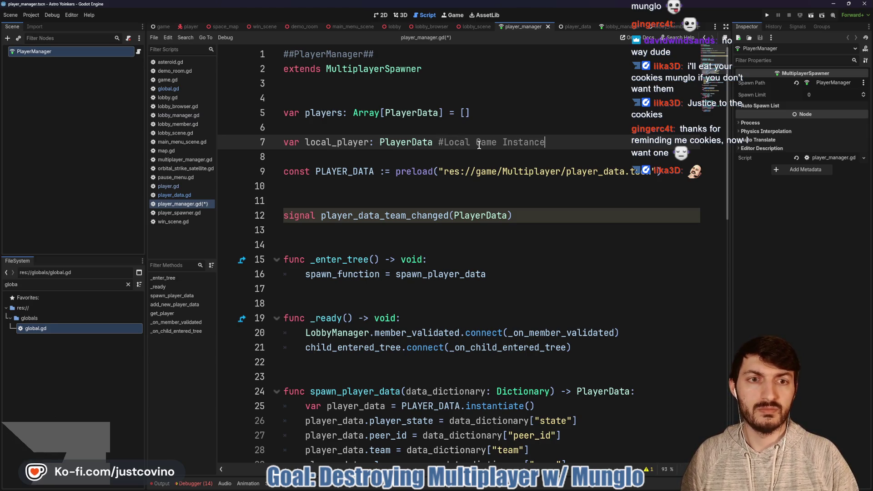
{"action": "type", "text": "s Data"}
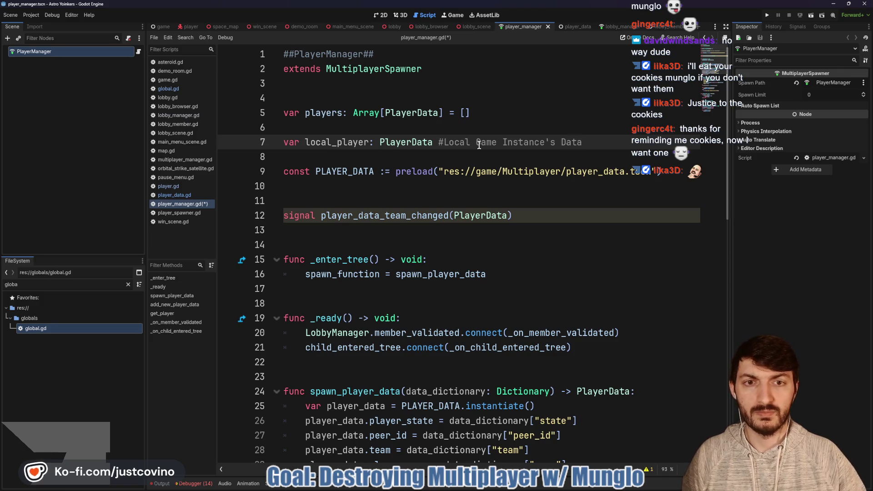
{"action": "left_click", "coordinate": [480, 153]}
Try a 'local_player =' line in _enter_tree, then delete it and the empty line 17.
{"action": "left_click", "coordinate": [482, 288]}
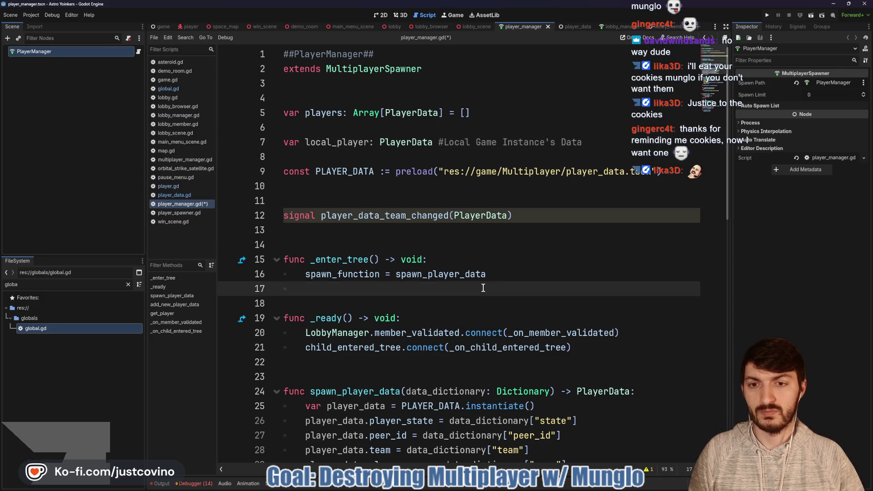
{"action": "type", "text": "local_player ="}
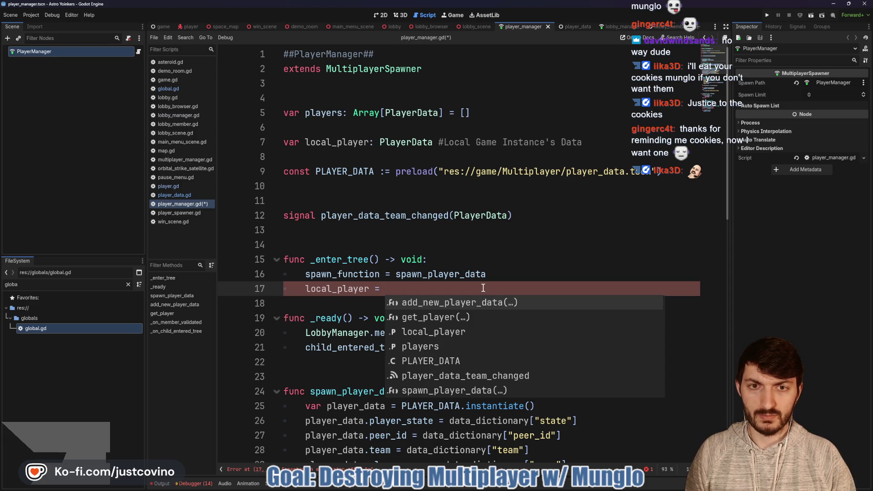
{"action": "key", "text": "BackSpace"}
{"action": "key", "text": "BackSpace"}
{"action": "key", "text": "BackSpace"}
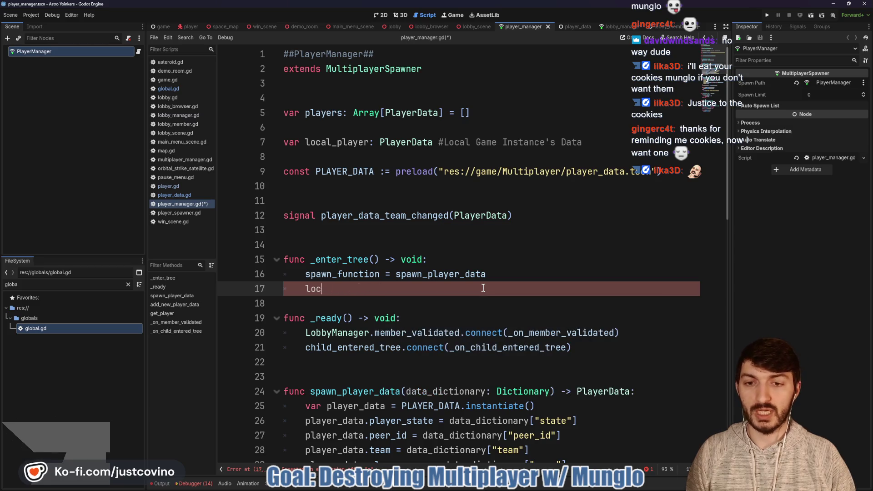
{"action": "key", "text": "BackSpace"}
{"action": "scroll", "coordinate": [478, 272], "scroll_direction": "down", "scroll_amount": 10}
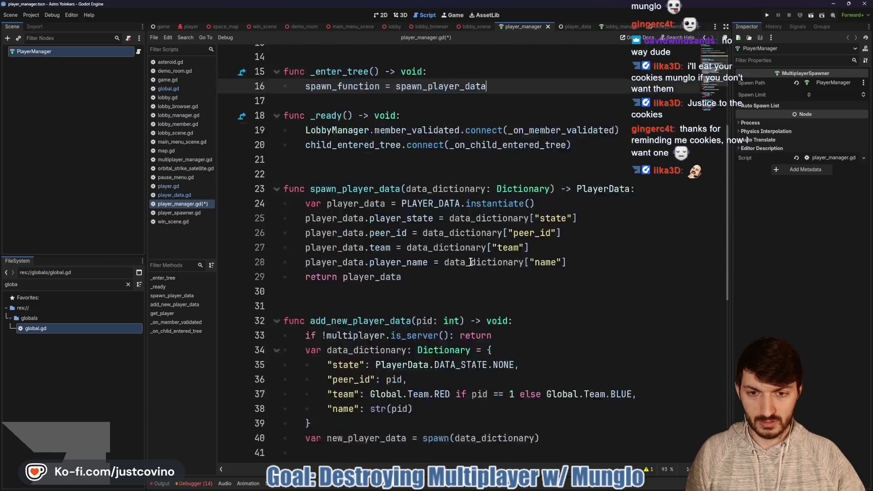
Insert a new line at the top of _on_child_entered_tree, below its header.
{"action": "scroll", "coordinate": [459, 276], "scroll_direction": "down", "scroll_amount": 2}
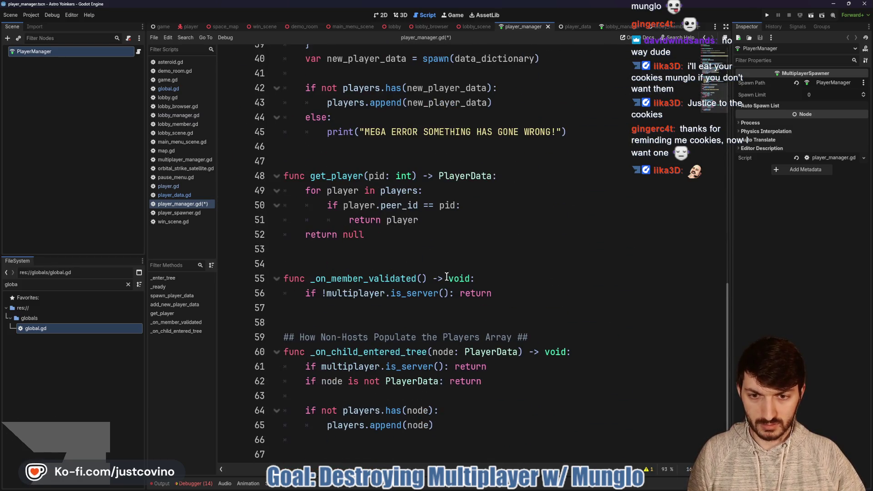
{"action": "double_click", "coordinate": [327, 353]}
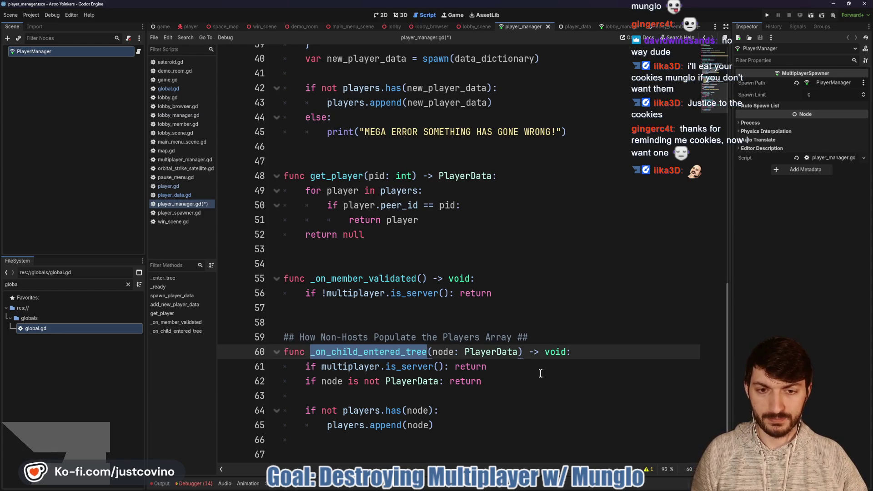
{"action": "left_click", "coordinate": [407, 382]}
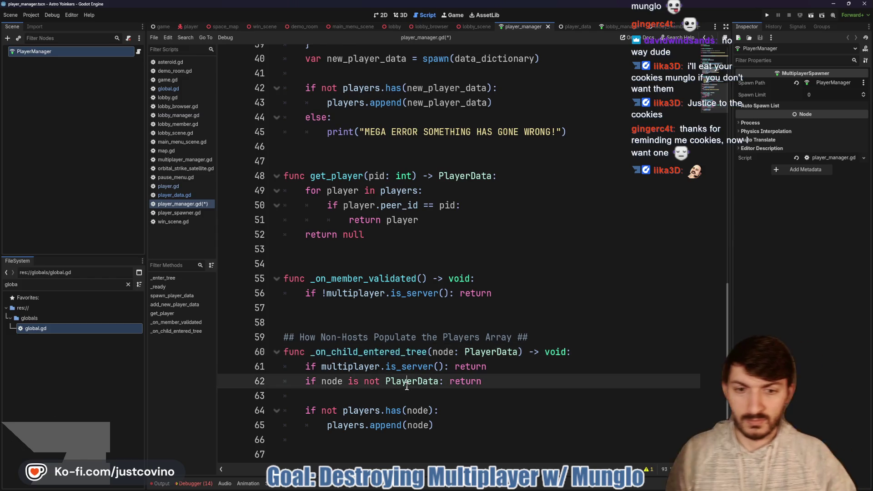
{"action": "left_click", "coordinate": [440, 393]}
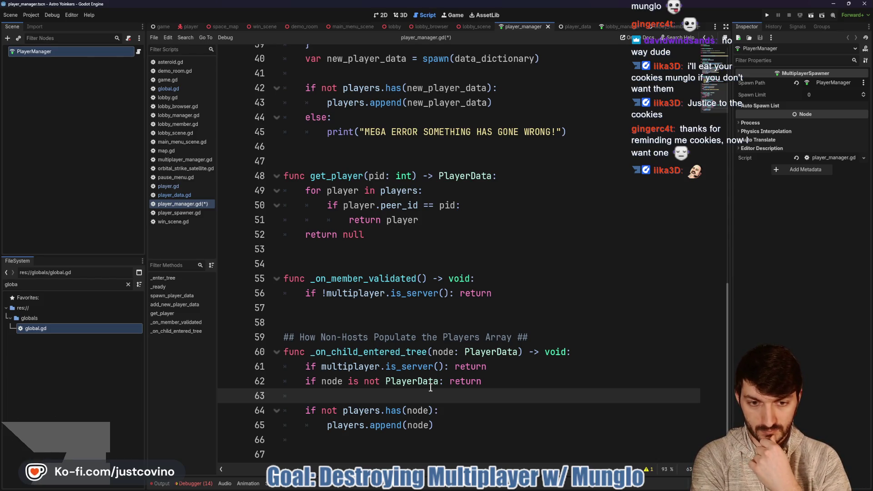
{"action": "left_click", "coordinate": [587, 356]}
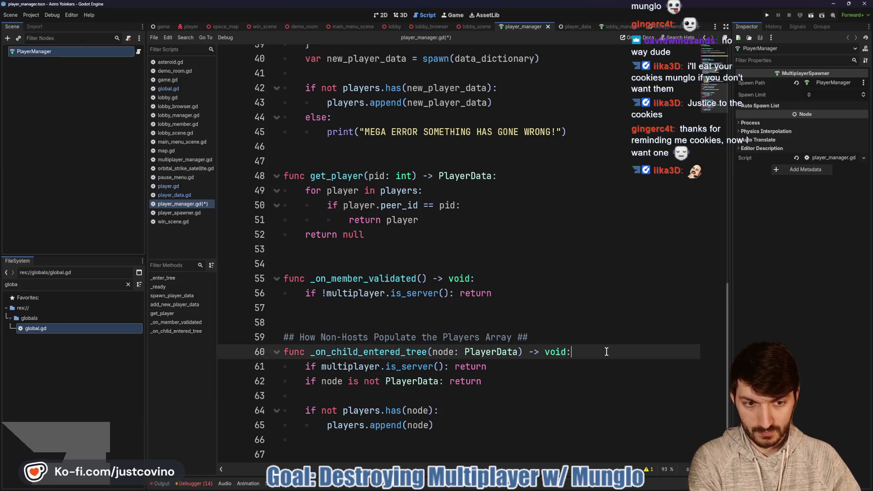
{"action": "key", "text": "Return"}
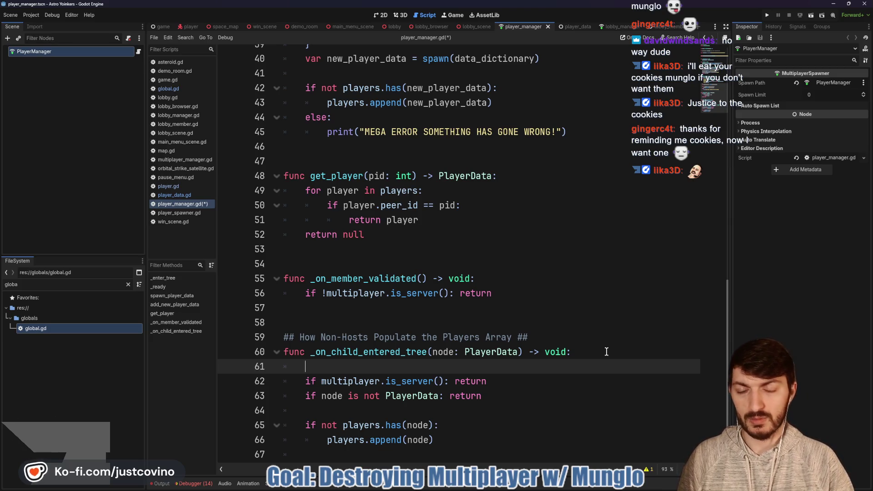
Write 'if node.peer_id == multiplayer.get_unique_id():', replacing a mistaken get_multiplayer_authority() call.
{"action": "type", "text": "if"}
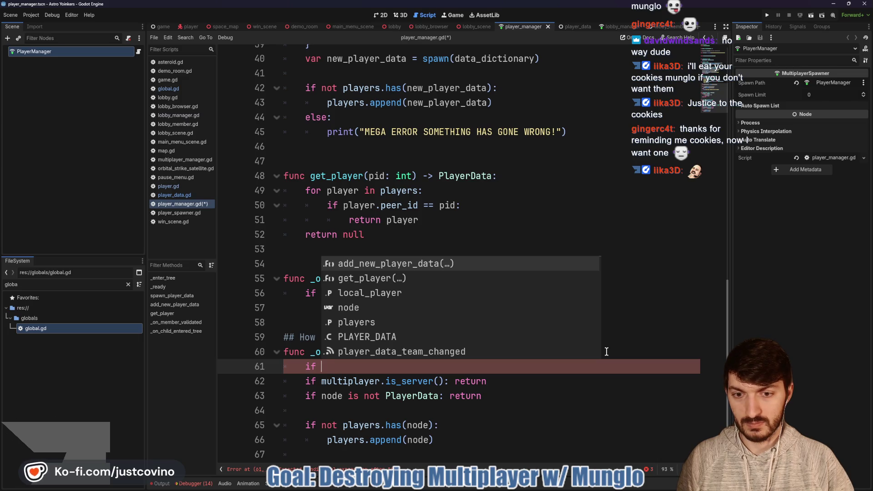
{"action": "left_click", "coordinate": [375, 365]}
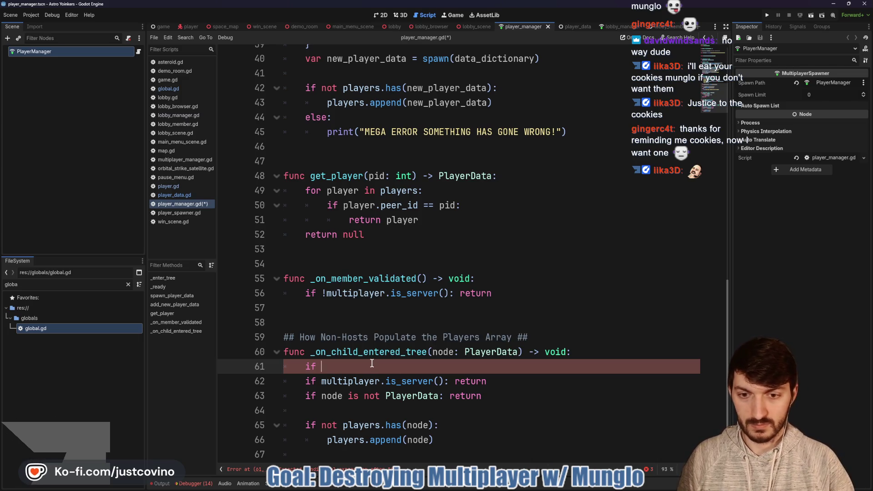
{"action": "type", "text": ".pe"}
{"action": "key", "text": "Return"}
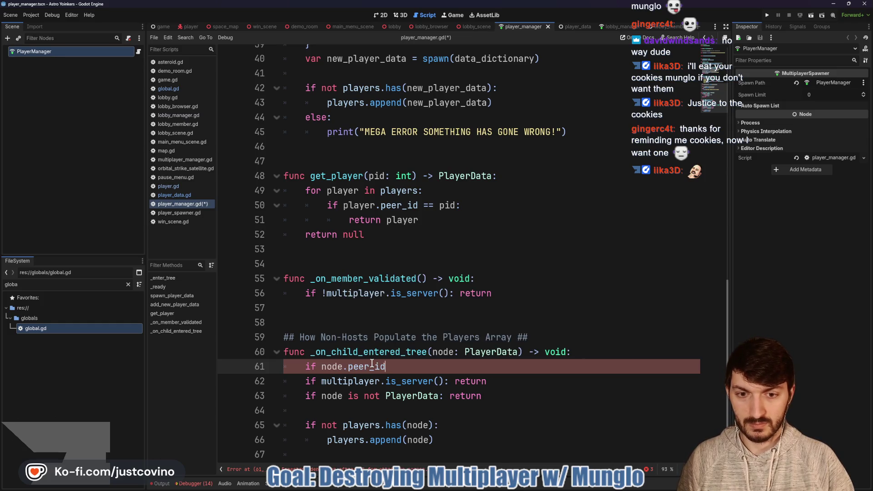
{"action": "type", "text": "= get_multi"}
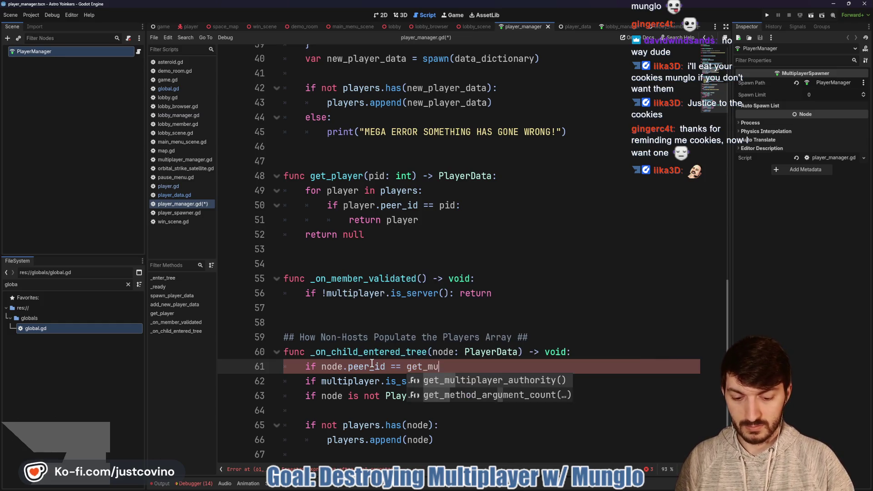
{"action": "key", "text": "Return"}
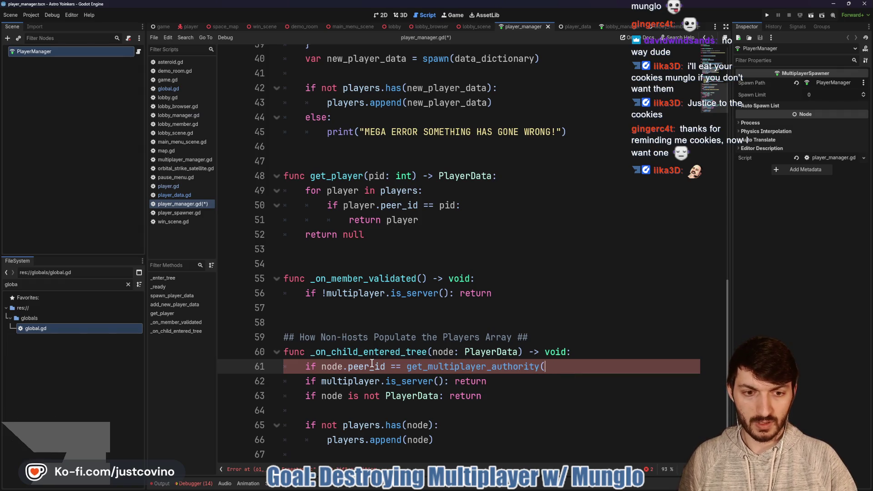
{"action": "key", "text": "BackSpace"}
{"action": "key", "text": "BackSpace"}
{"action": "key", "text": "BackSpace"}
{"action": "type", "text": "multiplayer.get"}
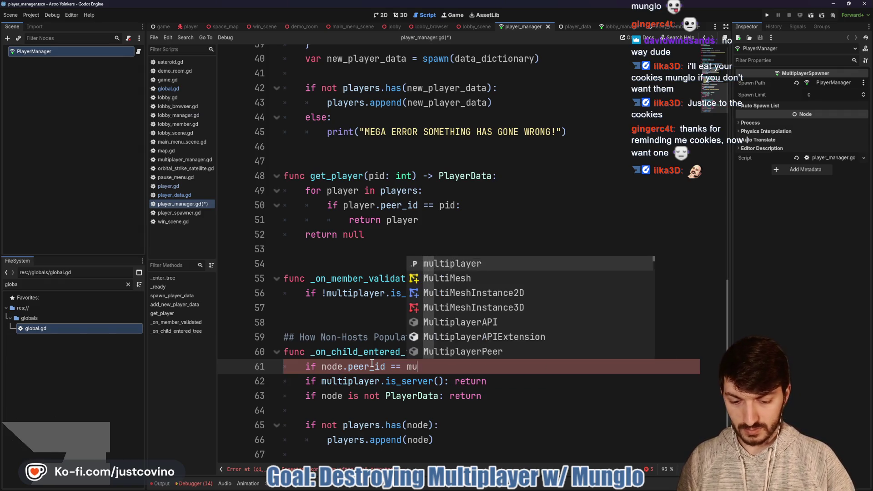
{"action": "type", "text": "_uni"}
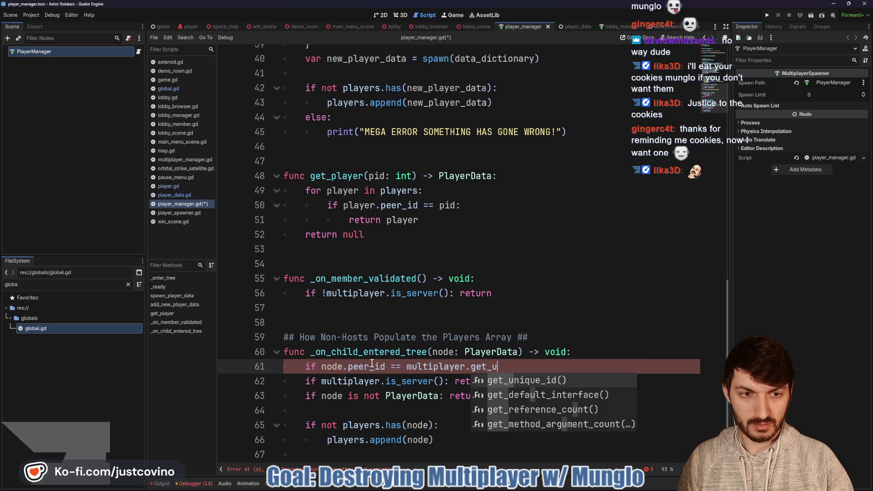
{"action": "key", "text": "Return"}
Inside the if, assign 'local_player = node' and save player_manager.gd.
{"action": "key", "text": "Return"}
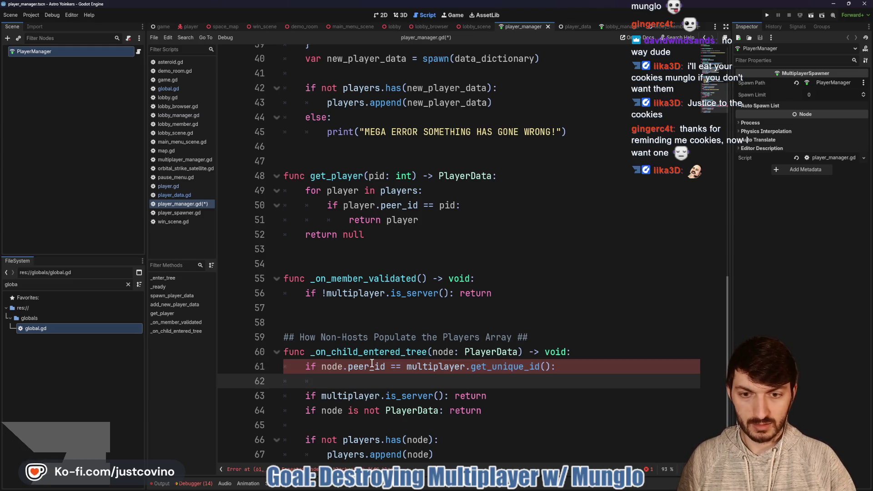
{"action": "type", "text": "loca"}
{"action": "key", "text": "Return"}
{"action": "type", "text": "= node"}
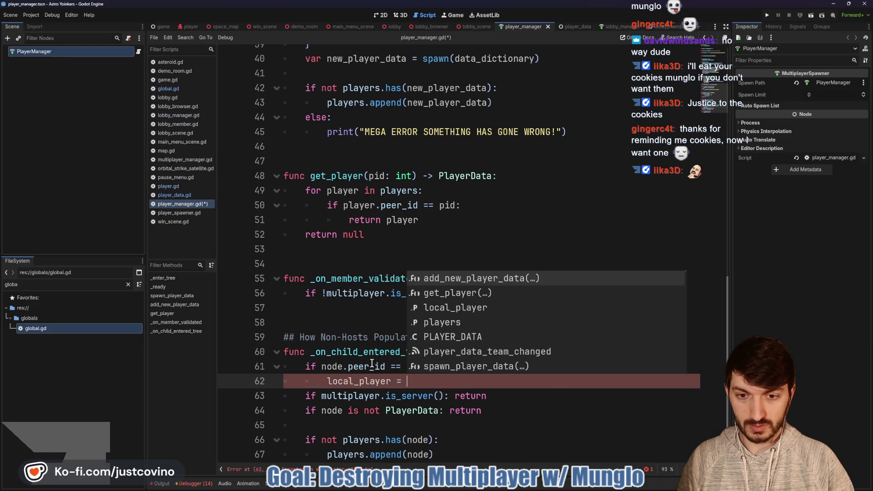
{"action": "left_click", "coordinate": [436, 384]}
{"action": "key", "text": "ctrl+s"}
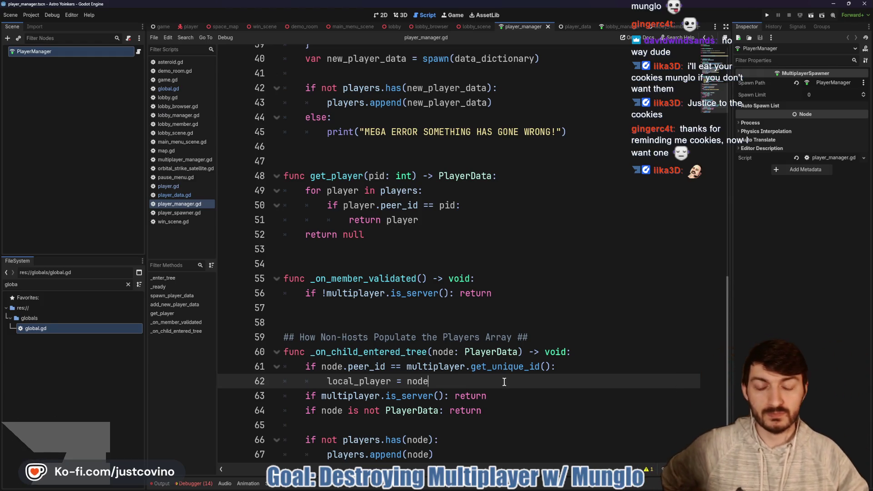
{"action": "scroll", "coordinate": [504, 382], "scroll_direction": "up", "scroll_amount": 12}
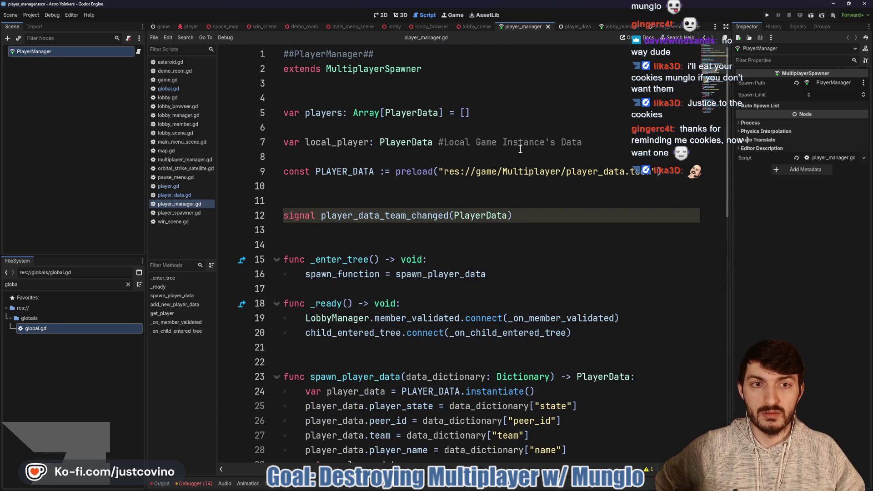
Change the comment to '#Local Player Game Instance's Data', save, and append a '- For conven…' note.
{"action": "left_click", "coordinate": [474, 142]}
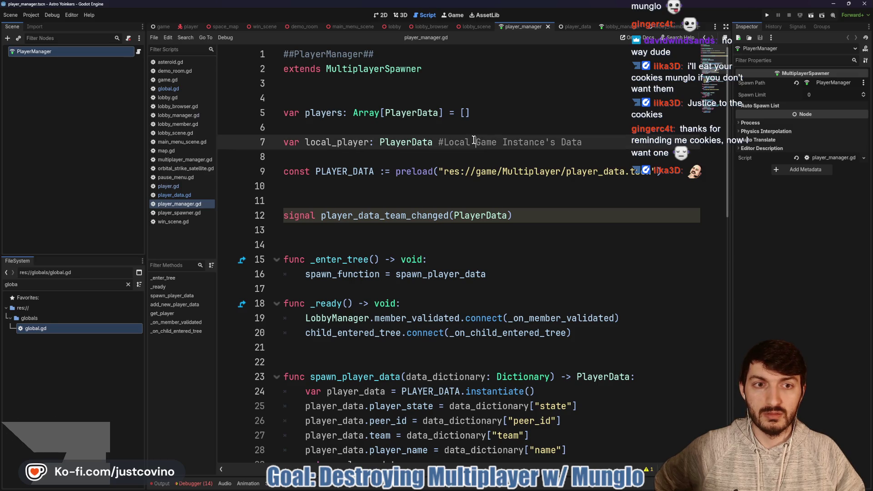
{"action": "type", "text": "Player"}
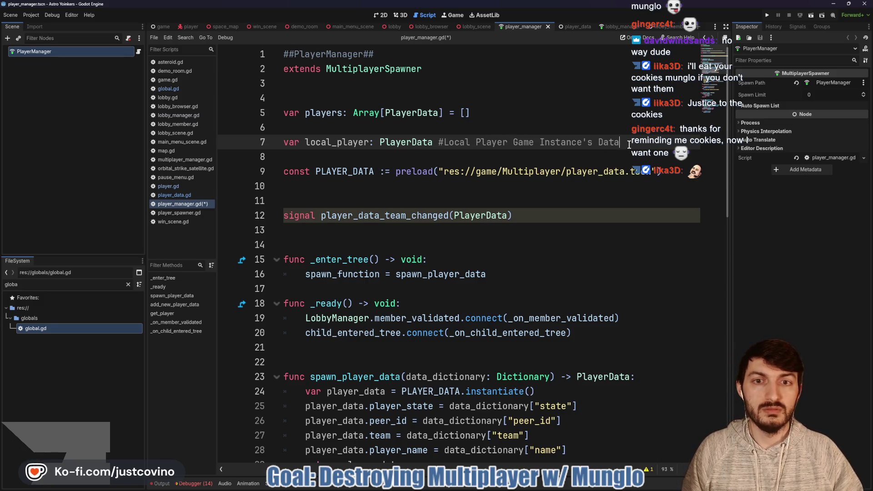
{"action": "key", "text": "ctrl+s"}
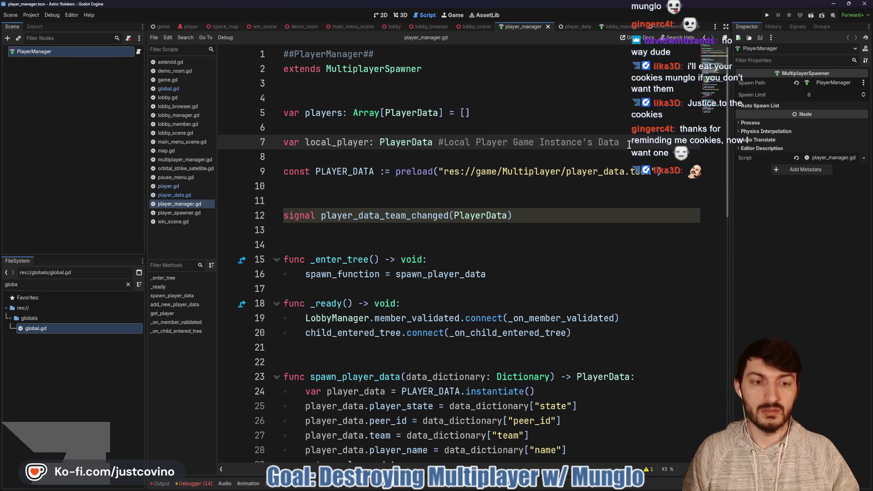
{"action": "type", "text": "- For conven"}
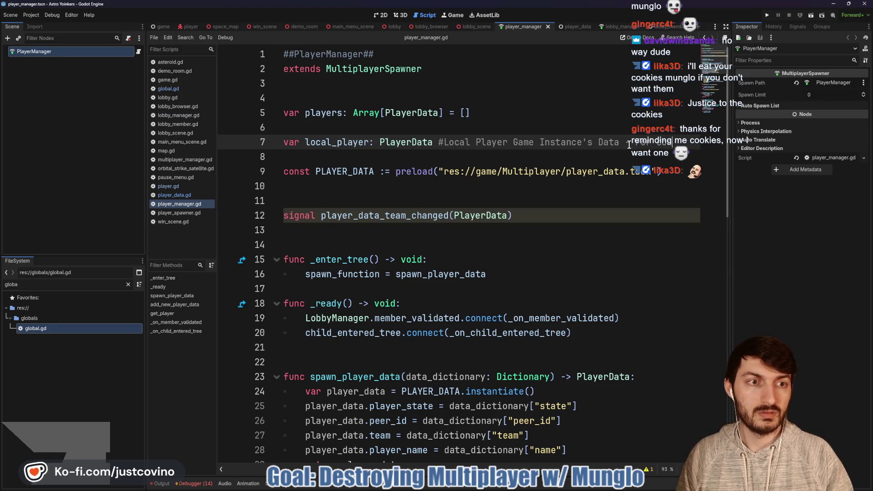
{"action": "left_click", "coordinate": [341, 201]}
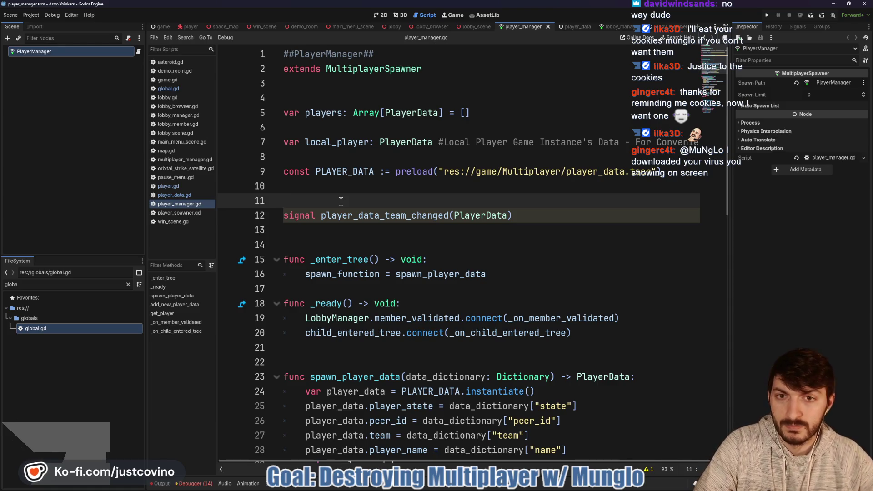
{"action": "left_click", "coordinate": [365, 232]}
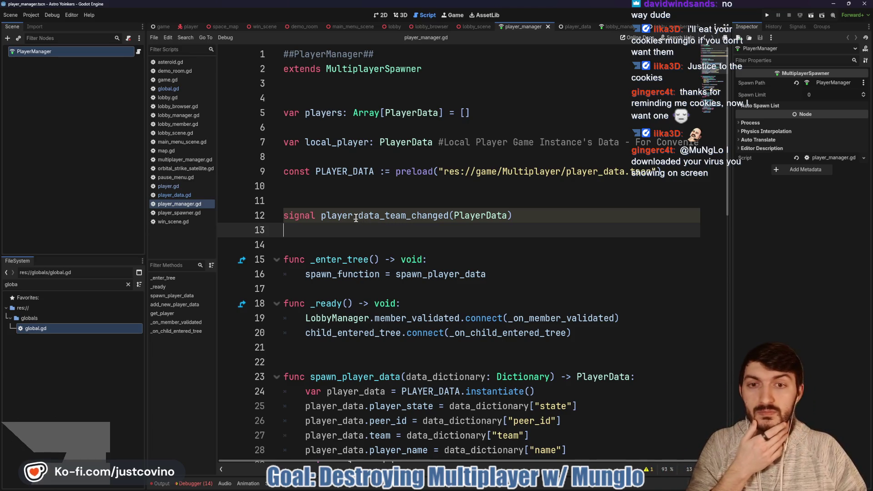
Switch to the player scene and scroll through player.gd past unequip_item to use_item.
{"action": "left_click", "coordinate": [191, 27]}
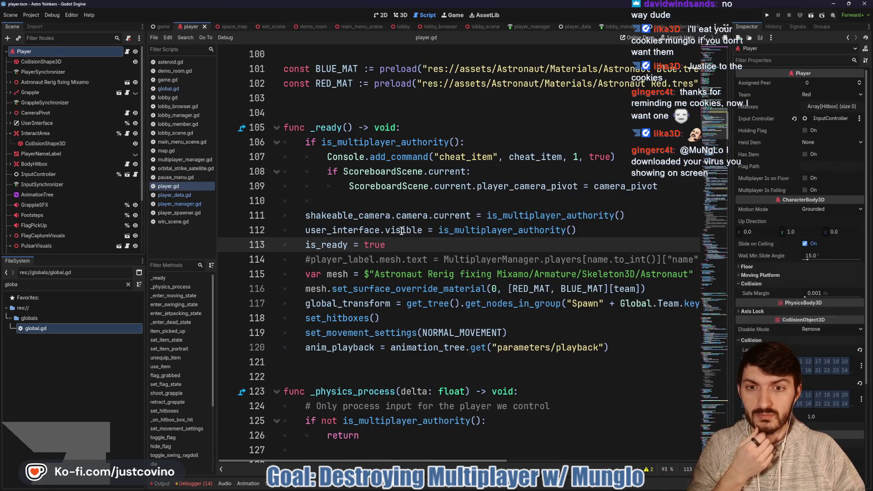
{"action": "scroll", "coordinate": [405, 247], "scroll_direction": "down", "scroll_amount": 12}
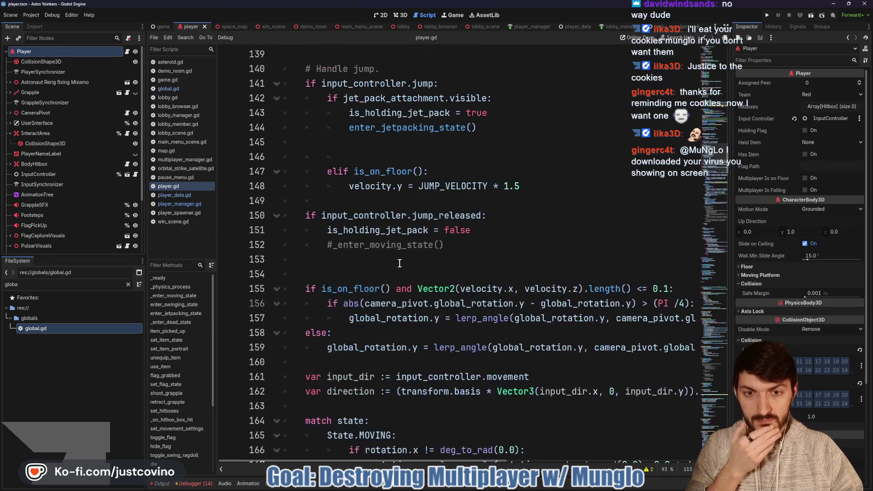
{"action": "scroll", "coordinate": [399, 262], "scroll_direction": "down", "scroll_amount": 2}
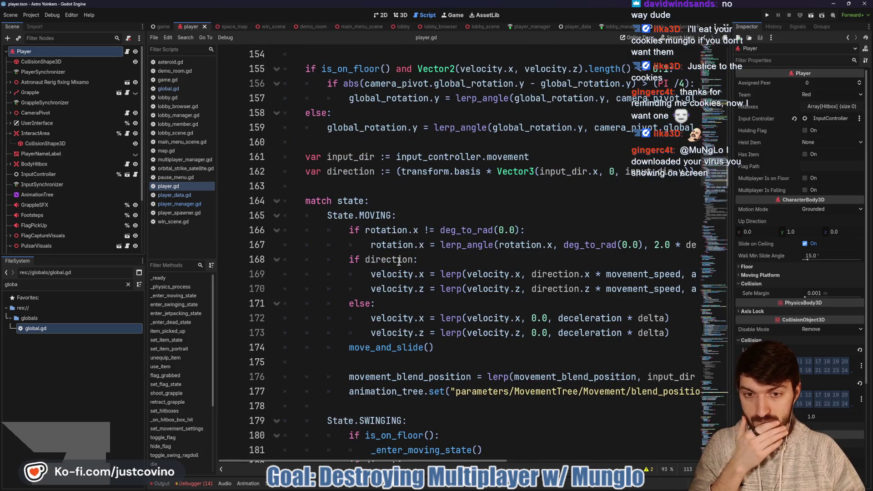
{"action": "scroll", "coordinate": [398, 257], "scroll_direction": "down", "scroll_amount": 12}
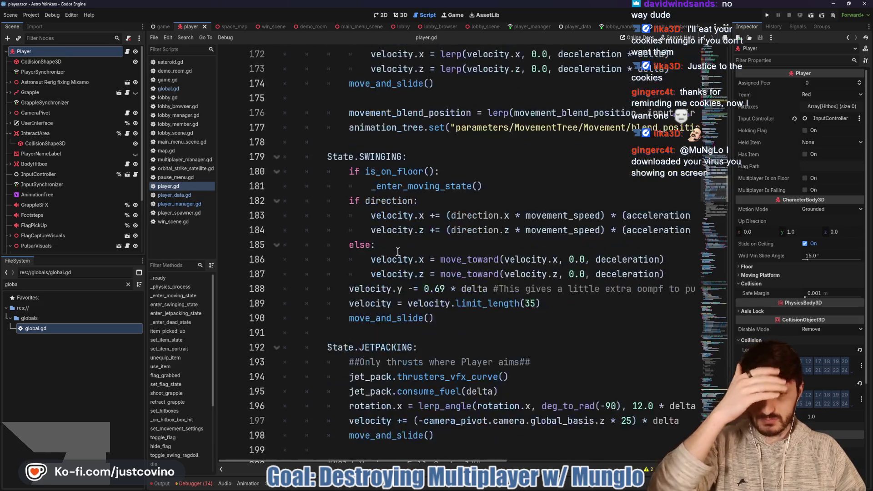
{"action": "scroll", "coordinate": [398, 252], "scroll_direction": "down", "scroll_amount": 10}
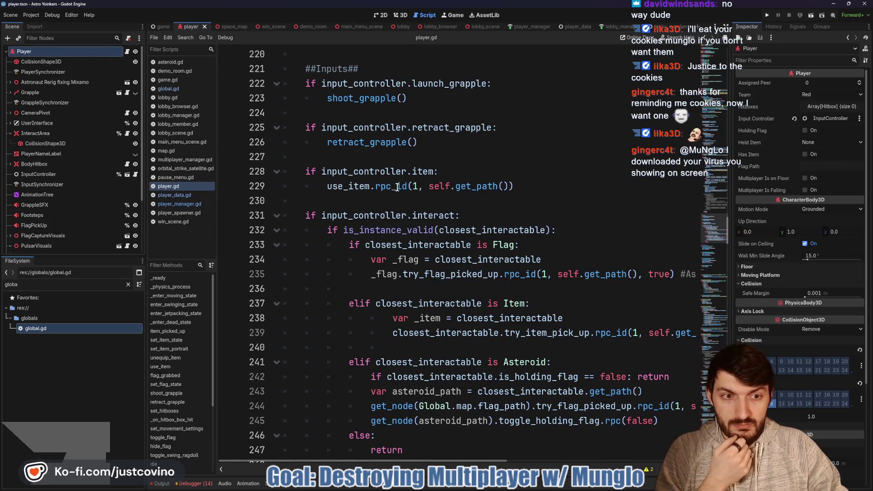
{"action": "scroll", "coordinate": [398, 194], "scroll_direction": "down", "scroll_amount": 1}
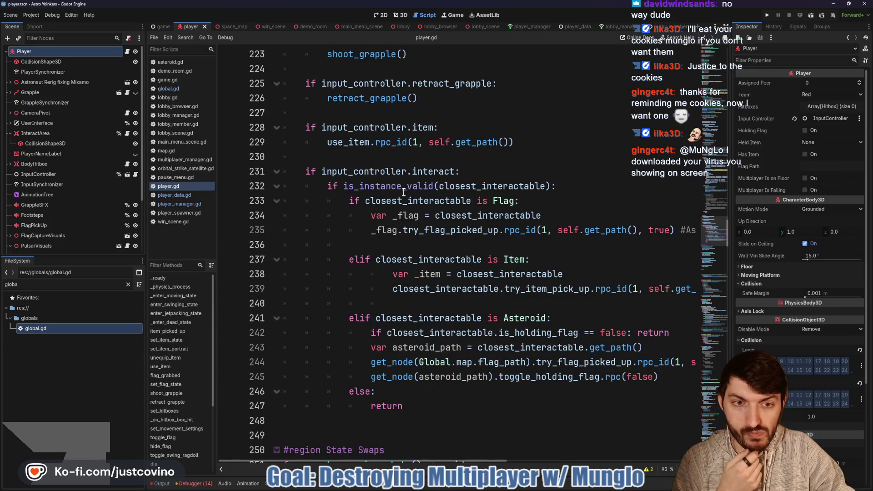
{"action": "scroll", "coordinate": [404, 192], "scroll_direction": "down", "scroll_amount": 3}
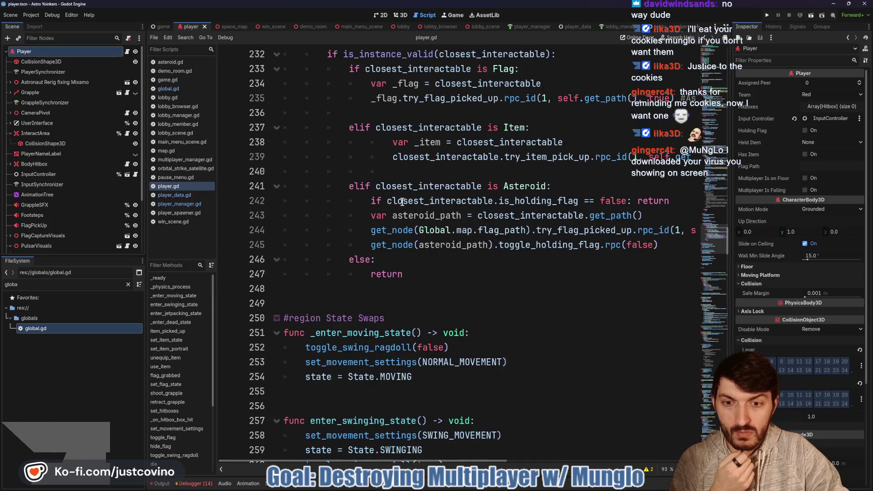
{"action": "scroll", "coordinate": [402, 202], "scroll_direction": "down", "scroll_amount": 2}
{"action": "scroll", "coordinate": [433, 185], "scroll_direction": "down", "scroll_amount": 8}
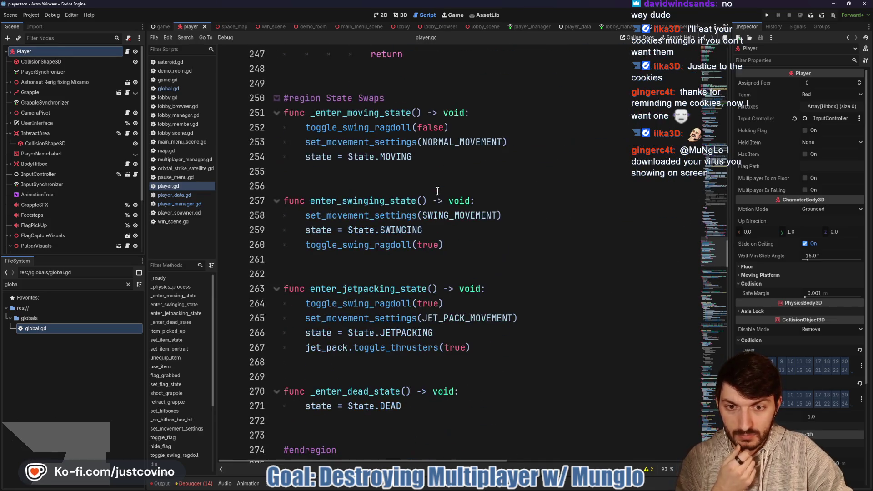
{"action": "scroll", "coordinate": [436, 210], "scroll_direction": "down", "scroll_amount": 2}
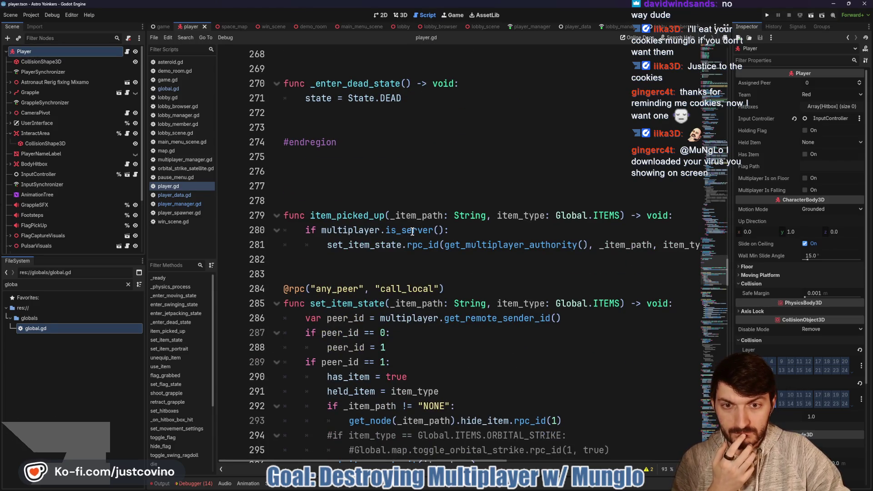
{"action": "scroll", "coordinate": [411, 239], "scroll_direction": "down", "scroll_amount": 2}
{"action": "mouse_move", "coordinate": [413, 237]}
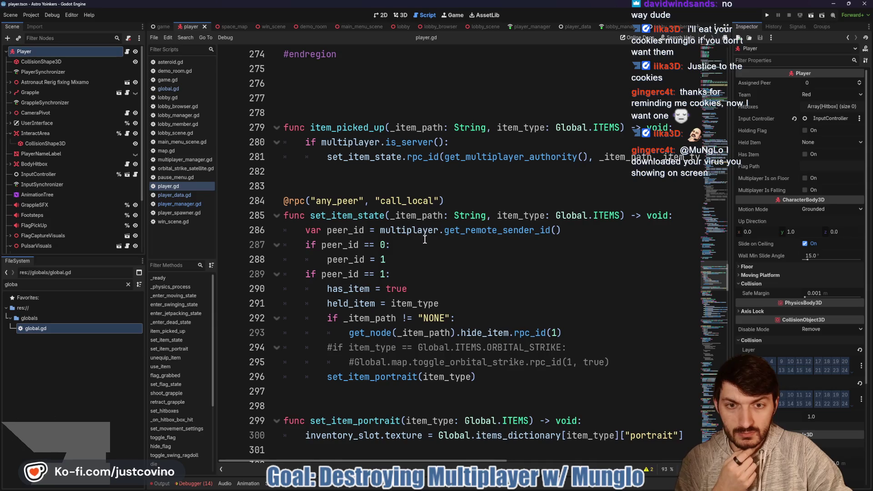
{"action": "scroll", "coordinate": [422, 230], "scroll_direction": "down", "scroll_amount": 2}
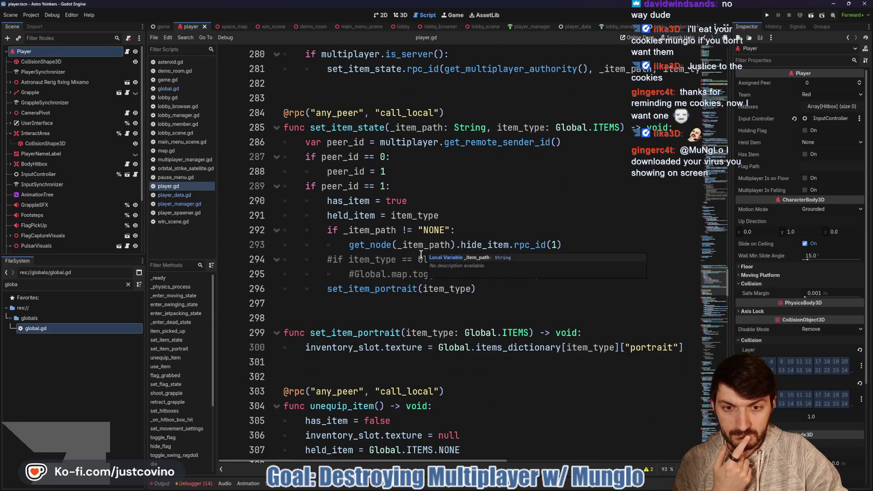
{"action": "scroll", "coordinate": [421, 255], "scroll_direction": "down", "scroll_amount": 2}
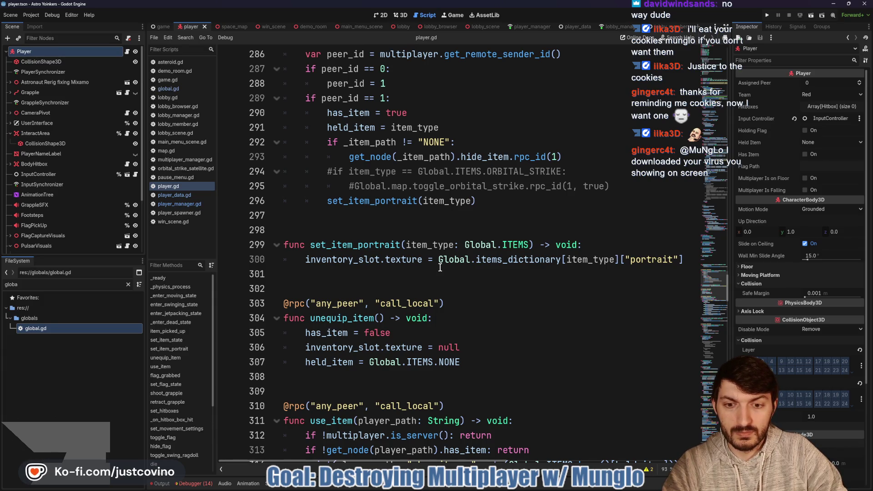
{"action": "scroll", "coordinate": [438, 272], "scroll_direction": "down", "scroll_amount": 6}
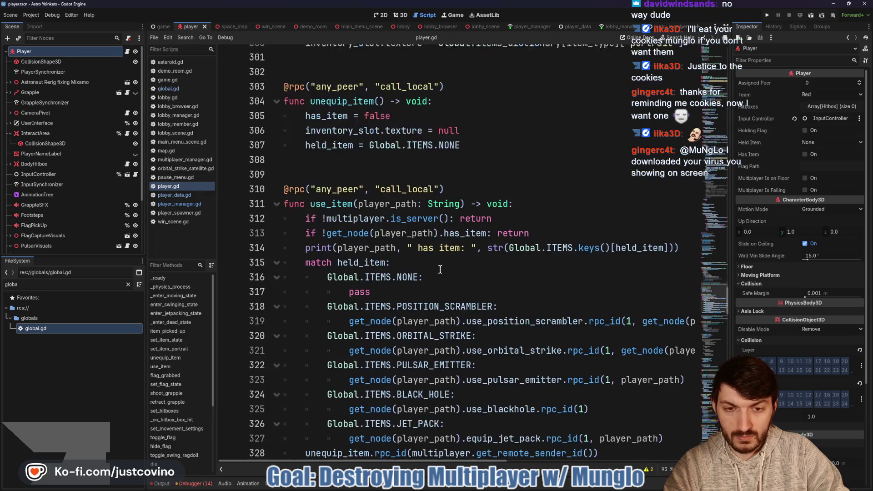
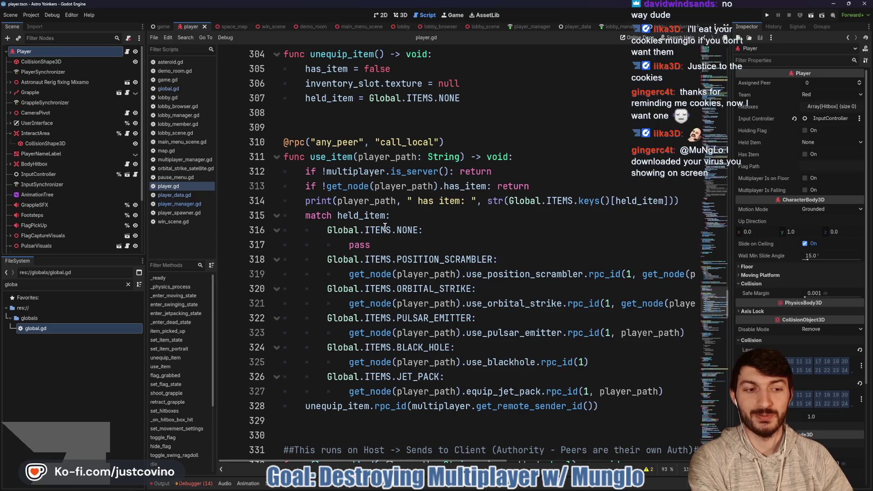
Scroll through player.gd, briefly expanding and re-folding the Item Effects region.
{"action": "scroll", "coordinate": [385, 227], "scroll_direction": "down", "scroll_amount": 20}
{"action": "scroll", "coordinate": [380, 312], "scroll_direction": "down", "scroll_amount": 4}
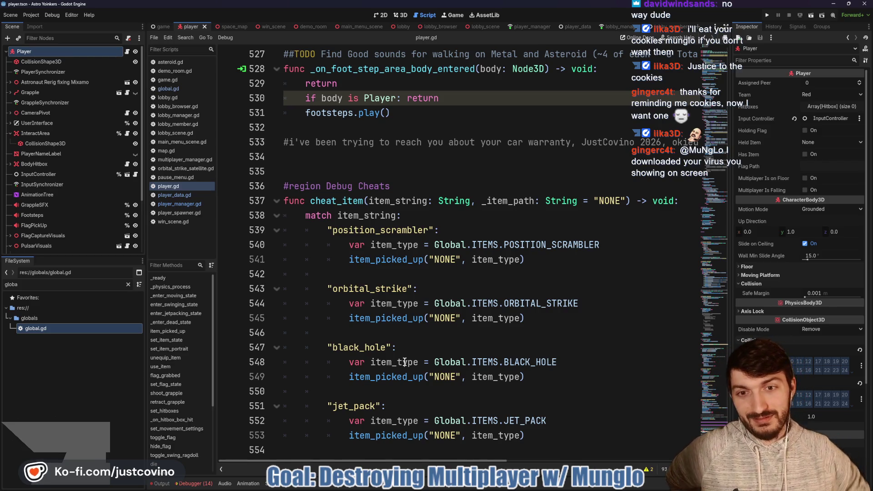
{"action": "scroll", "coordinate": [332, 244], "scroll_direction": "up", "scroll_amount": 6}
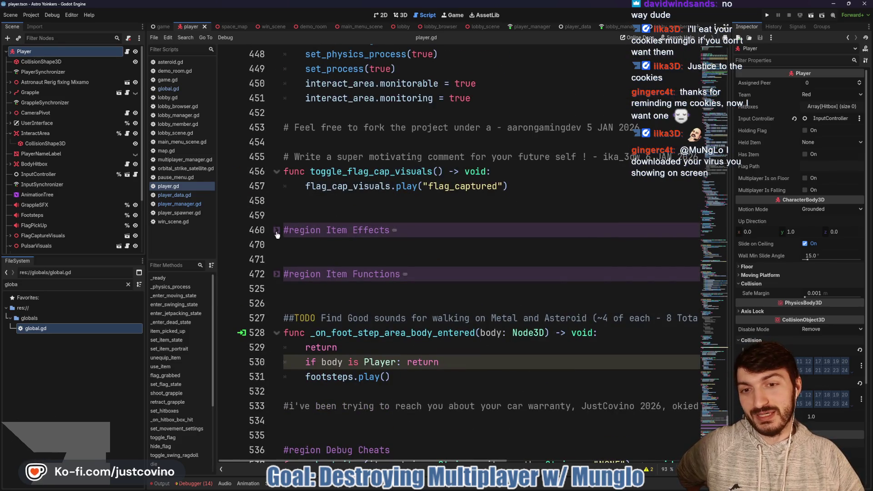
{"action": "scroll", "coordinate": [362, 323], "scroll_direction": "up", "scroll_amount": 3}
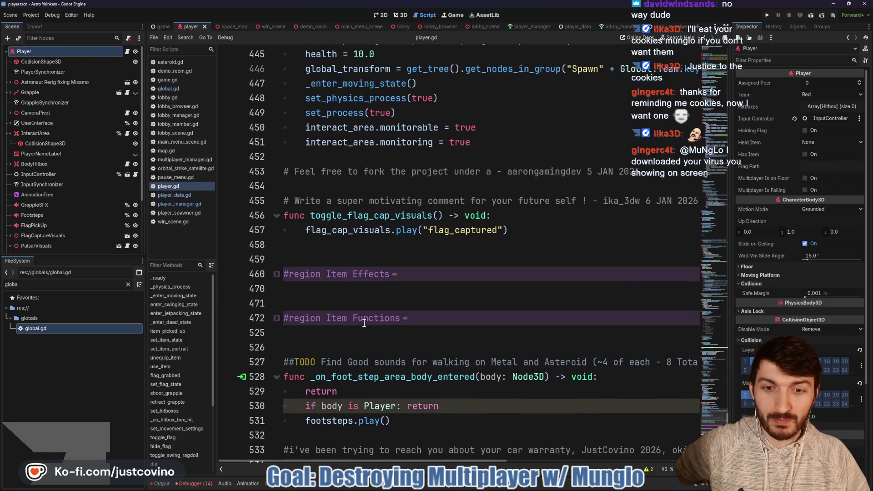
{"action": "scroll", "coordinate": [359, 309], "scroll_direction": "down", "scroll_amount": 2}
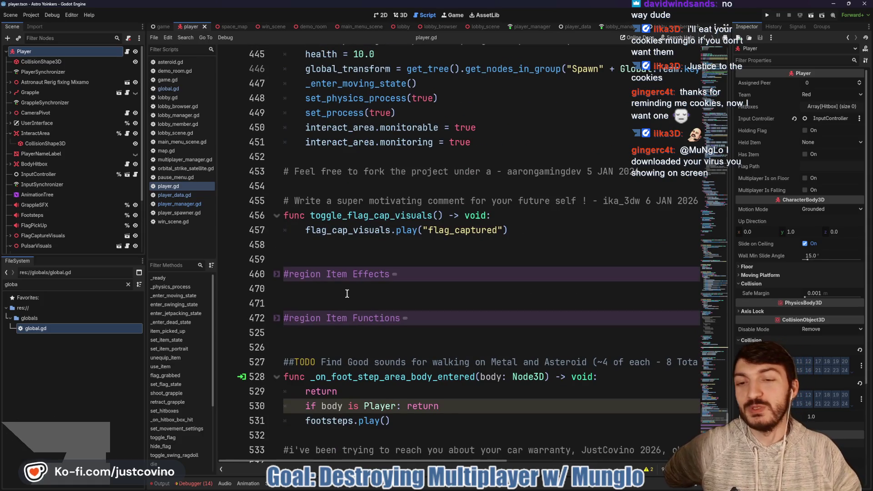
{"action": "left_click", "coordinate": [277, 275]}
{"action": "left_click", "coordinate": [276, 275]}
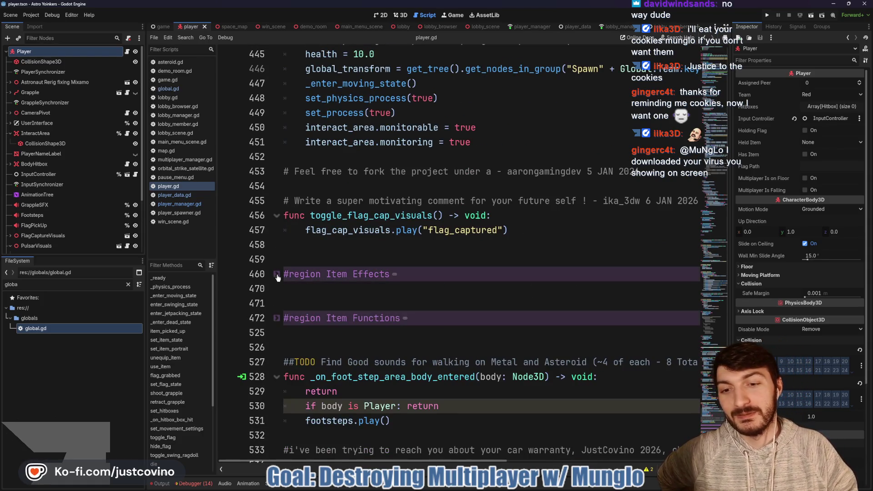
Scroll up in player.gd and save the script and its scene.
{"action": "scroll", "coordinate": [371, 313], "scroll_direction": "up", "scroll_amount": 7}
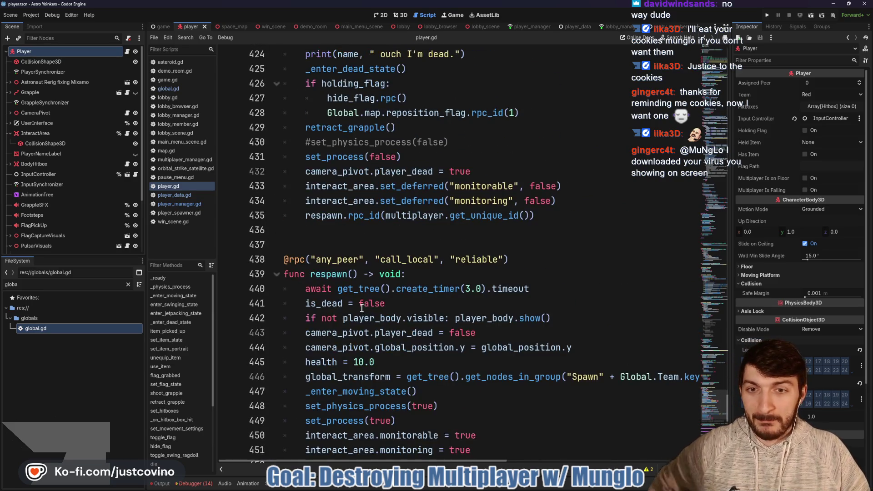
{"action": "scroll", "coordinate": [356, 308], "scroll_direction": "up", "scroll_amount": 3}
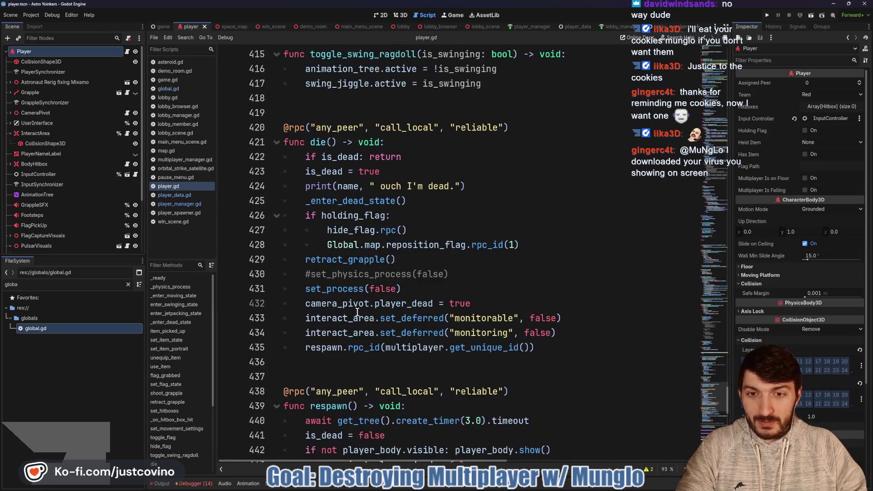
{"action": "scroll", "coordinate": [358, 318], "scroll_direction": "up", "scroll_amount": 8}
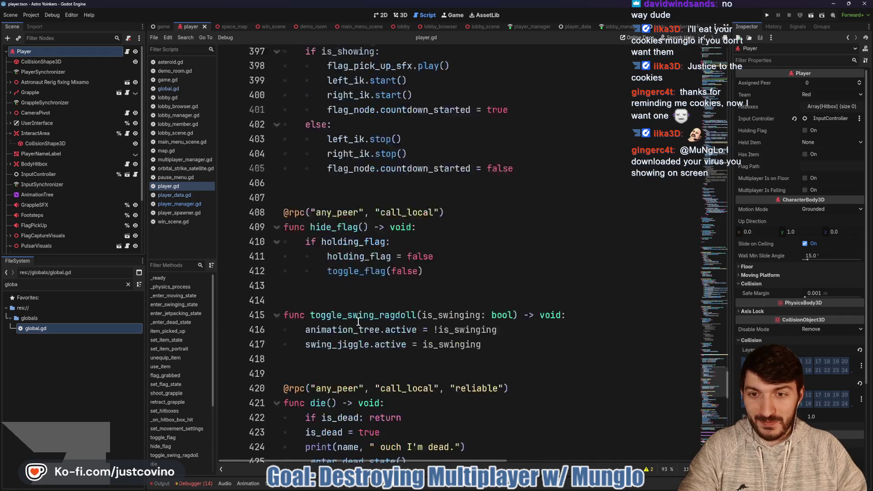
{"action": "scroll", "coordinate": [358, 322], "scroll_direction": "up", "scroll_amount": 14}
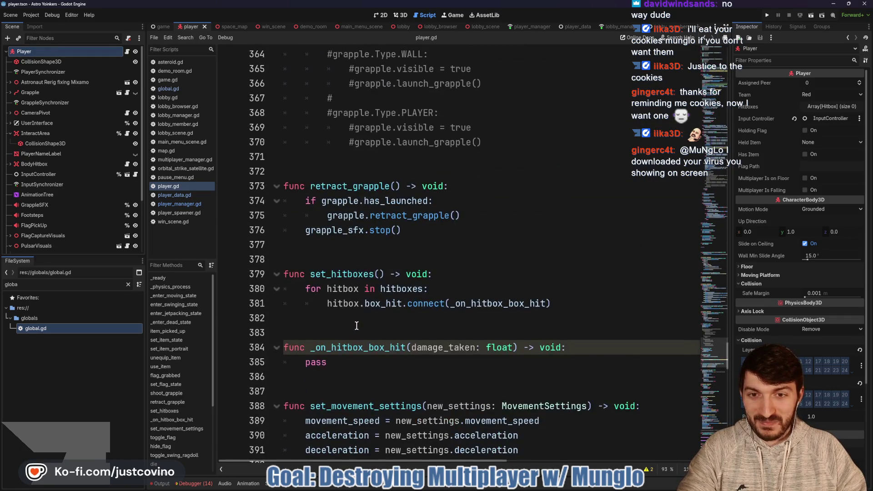
{"action": "scroll", "coordinate": [356, 327], "scroll_direction": "up", "scroll_amount": 1}
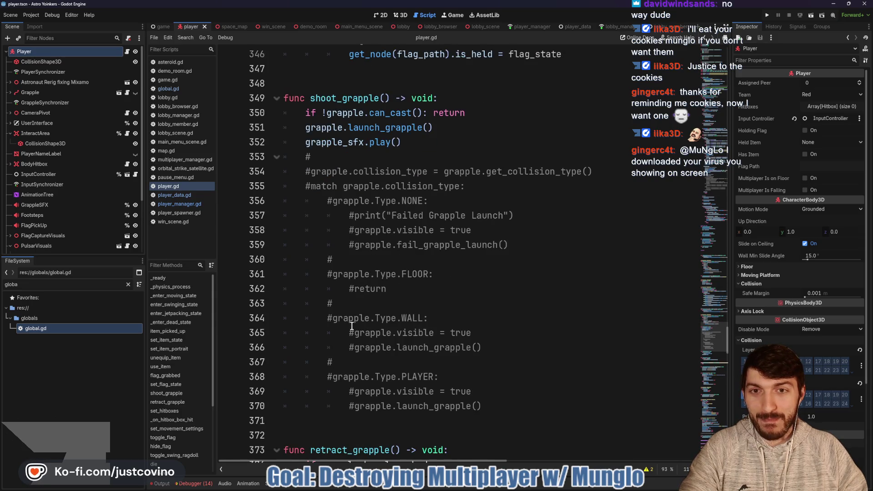
{"action": "scroll", "coordinate": [351, 326], "scroll_direction": "up", "scroll_amount": 20}
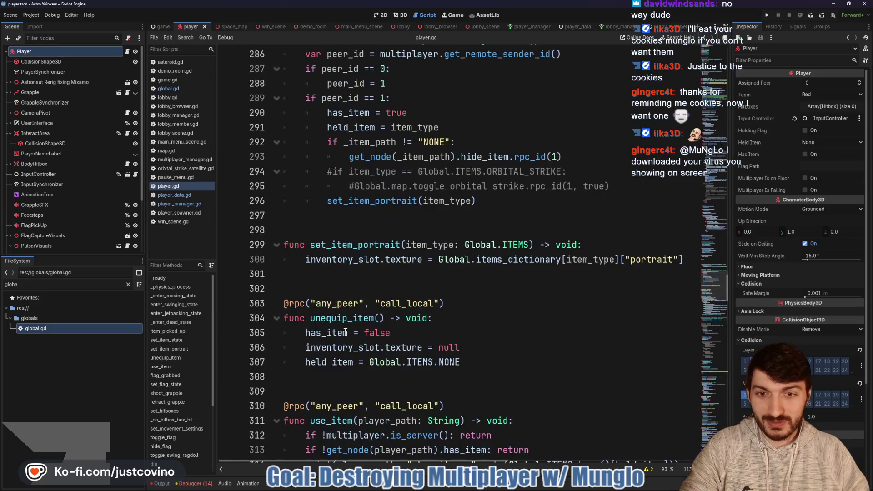
{"action": "left_click", "coordinate": [333, 219]}
{"action": "key", "text": "ctrl+s"}
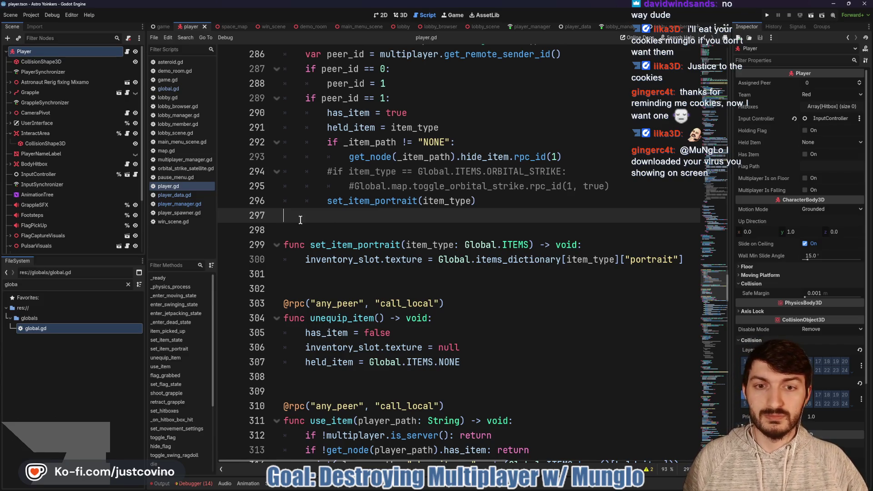
Fold the State Swaps region of player.gd and save again.
{"action": "scroll", "coordinate": [336, 225], "scroll_direction": "up", "scroll_amount": 1}
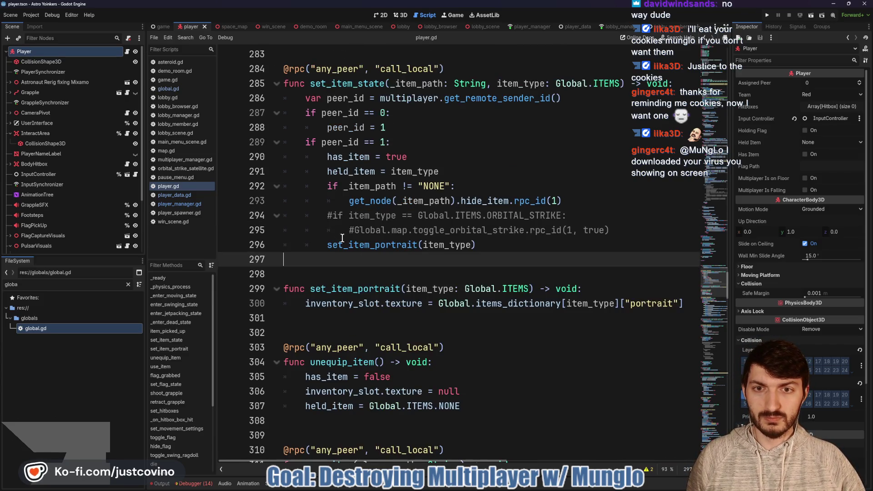
{"action": "left_click", "coordinate": [462, 152]}
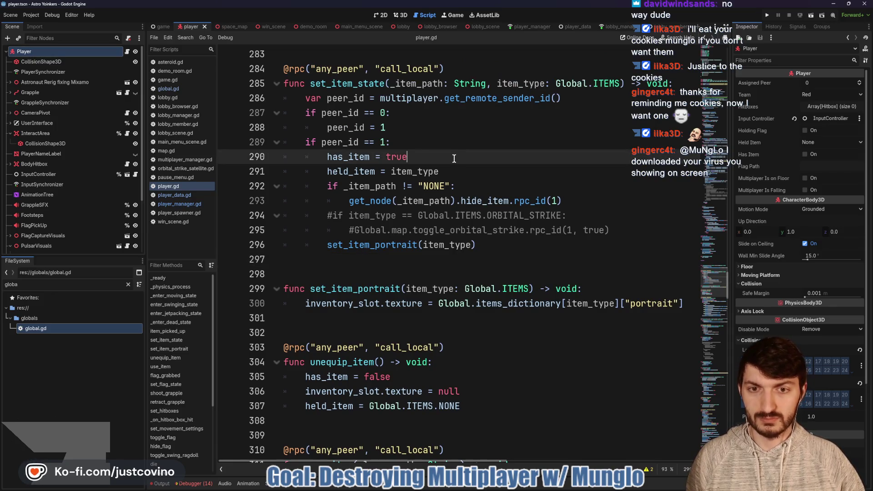
{"action": "scroll", "coordinate": [454, 158], "scroll_direction": "up", "scroll_amount": 15}
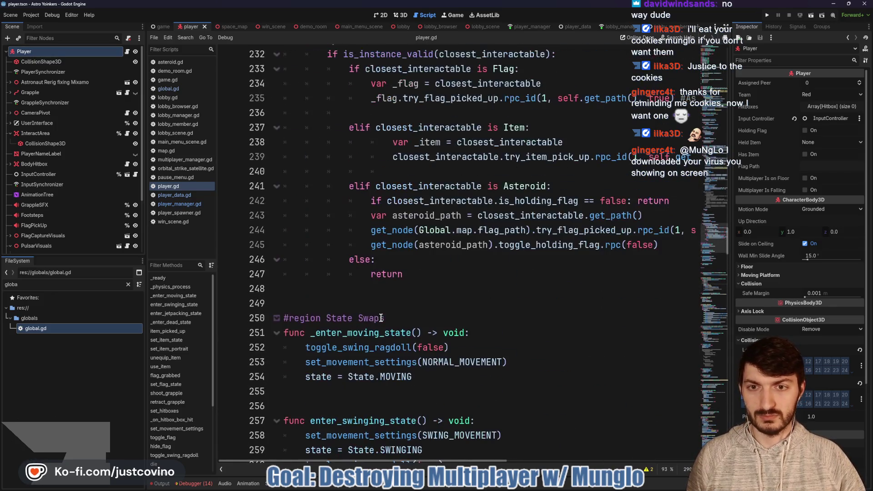
{"action": "left_click", "coordinate": [275, 319]}
{"action": "left_click", "coordinate": [374, 302]}
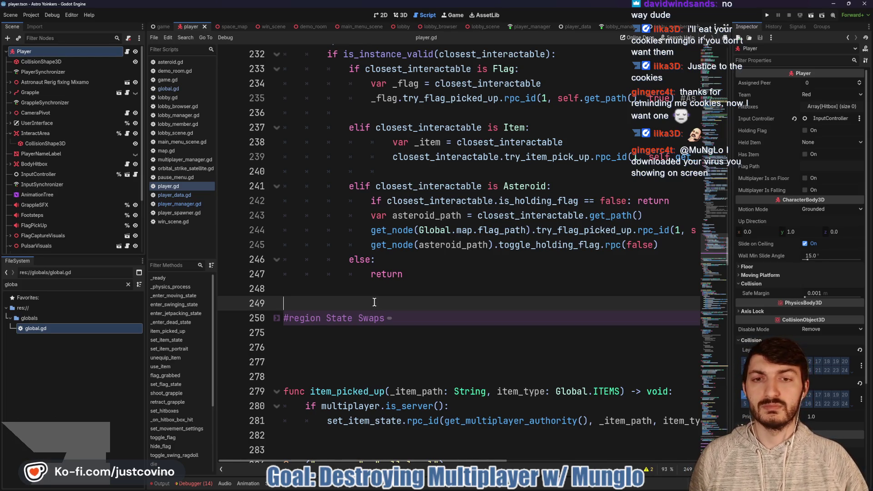
{"action": "scroll", "coordinate": [374, 302], "scroll_direction": "up", "scroll_amount": 5}
{"action": "left_click", "coordinate": [385, 160]}
{"action": "key", "text": "ctrl+s"}
Scroll up through player.gd to review the code around line 163.
{"action": "scroll", "coordinate": [381, 269], "scroll_direction": "up", "scroll_amount": 4}
{"action": "scroll", "coordinate": [371, 266], "scroll_direction": "up", "scroll_amount": 5}
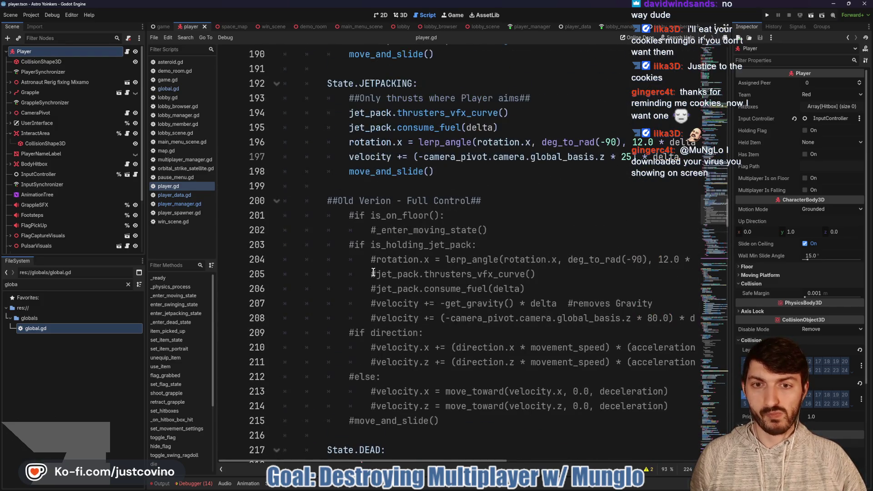
{"action": "scroll", "coordinate": [368, 268], "scroll_direction": "up", "scroll_amount": 4}
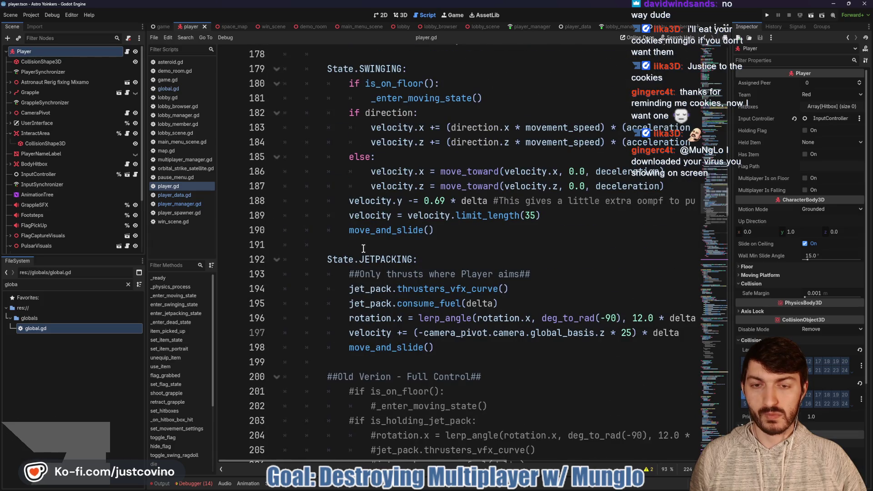
{"action": "scroll", "coordinate": [359, 254], "scroll_direction": "up", "scroll_amount": 8}
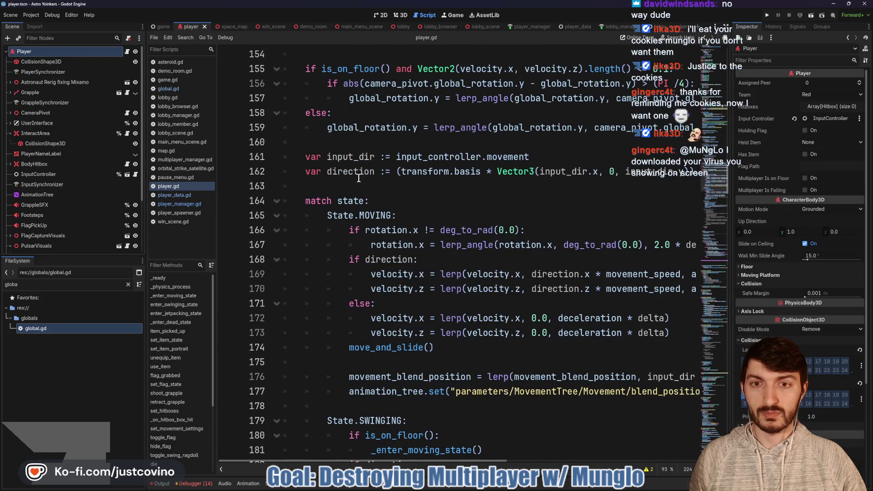
{"action": "left_click", "coordinate": [358, 180]}
{"action": "scroll", "coordinate": [495, 400], "scroll_direction": "up", "scroll_amount": 4}
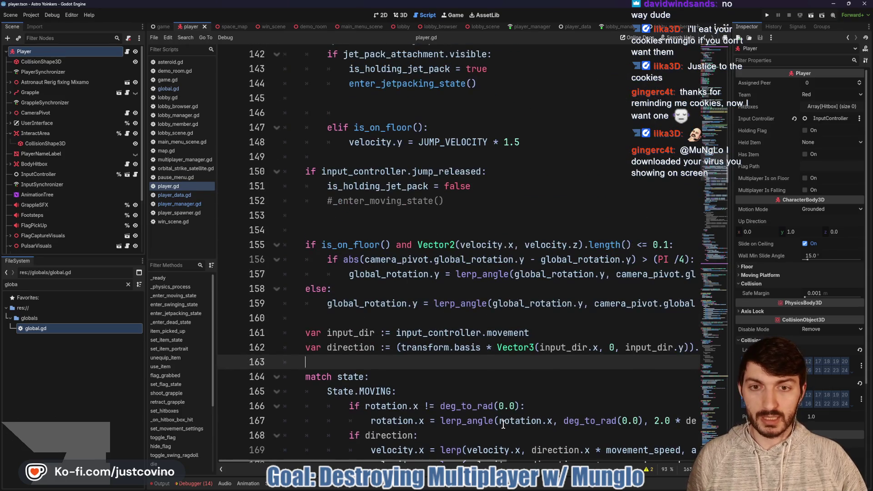
Commit the 11 files with summary 'Lo +Playanager', push to origin, and return to Godot.
{"action": "key", "text": "alt+Tab"}
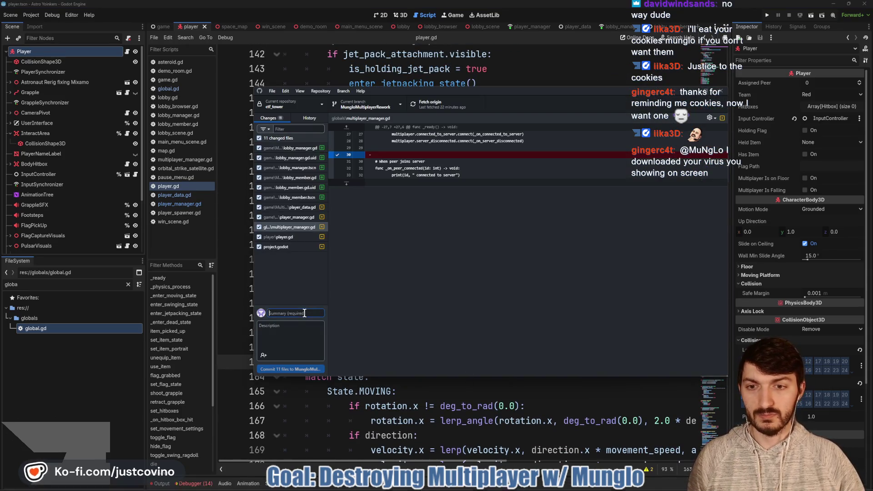
{"action": "type", "text": "LobbyManager"}
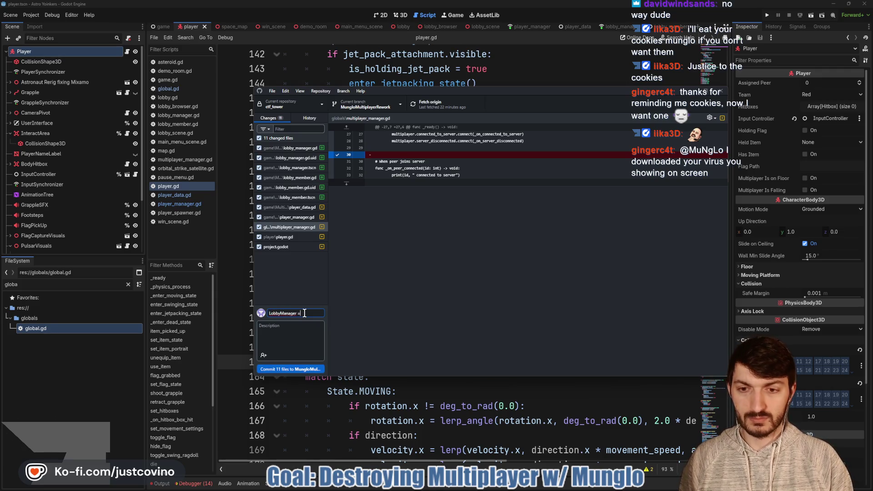
{"action": "type", "text": " +"}
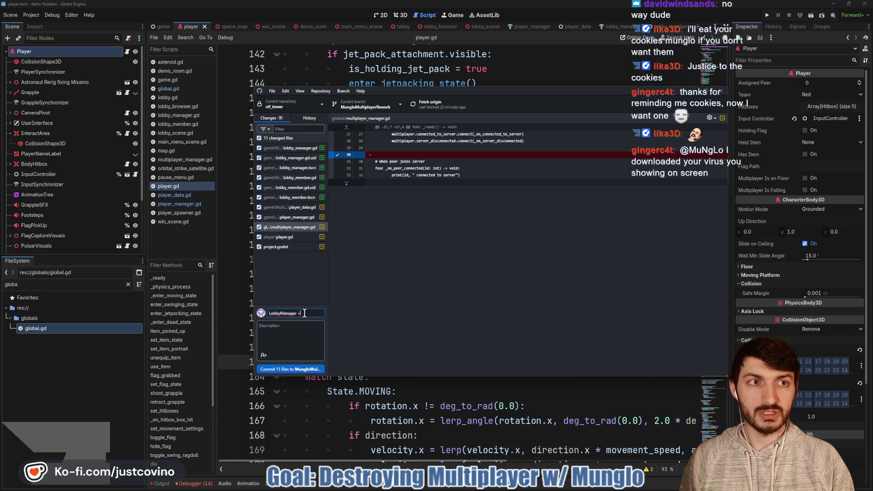
{"action": "type", "text": "PlayerManager"}
{"action": "left_click", "coordinate": [282, 369]}
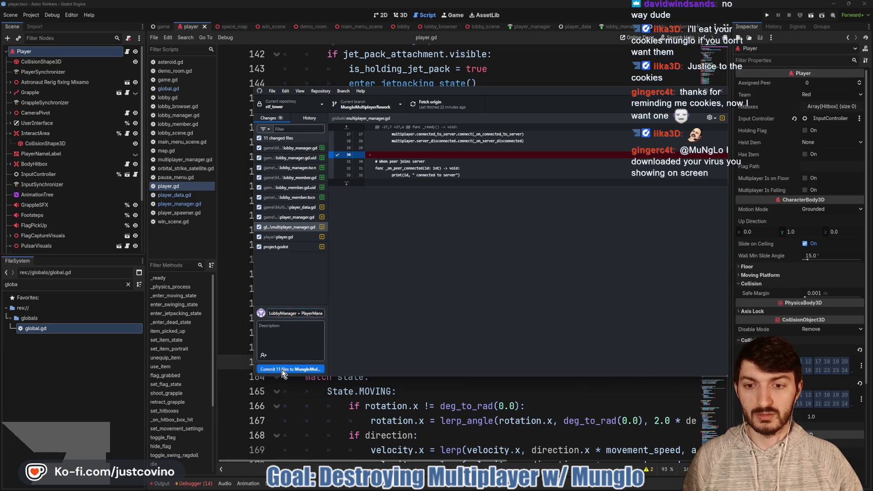
{"action": "left_click", "coordinate": [608, 184]}
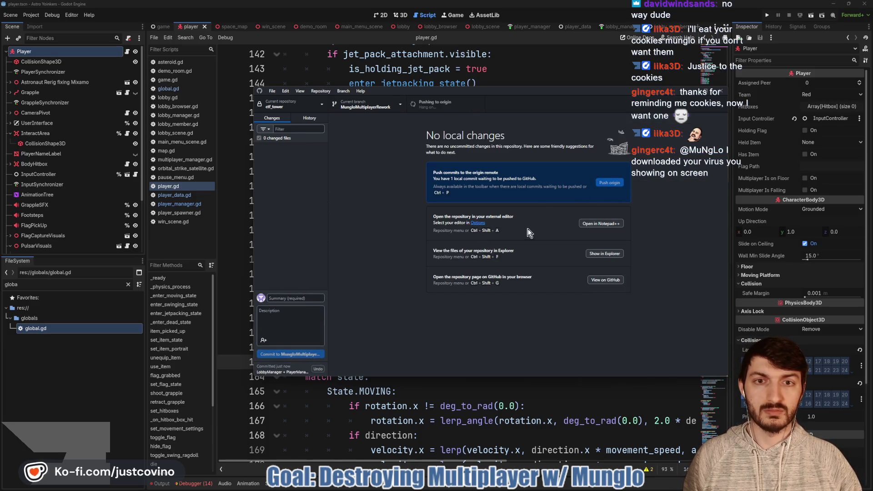
{"action": "left_click", "coordinate": [522, 67]}
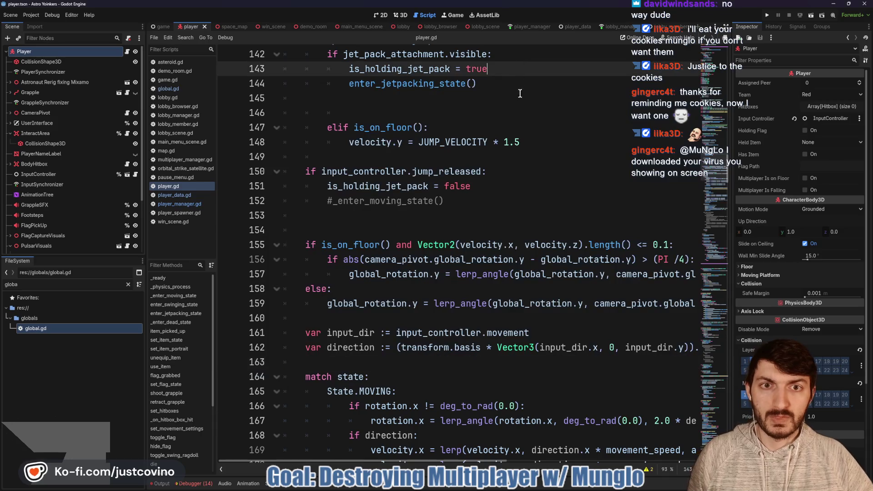
{"action": "scroll", "coordinate": [460, 147], "scroll_direction": "up", "scroll_amount": 12}
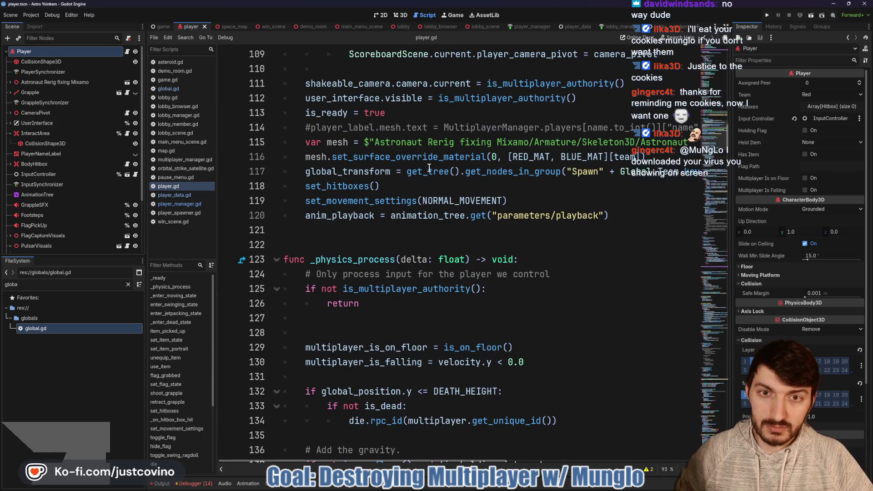
{"action": "mouse_move", "coordinate": [429, 169]}
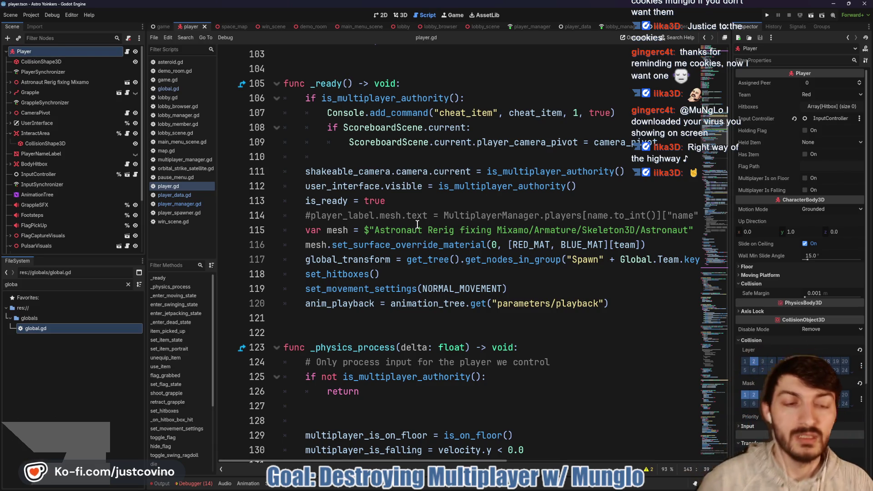
Save player.gd and clear the FileSystem file filter to show all files.
{"action": "left_click", "coordinate": [412, 199]}
{"action": "key", "text": "ctrl+s"}
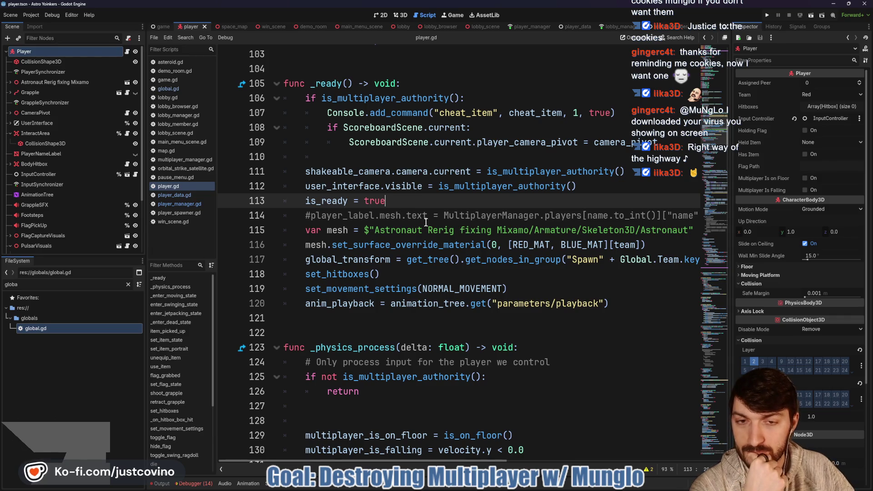
{"action": "scroll", "coordinate": [429, 223], "scroll_direction": "up", "scroll_amount": 1}
{"action": "scroll", "coordinate": [428, 223], "scroll_direction": "up", "scroll_amount": 1}
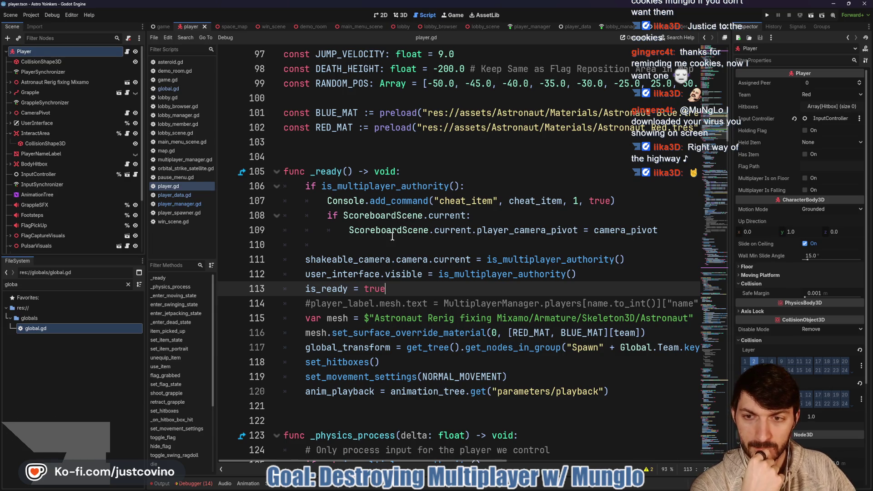
{"action": "left_click", "coordinate": [128, 284]}
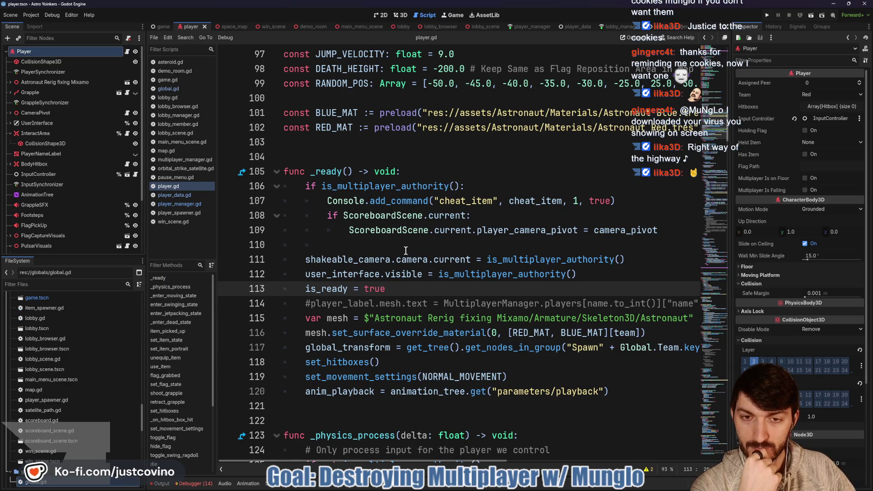
Scroll up through player.gd, checking lines 110, 53 and 43.
{"action": "left_click", "coordinate": [405, 250]}
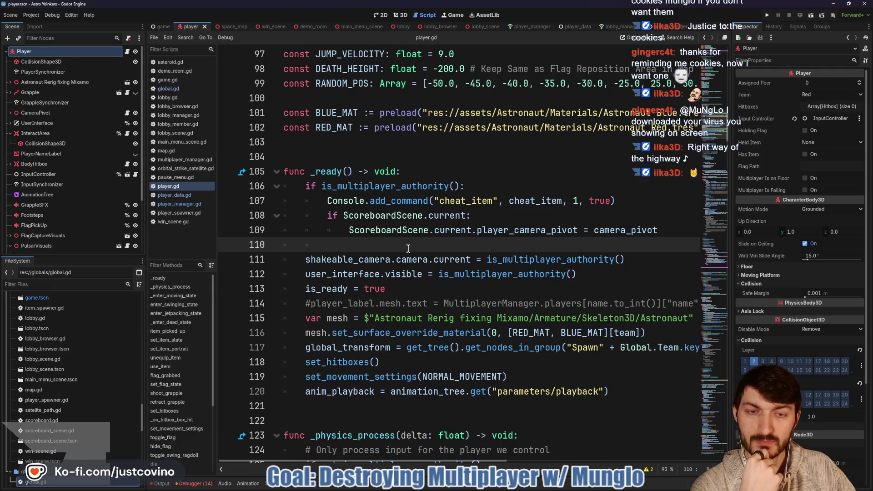
{"action": "scroll", "coordinate": [407, 248], "scroll_direction": "up", "scroll_amount": 1}
{"action": "scroll", "coordinate": [407, 246], "scroll_direction": "up", "scroll_amount": 8}
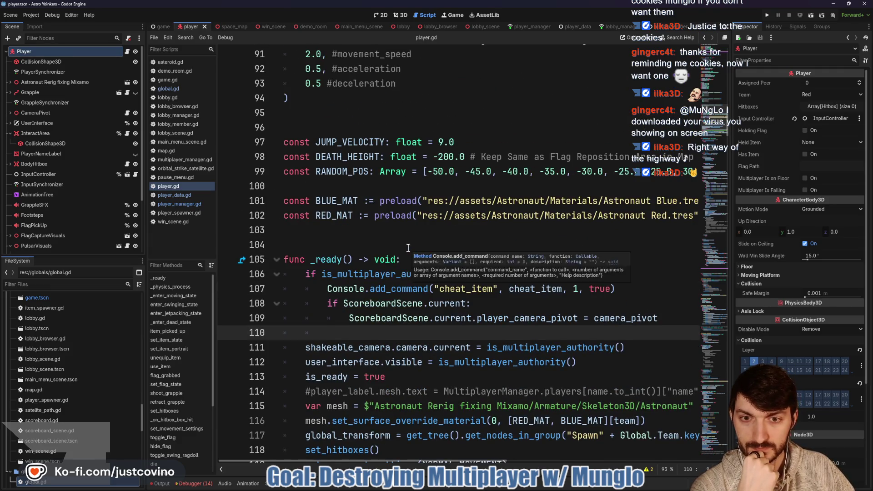
{"action": "scroll", "coordinate": [405, 244], "scroll_direction": "up", "scroll_amount": 6}
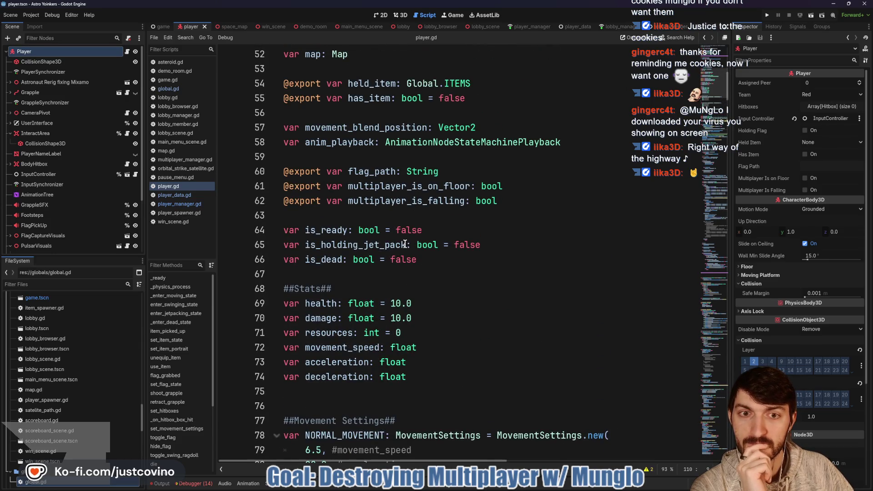
{"action": "scroll", "coordinate": [405, 244], "scroll_direction": "up", "scroll_amount": 4}
{"action": "left_click", "coordinate": [405, 244]}
{"action": "scroll", "coordinate": [405, 245], "scroll_direction": "up", "scroll_amount": 2}
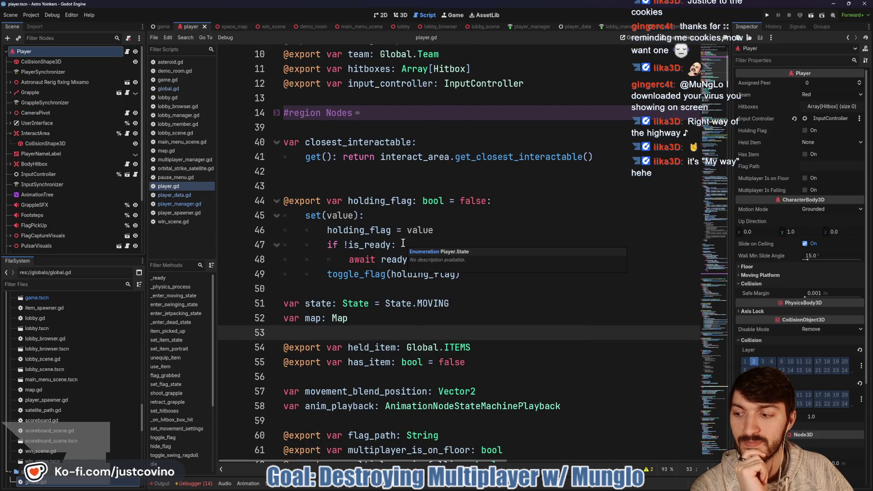
{"action": "left_click", "coordinate": [331, 189]}
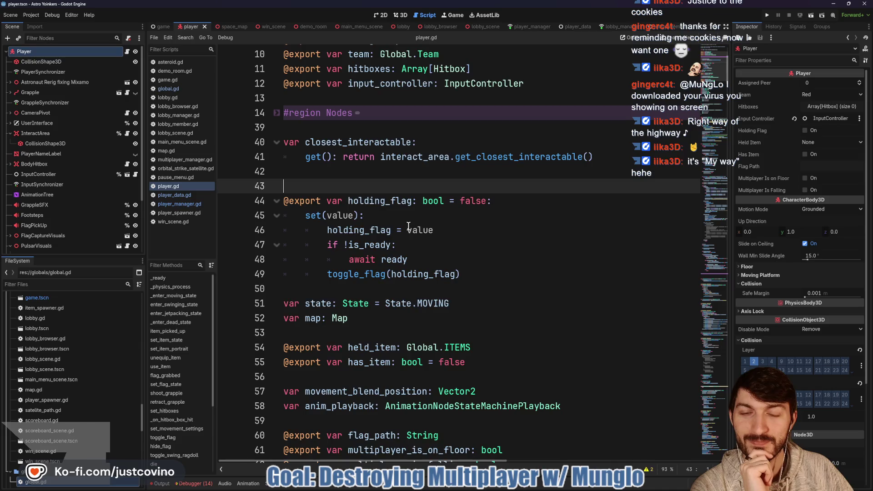
{"action": "scroll", "coordinate": [423, 237], "scroll_direction": "up", "scroll_amount": 3}
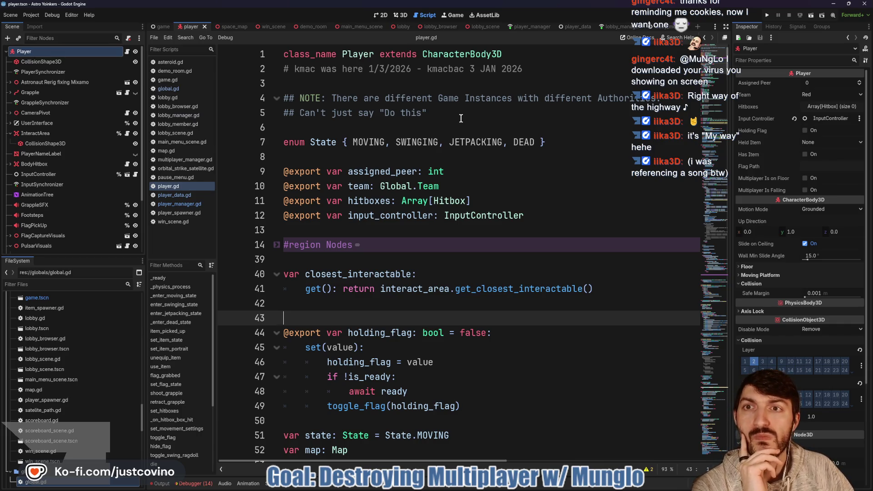
Check lines 6 and 8 at the top of player.gd, then switch to lobby_manager.gd.
{"action": "left_click", "coordinate": [400, 129]}
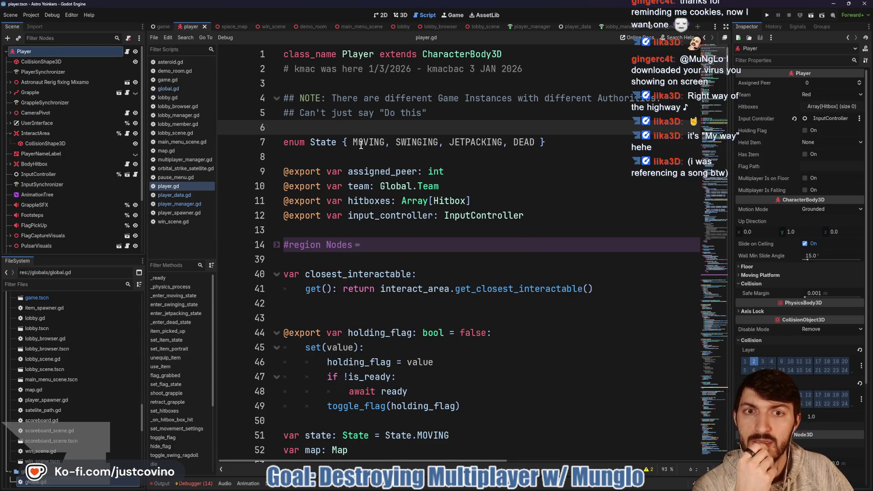
{"action": "left_click", "coordinate": [362, 157]}
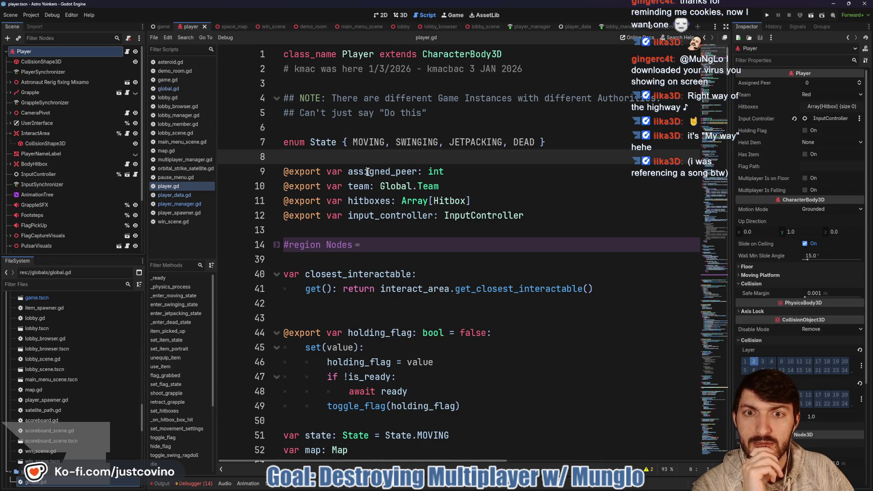
{"action": "scroll", "coordinate": [367, 171], "scroll_direction": "down", "scroll_amount": 6}
{"action": "scroll", "coordinate": [367, 171], "scroll_direction": "up", "scroll_amount": 3}
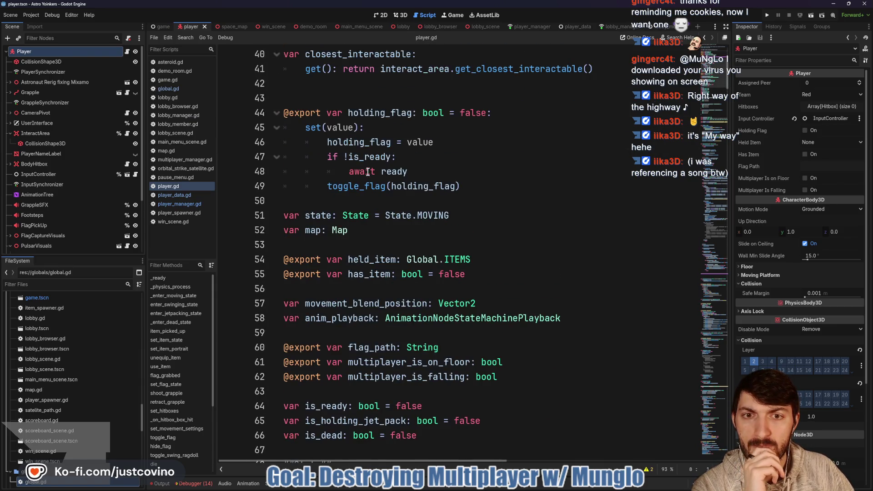
{"action": "scroll", "coordinate": [367, 171], "scroll_direction": "up", "scroll_amount": 3}
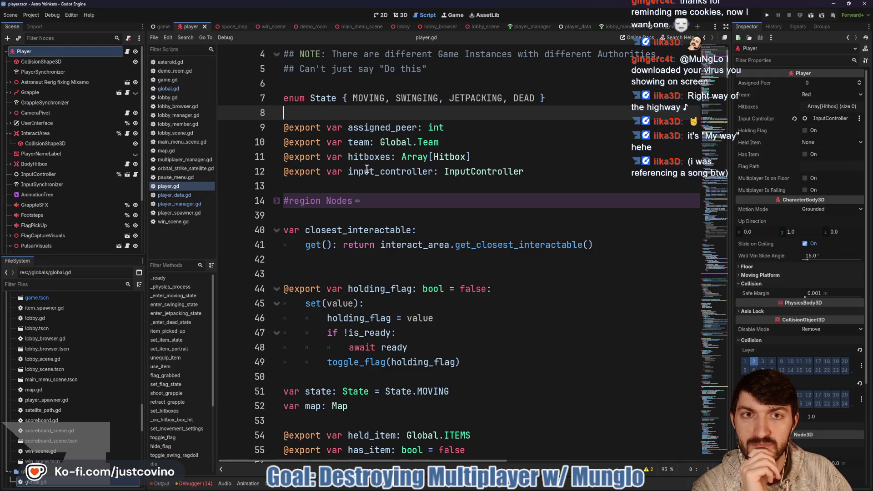
{"action": "left_click", "coordinate": [625, 26]}
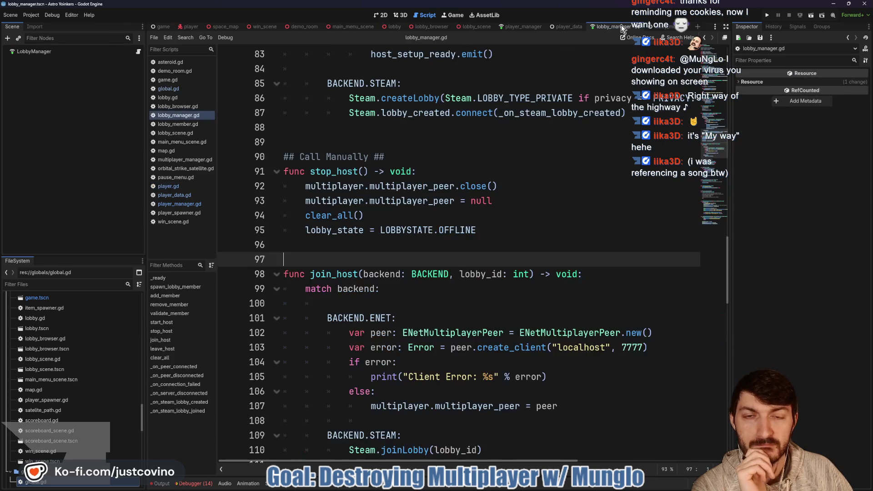
{"action": "scroll", "coordinate": [450, 196], "scroll_direction": "up", "scroll_amount": 7}
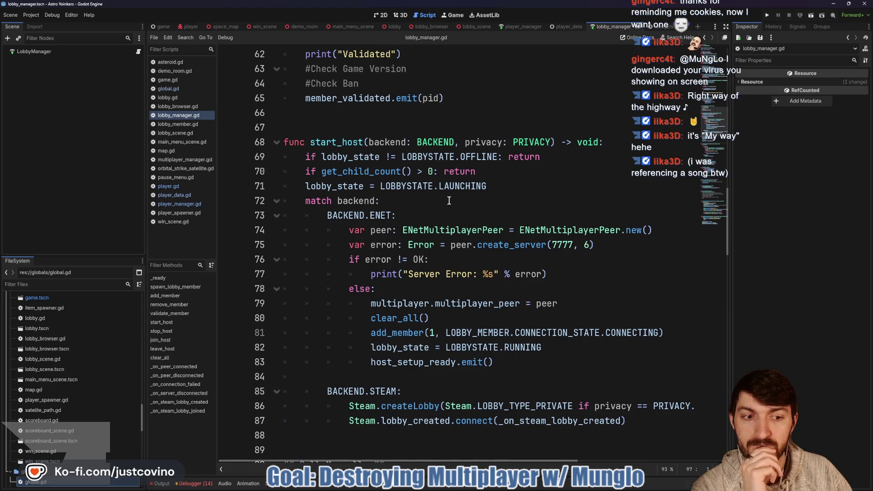
{"action": "scroll", "coordinate": [449, 200], "scroll_direction": "down", "scroll_amount": 1}
{"action": "scroll", "coordinate": [448, 200], "scroll_direction": "up", "scroll_amount": 1}
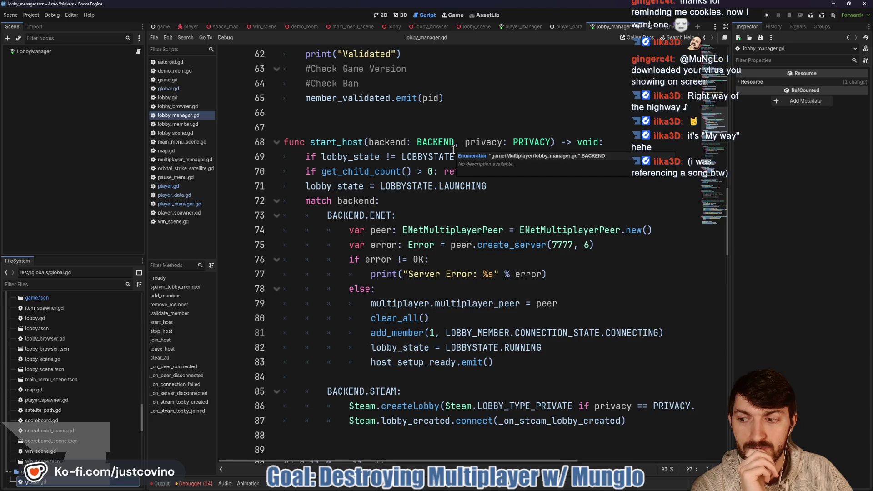
{"action": "scroll", "coordinate": [451, 158], "scroll_direction": "up", "scroll_amount": 1}
{"action": "scroll", "coordinate": [452, 158], "scroll_direction": "up", "scroll_amount": 3}
{"action": "scroll", "coordinate": [452, 158], "scroll_direction": "up", "scroll_amount": 7}
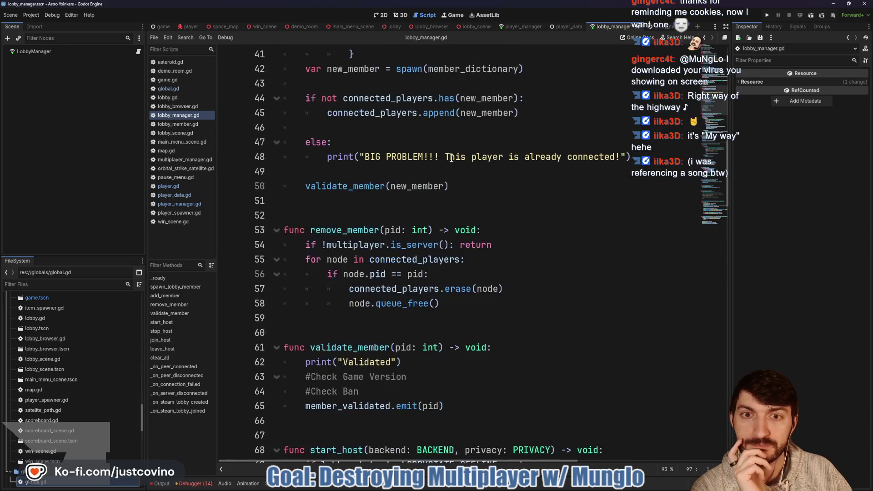
{"action": "scroll", "coordinate": [452, 157], "scroll_direction": "down", "scroll_amount": 2}
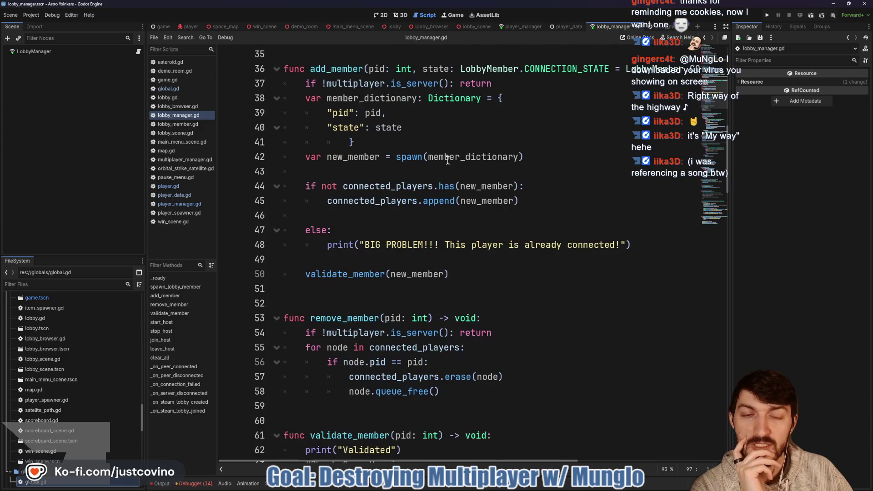
{"action": "scroll", "coordinate": [446, 160], "scroll_direction": "up", "scroll_amount": 4}
{"action": "scroll", "coordinate": [377, 199], "scroll_direction": "up", "scroll_amount": 4}
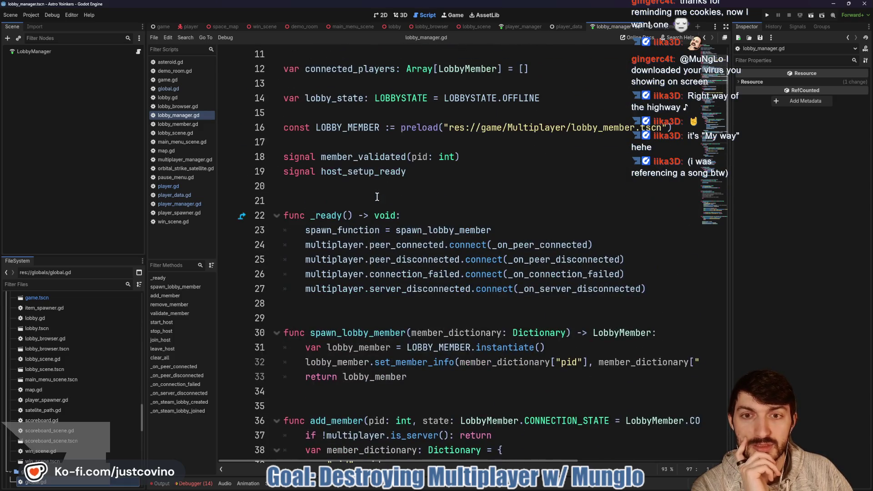
{"action": "left_click", "coordinate": [360, 199]}
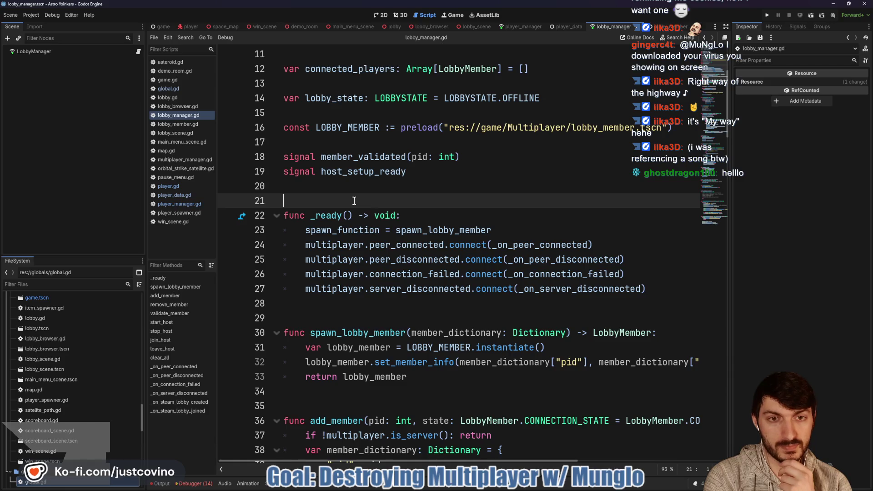
Switch to player_manager.gd and place the cursor on line 14.
{"action": "left_click", "coordinate": [523, 26]}
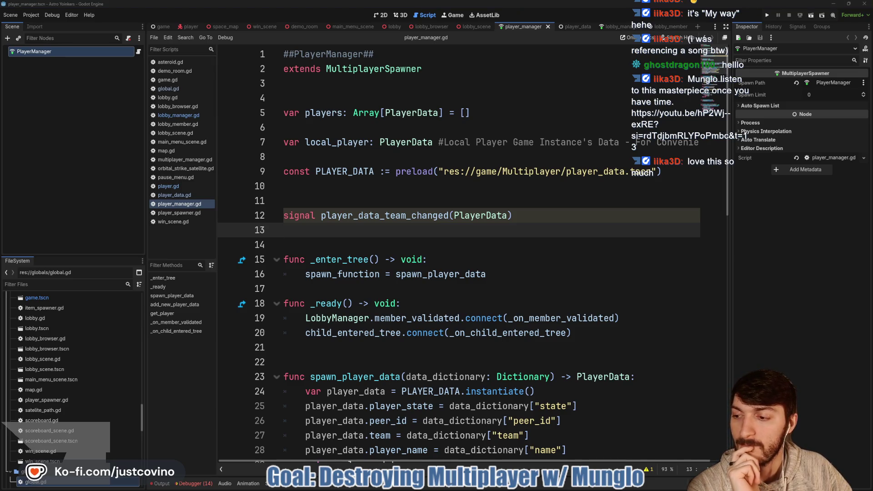
{"action": "left_click", "coordinate": [330, 240]}
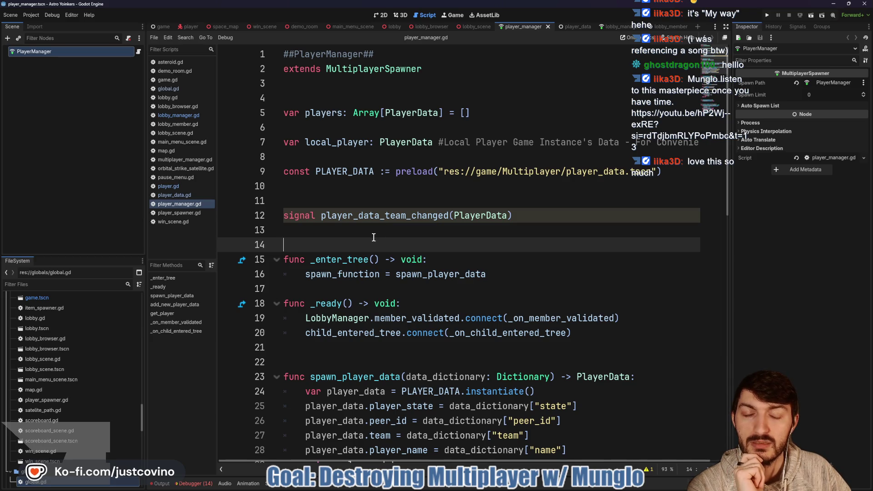
Insert a blank line after line 17 of player_manager.gd, review it, then open player_data.gd.
{"action": "left_click", "coordinate": [357, 289]}
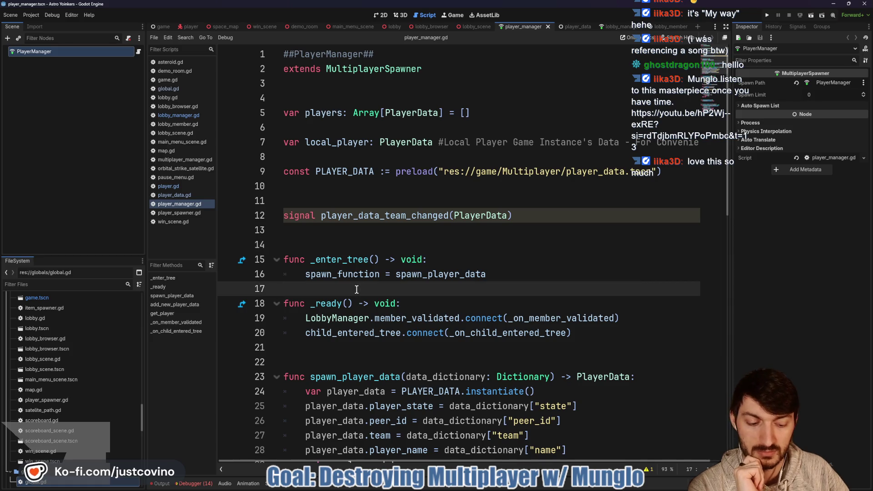
{"action": "key", "text": "Return"}
{"action": "scroll", "coordinate": [356, 289], "scroll_direction": "down", "scroll_amount": 8}
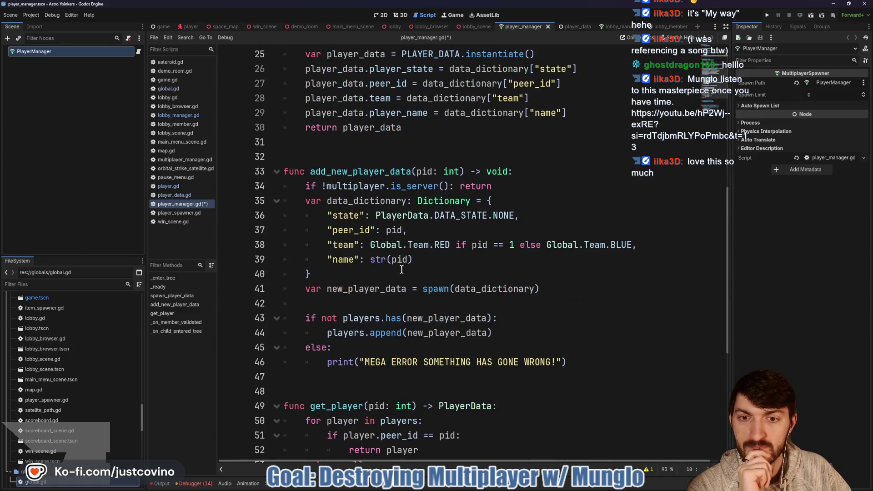
{"action": "scroll", "coordinate": [402, 259], "scroll_direction": "down", "scroll_amount": 4}
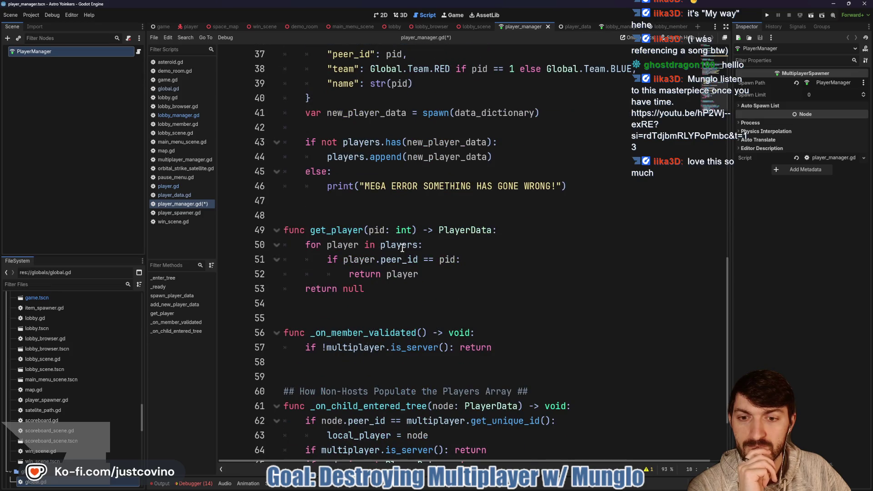
{"action": "scroll", "coordinate": [402, 248], "scroll_direction": "down", "scroll_amount": 2}
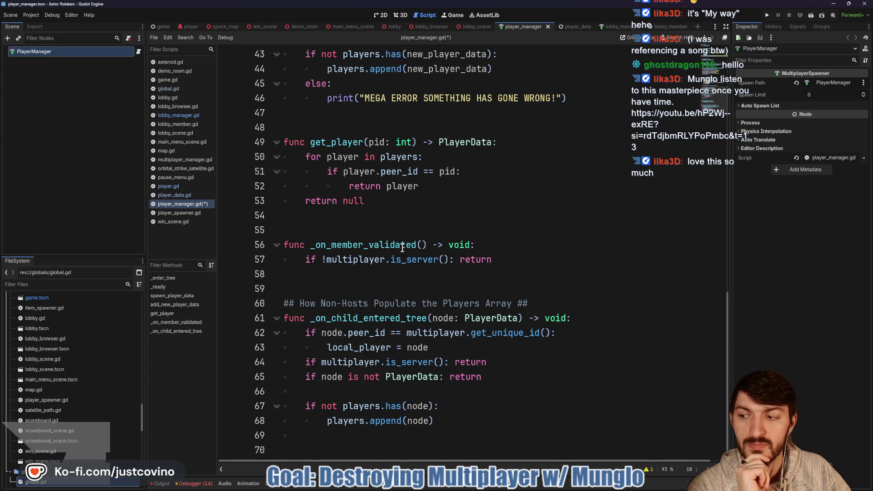
{"action": "scroll", "coordinate": [402, 247], "scroll_direction": "up", "scroll_amount": 6}
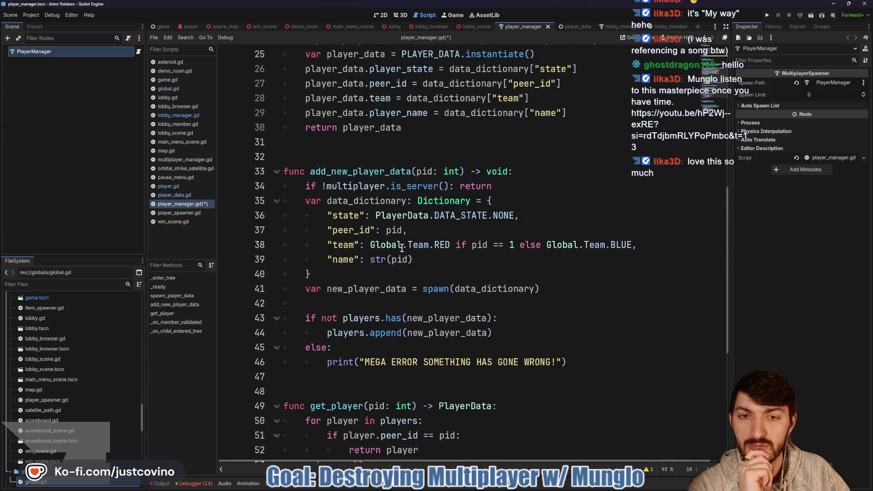
{"action": "scroll", "coordinate": [402, 248], "scroll_direction": "up", "scroll_amount": 1}
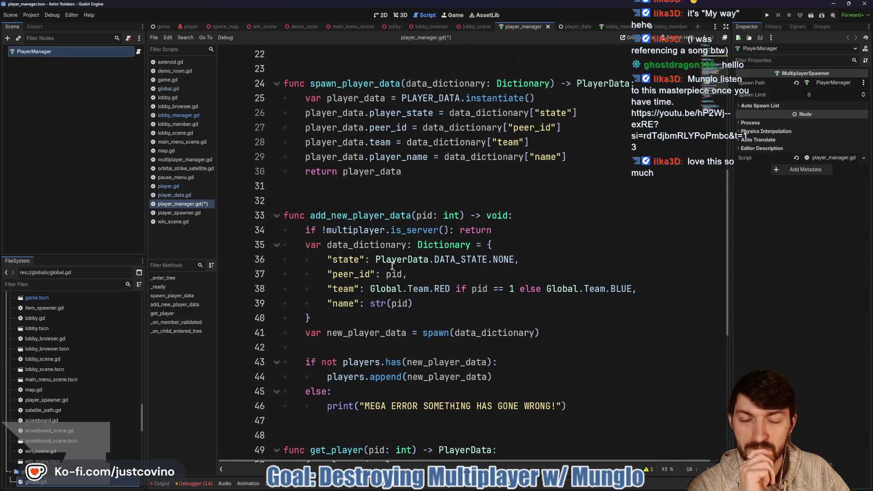
{"action": "mouse_move", "coordinate": [390, 264]}
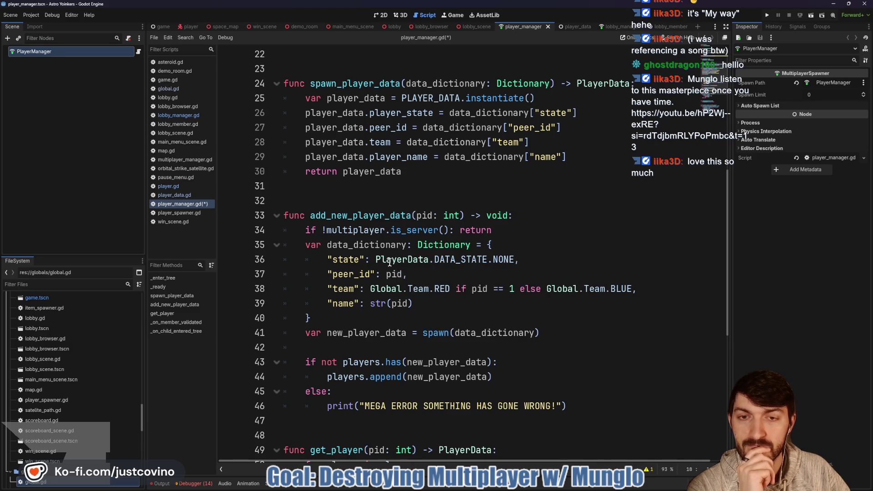
{"action": "scroll", "coordinate": [389, 262], "scroll_direction": "up", "scroll_amount": 1}
{"action": "scroll", "coordinate": [389, 263], "scroll_direction": "up", "scroll_amount": 2}
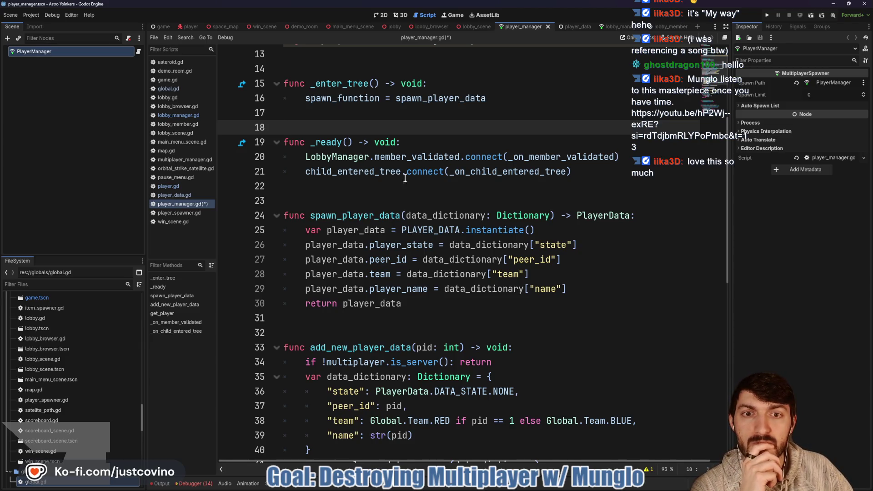
{"action": "left_click", "coordinate": [578, 27]}
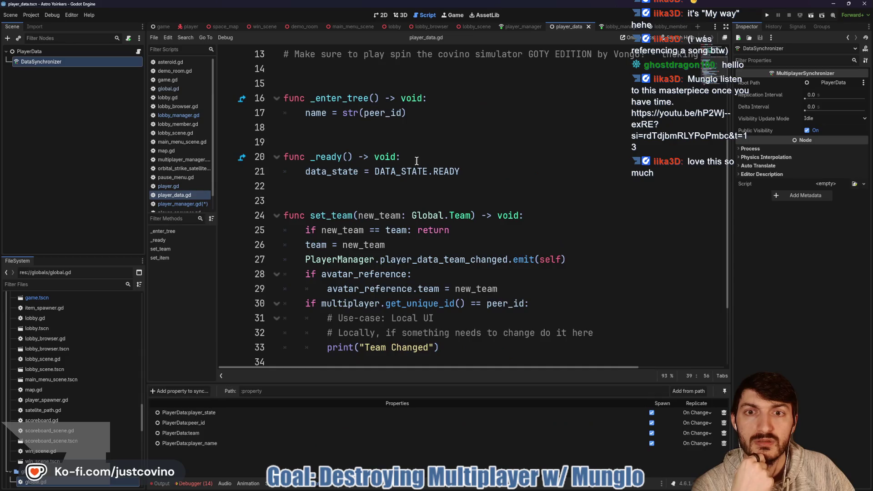
Review player_data.gd and save all modified scripts.
{"action": "scroll", "coordinate": [420, 153], "scroll_direction": "up", "scroll_amount": 4}
{"action": "scroll", "coordinate": [421, 155], "scroll_direction": "down", "scroll_amount": 2}
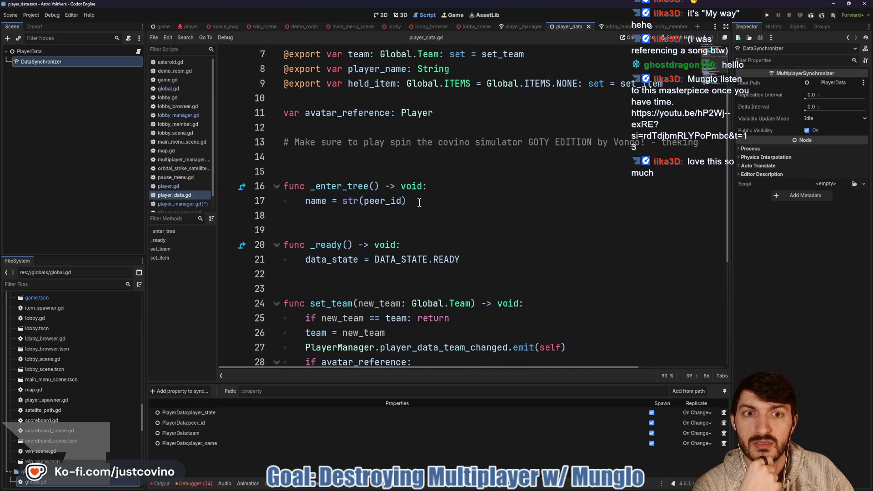
{"action": "scroll", "coordinate": [420, 202], "scroll_direction": "up", "scroll_amount": 2}
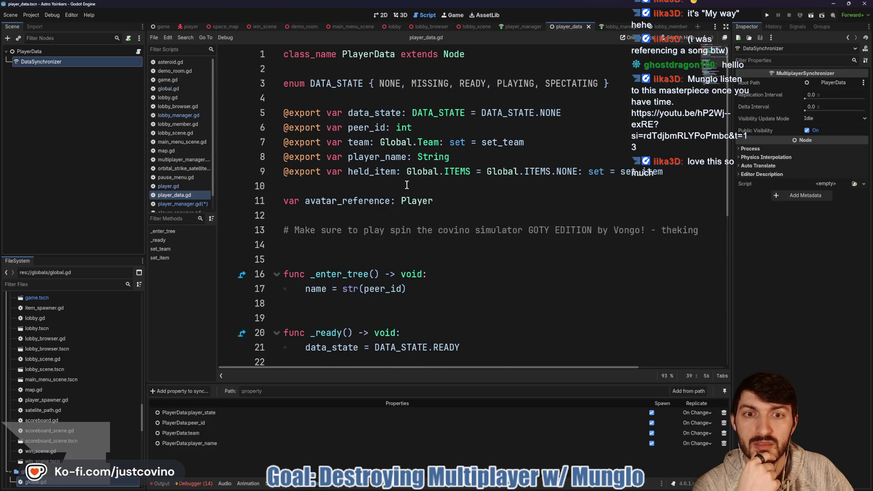
{"action": "left_click", "coordinate": [407, 185]}
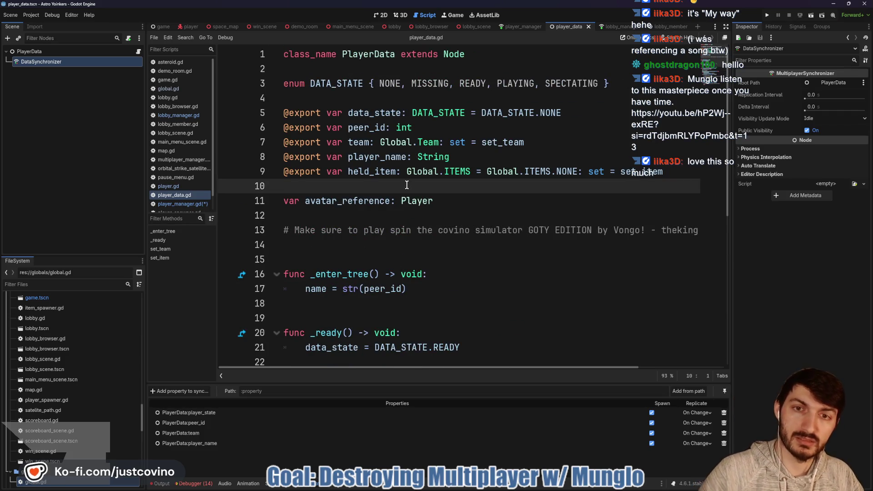
{"action": "key", "text": "ctrl+s"}
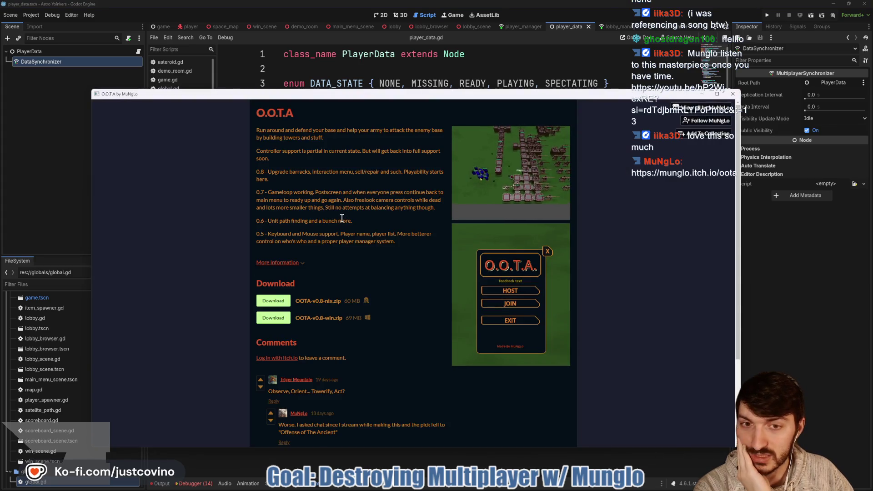
Close the store popup and load munglo.itch.io/oota in a new browser tab.
{"action": "left_click", "coordinate": [732, 94]}
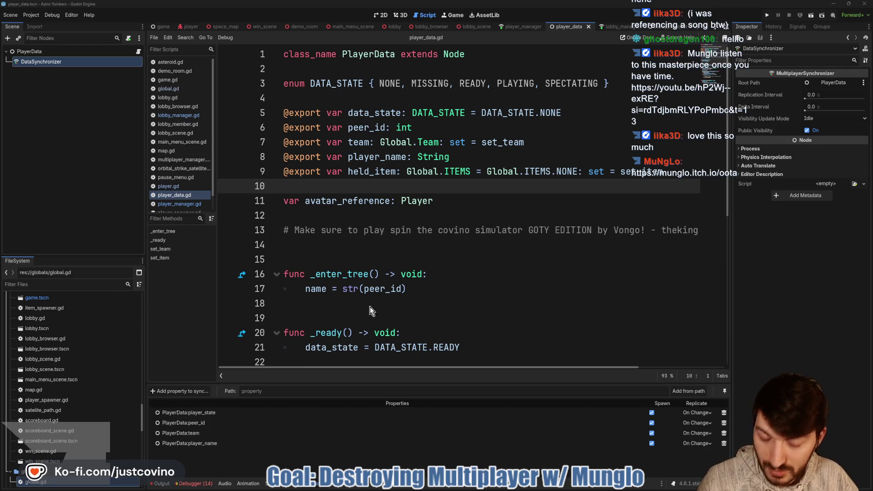
{"action": "key", "text": "alt+Tab"}
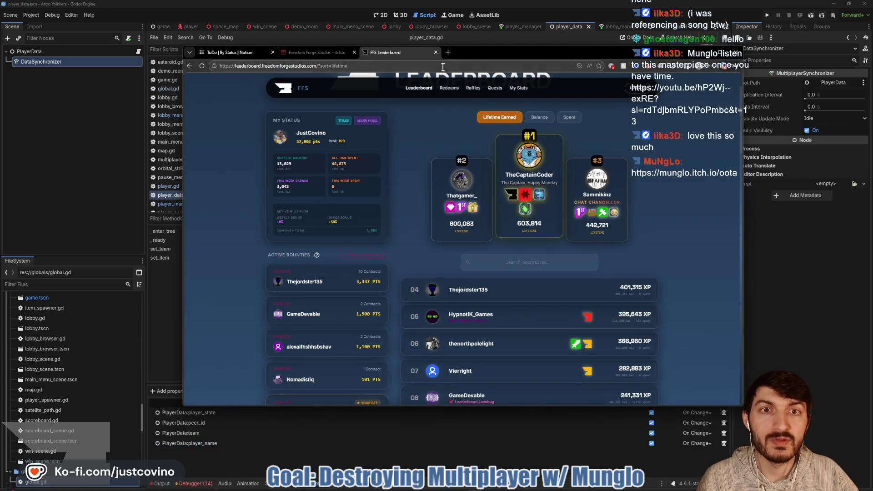
{"action": "left_click", "coordinate": [449, 55]}
{"action": "type", "text": "munglo.itch.io/oota"}
{"action": "key", "text": "Return"}
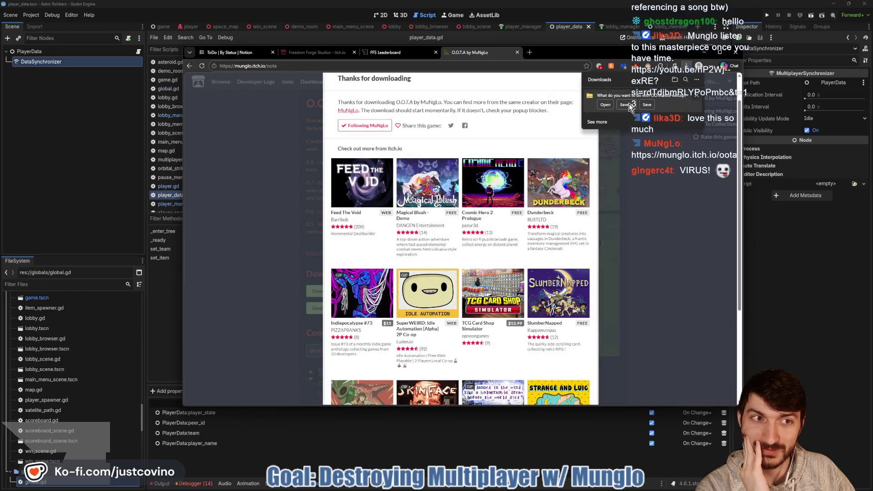
Save the Windows build OOTA-v0.8-win.zip into TemporaryStuff and show it in its folder.
{"action": "left_click", "coordinate": [628, 105]}
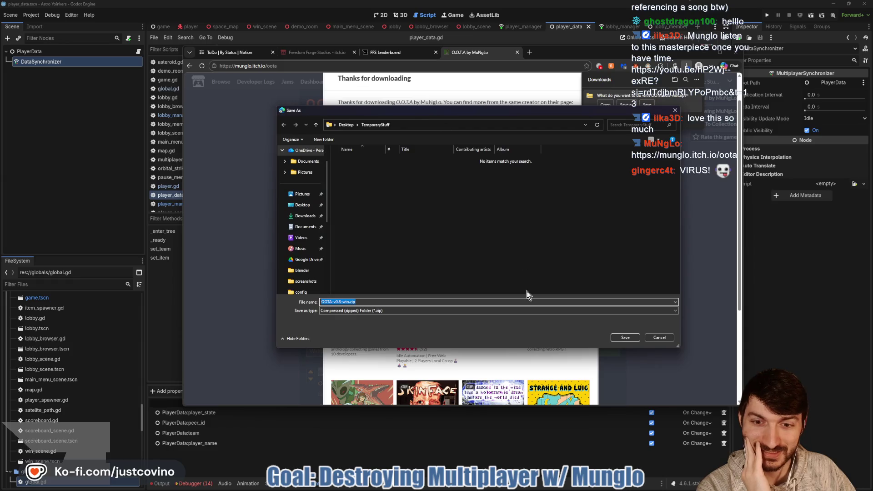
{"action": "left_click", "coordinate": [630, 337]}
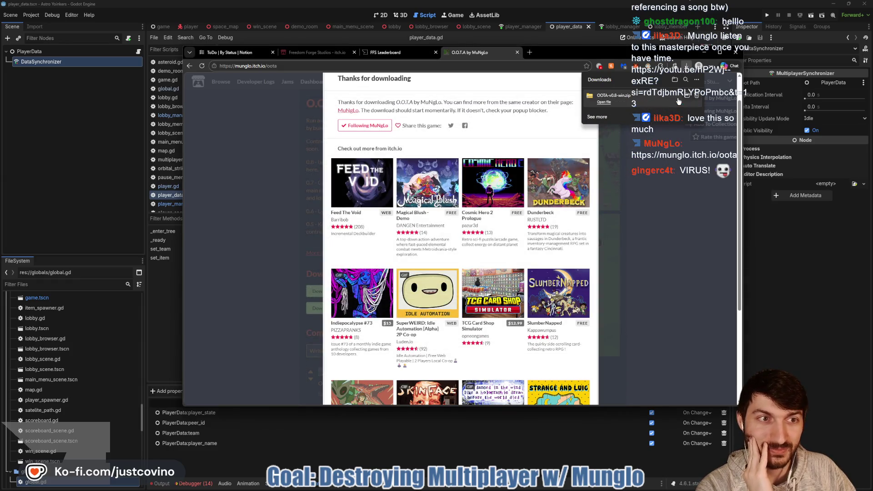
{"action": "left_click", "coordinate": [686, 97]}
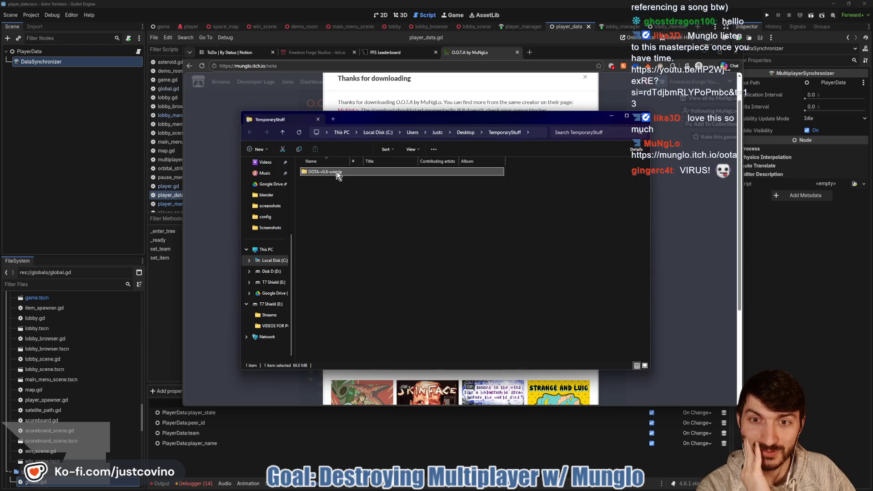
Extract the zip to OOTA-v0.8-win and run OOTA-v0.8.x86_64.exe past the security warning.
{"action": "left_click", "coordinate": [455, 151]}
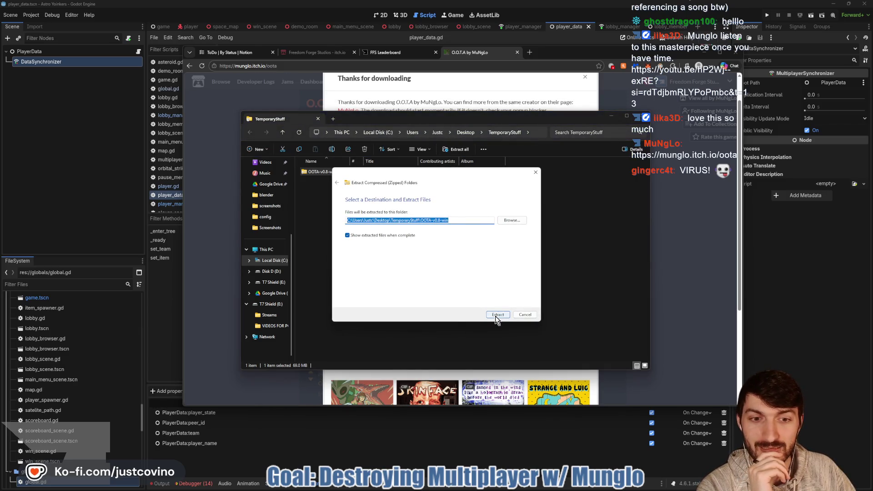
{"action": "left_click", "coordinate": [496, 314]}
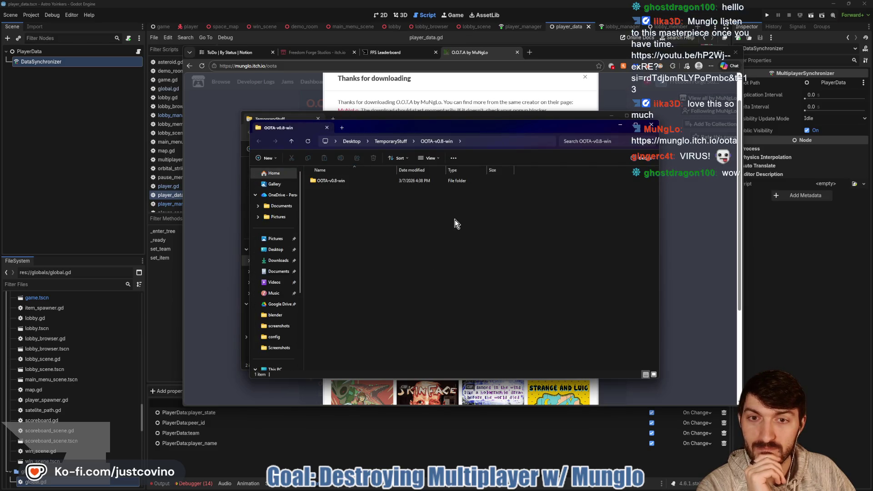
{"action": "double_click", "coordinate": [369, 181]}
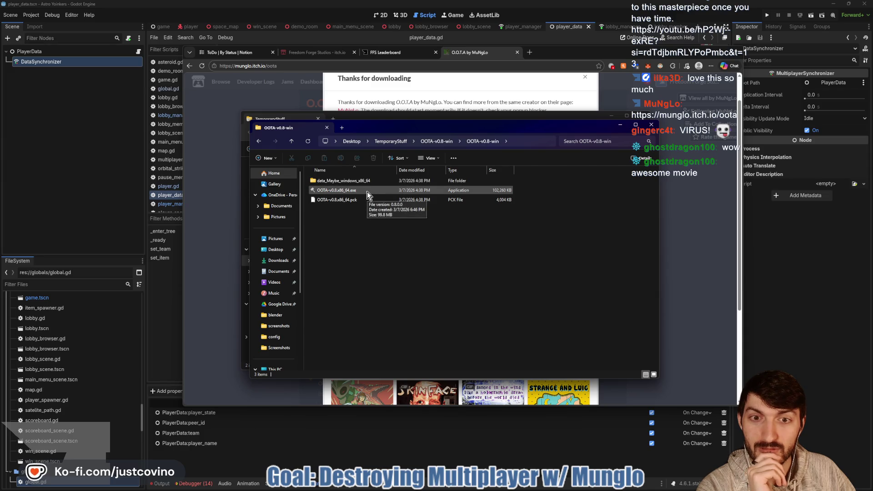
{"action": "double_click", "coordinate": [367, 192]}
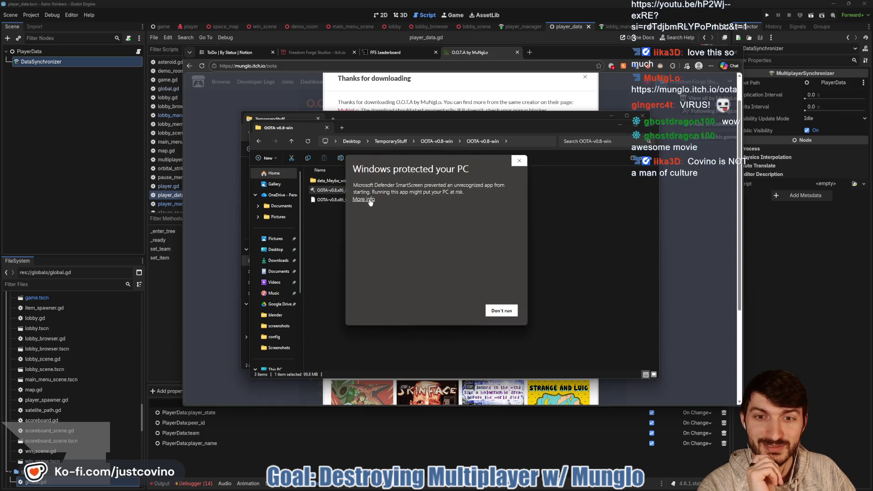
{"action": "left_click", "coordinate": [371, 200]}
{"action": "left_click", "coordinate": [459, 311]}
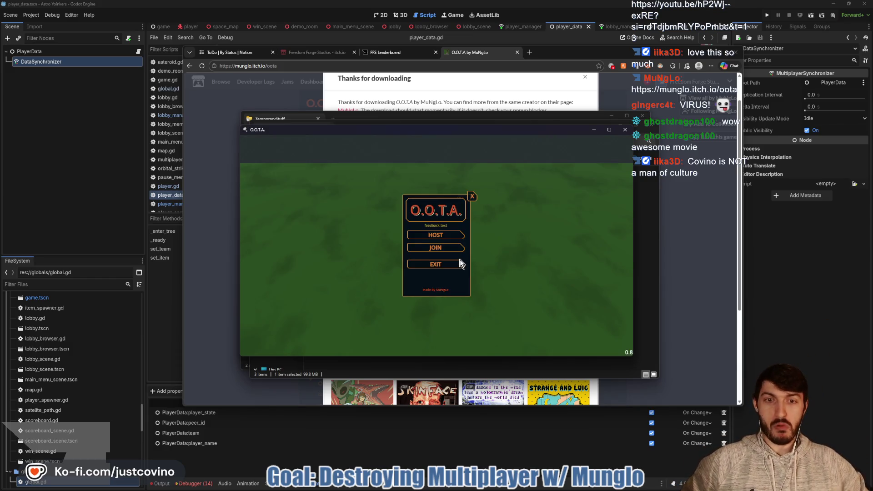
Maximize the game window and choose JOIN, focusing the Lobby Key field.
{"action": "left_click", "coordinate": [610, 129]}
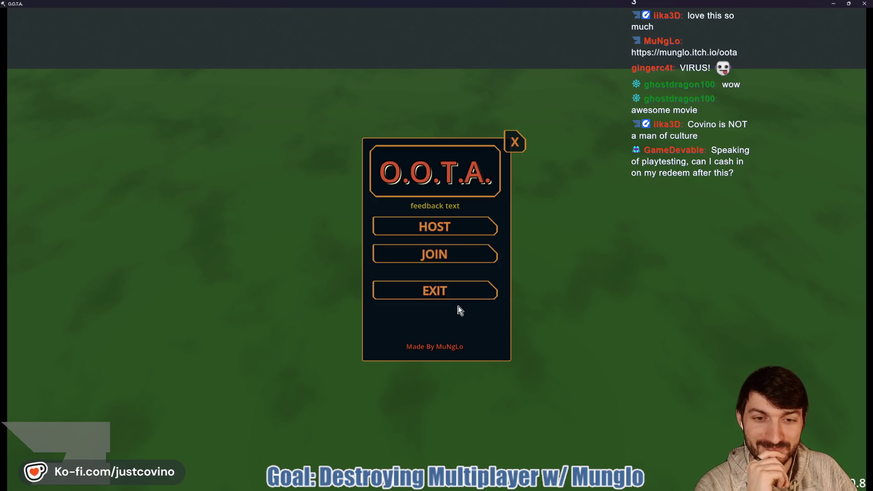
{"action": "left_click", "coordinate": [457, 255]}
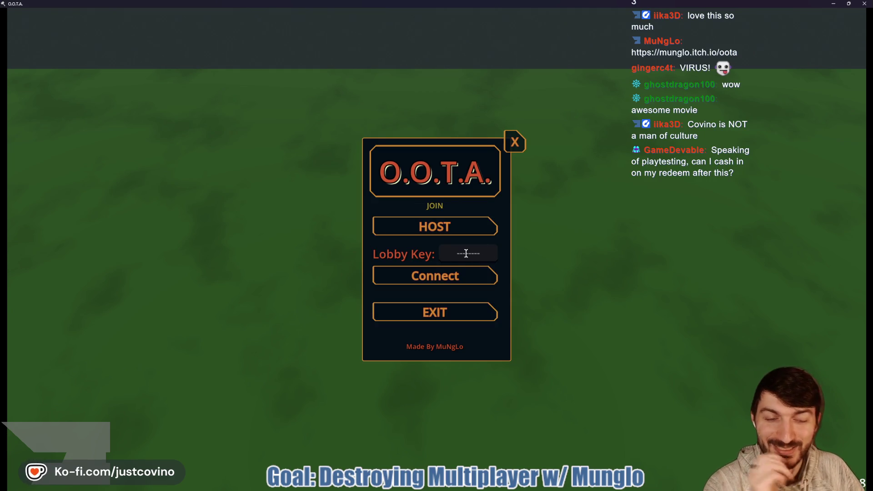
{"action": "left_click", "coordinate": [461, 253]}
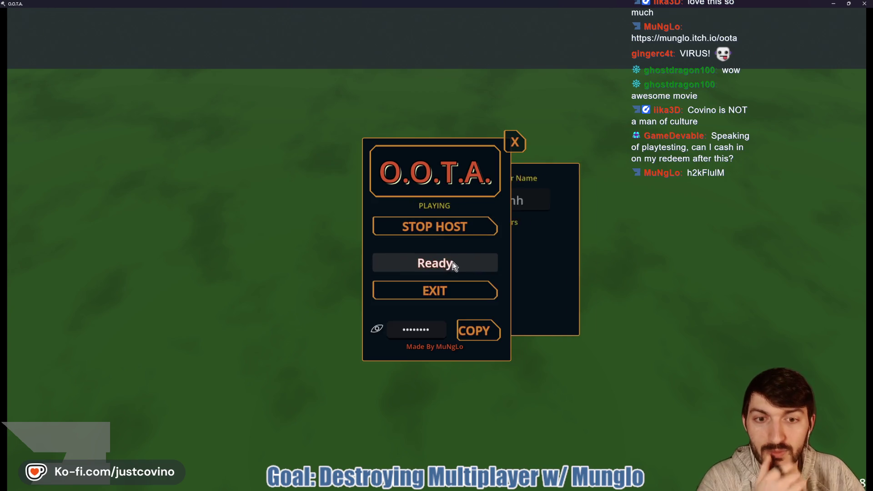
Set the player name and mark the player ready in the lobby.
{"action": "type", "text": "Covino"}
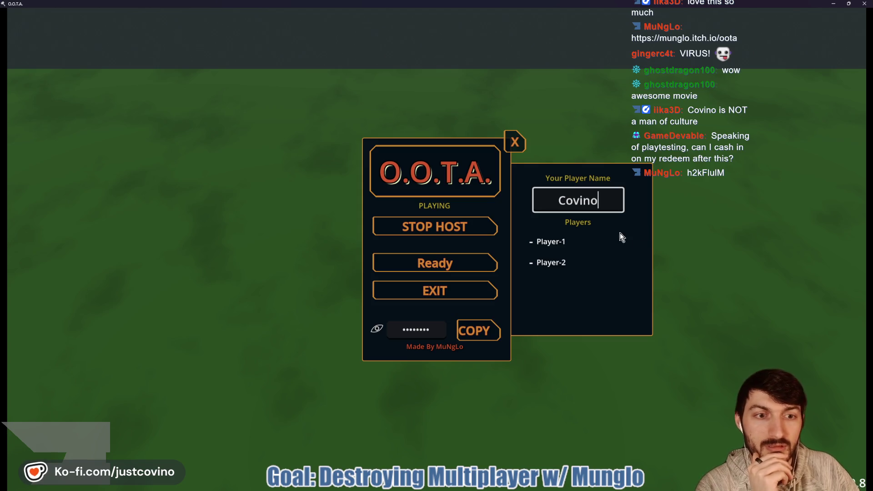
{"action": "left_click", "coordinate": [444, 264]}
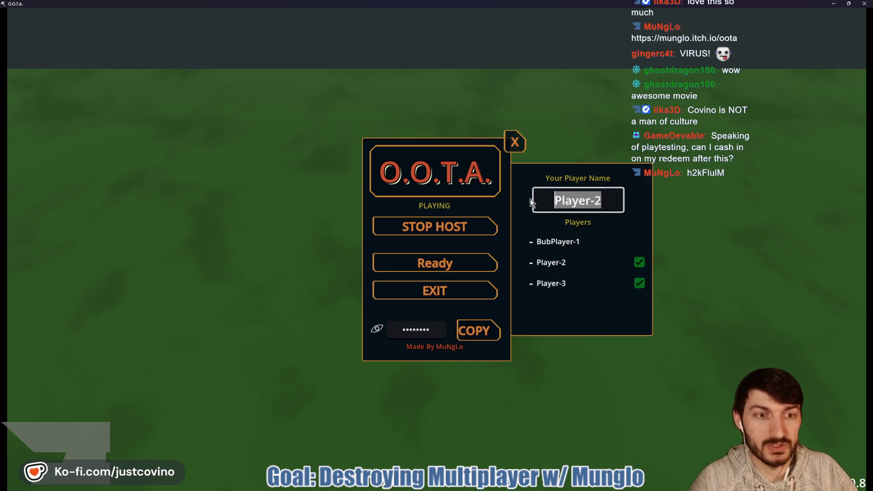
{"action": "type", "text": "Covino"}
{"action": "key", "text": "Return"}
{"action": "left_click", "coordinate": [492, 264]}
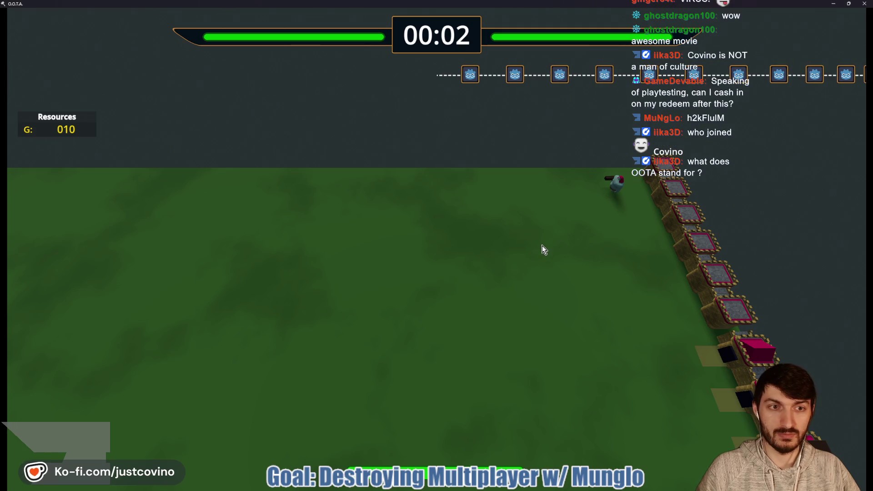
Run the character around the field with WASD, marking two spots to build.
{"action": "key", "text": "s"}
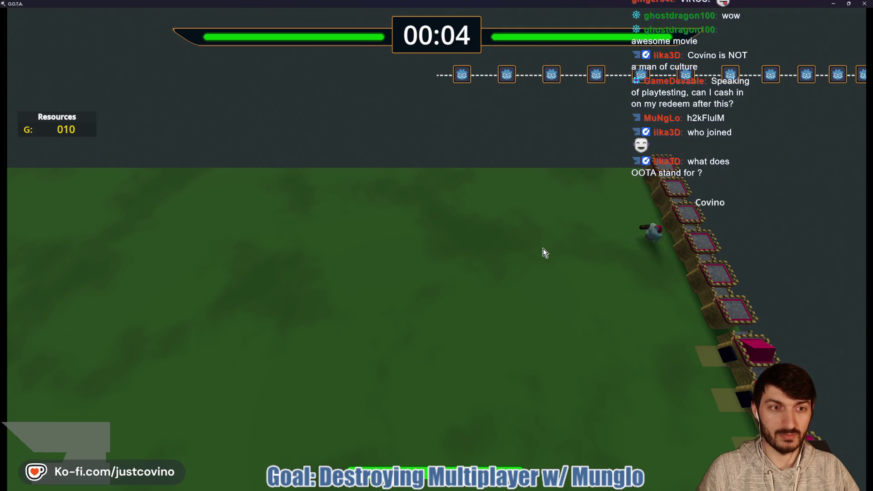
{"action": "key", "text": "a"}
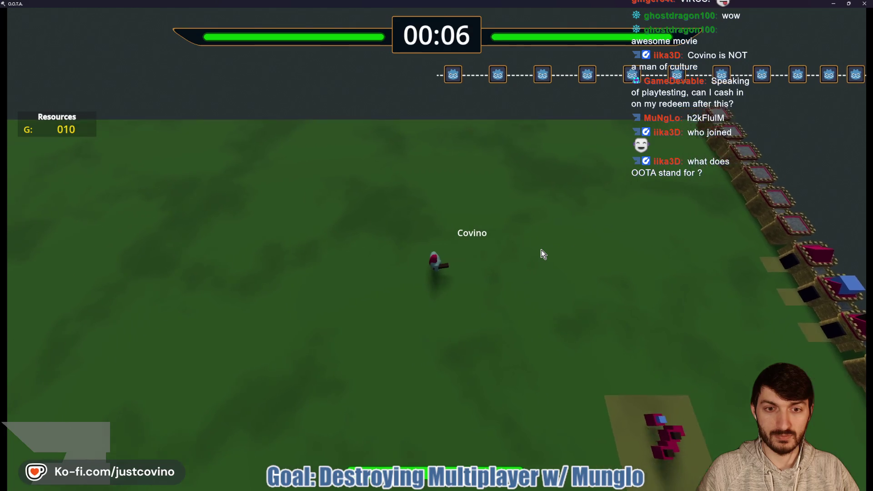
{"action": "left_click", "coordinate": [487, 268]}
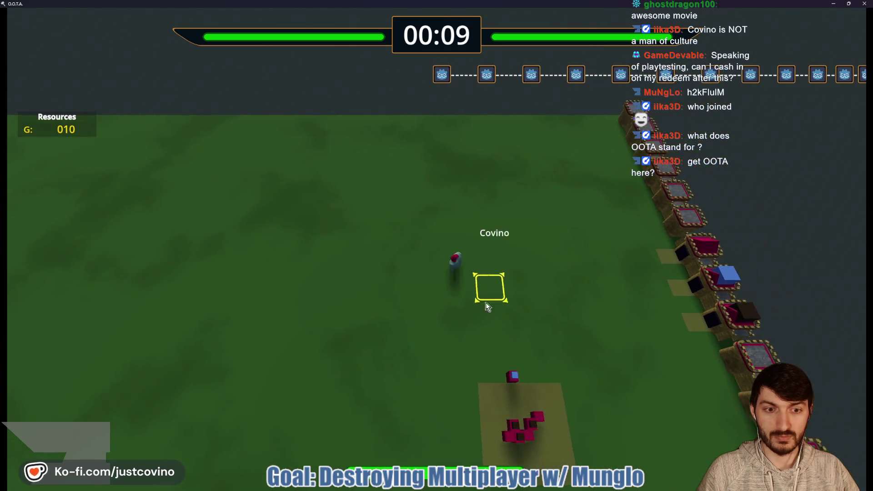
{"action": "key", "text": "d"}
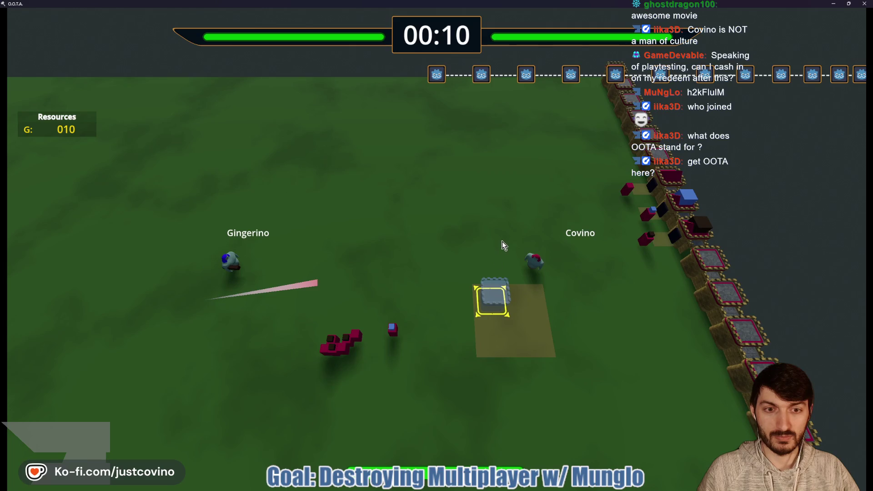
{"action": "key", "text": "s"}
{"action": "key", "text": "a"}
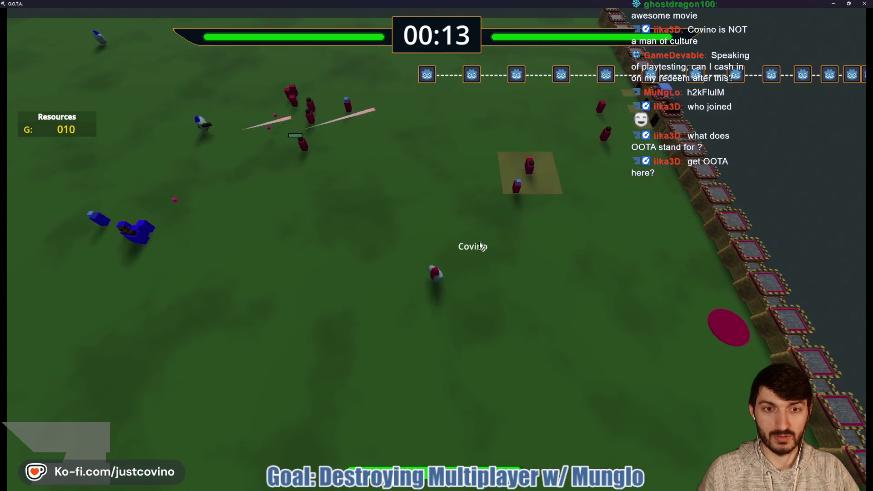
{"action": "left_click", "coordinate": [429, 238]}
Walk Covino around the field with WASD to reach the mid-field build spot.
{"action": "key", "text": "w"}
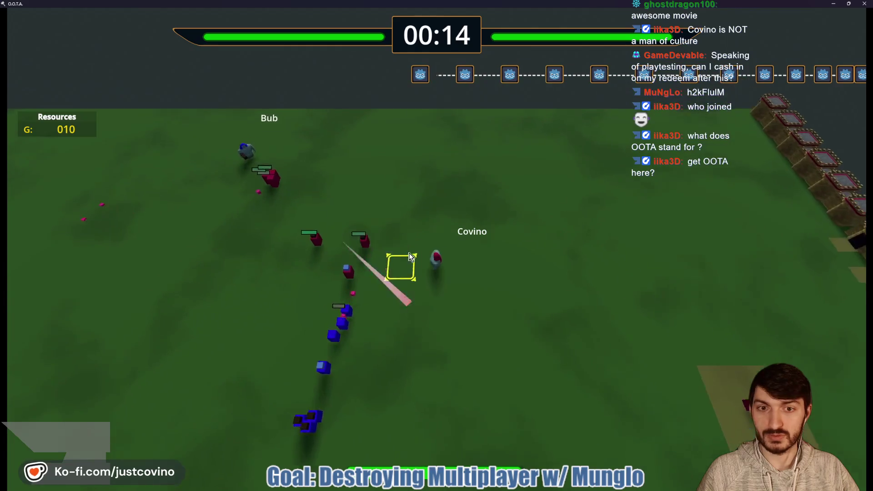
{"action": "key", "text": "d"}
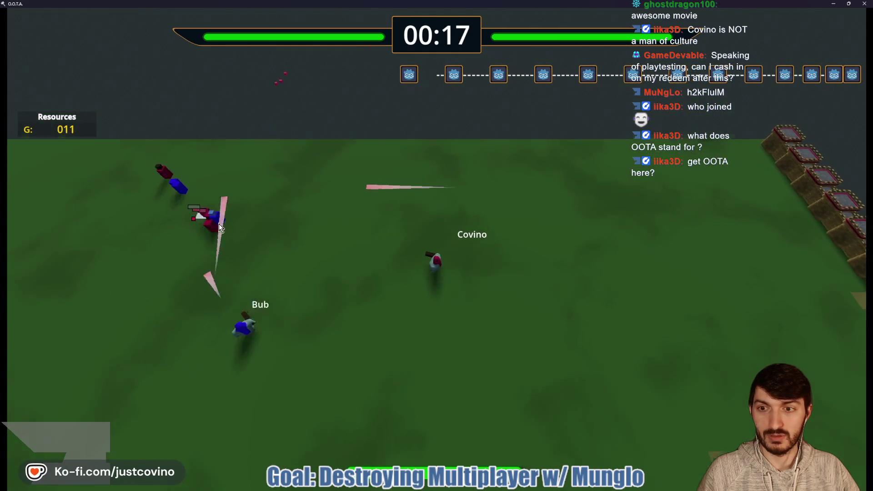
{"action": "key", "text": "a"}
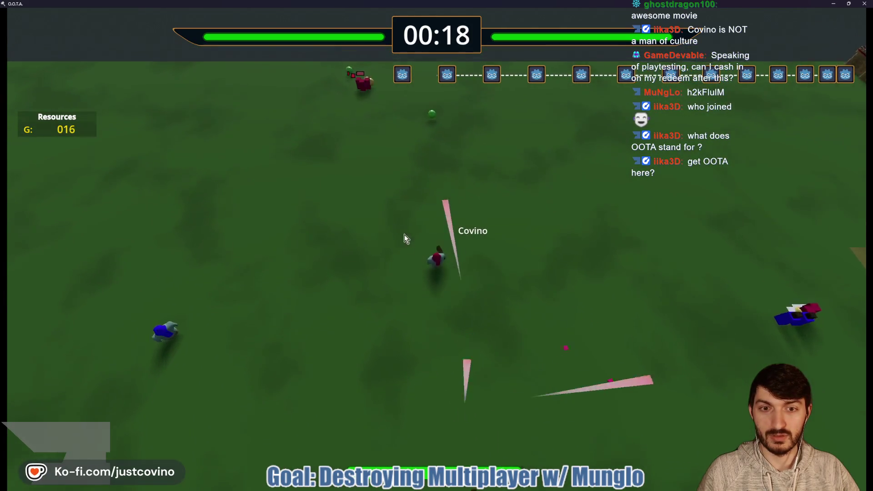
{"action": "key", "text": "w"}
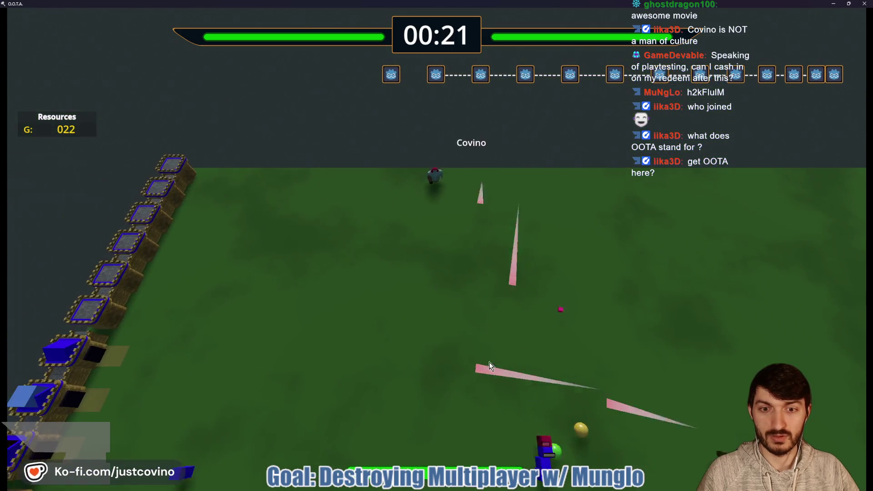
{"action": "key", "text": "s"}
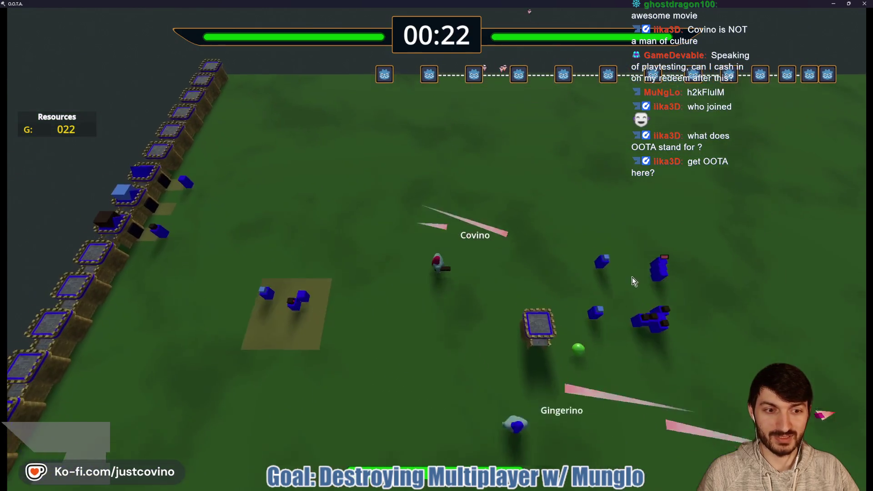
{"action": "key", "text": "d"}
{"action": "key", "text": "w"}
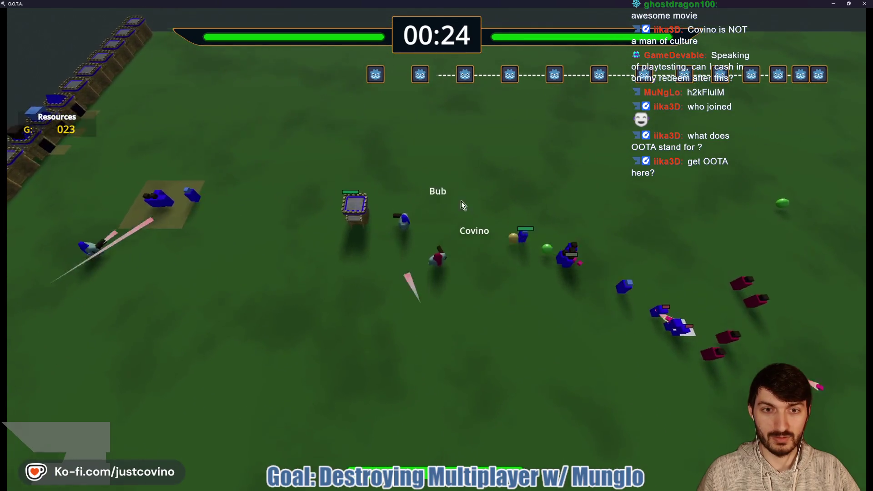
{"action": "key", "text": "d"}
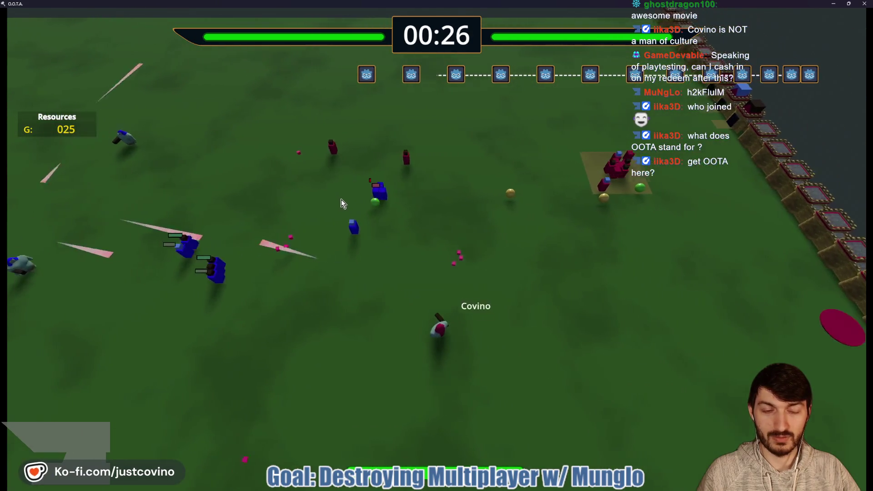
{"action": "key", "text": "w"}
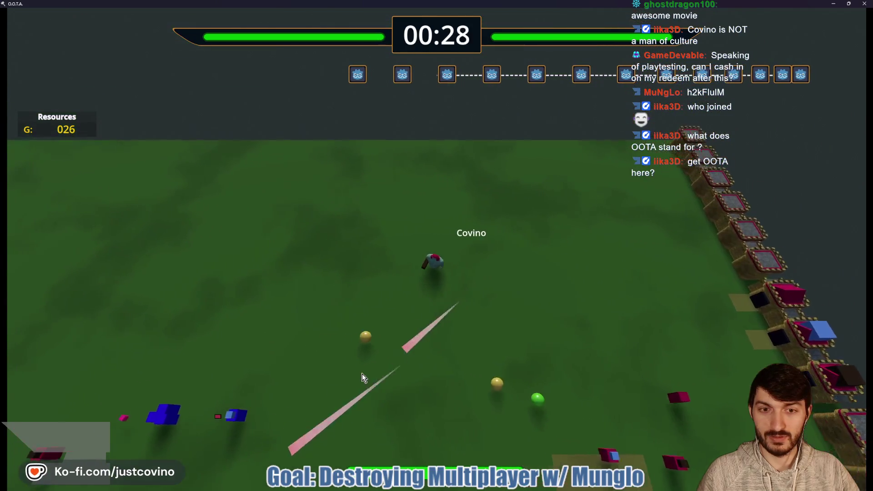
{"action": "key", "text": "s"}
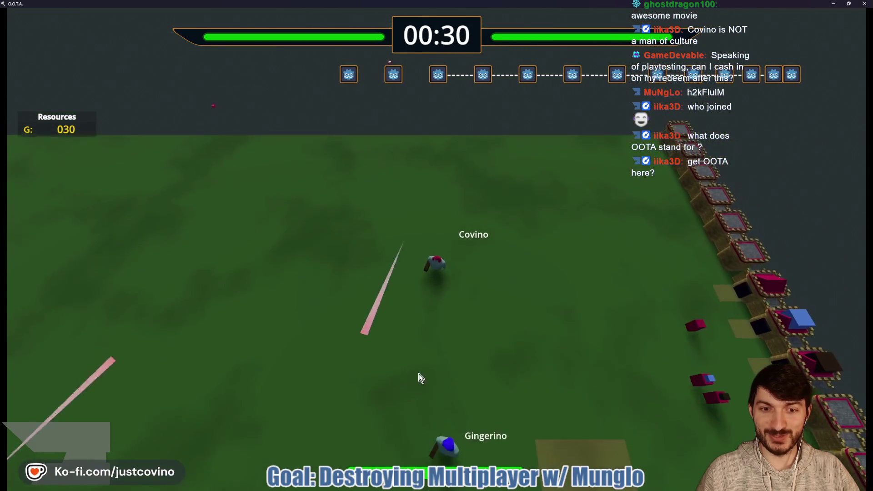
{"action": "key", "text": "w"}
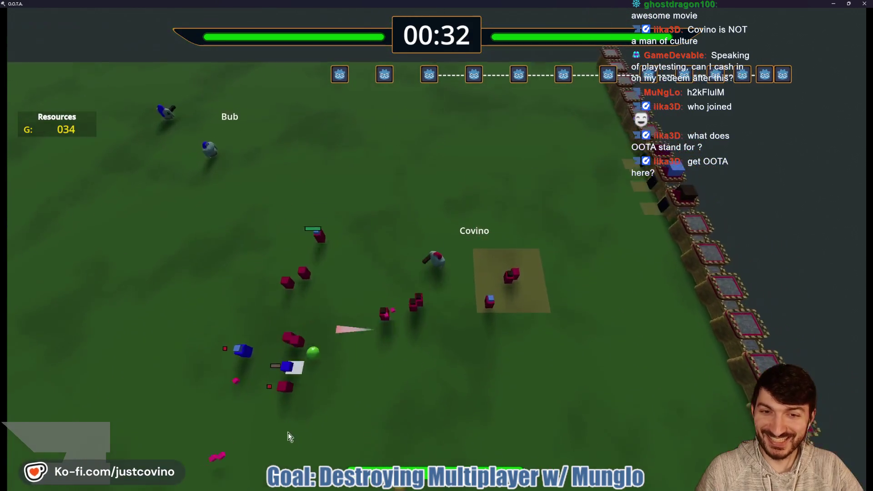
{"action": "key", "text": "s"}
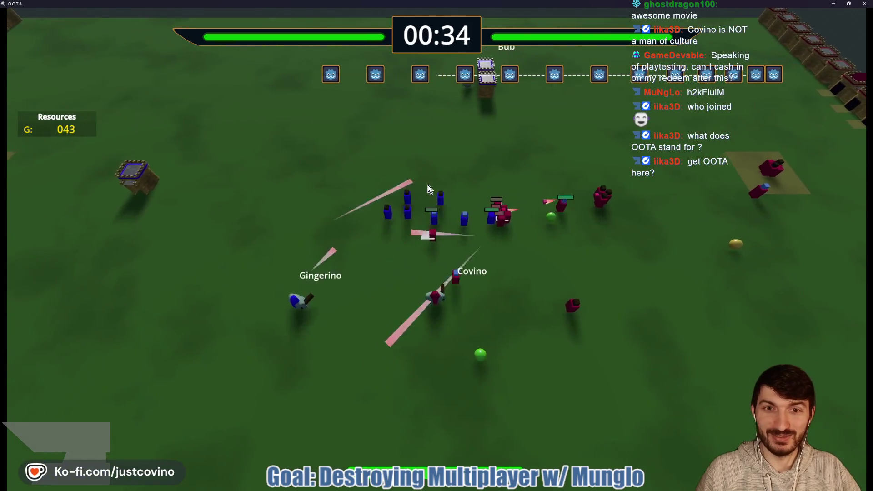
{"action": "key", "text": "w"}
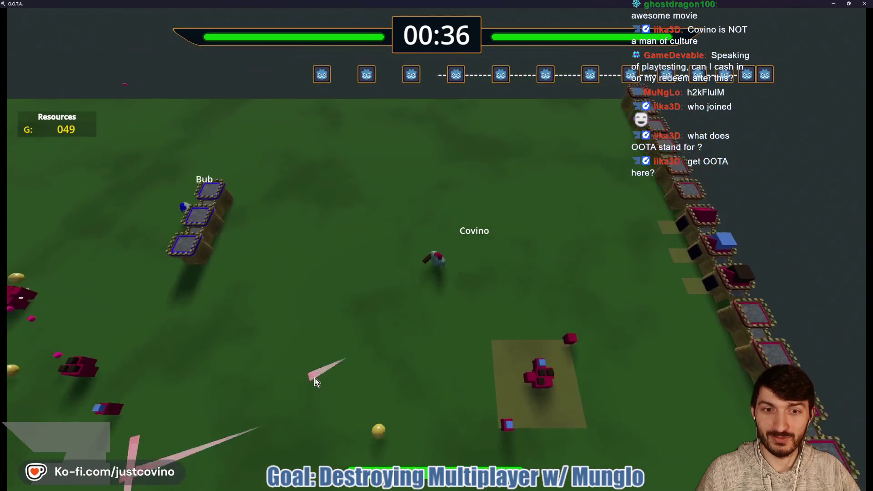
{"action": "key", "text": "a"}
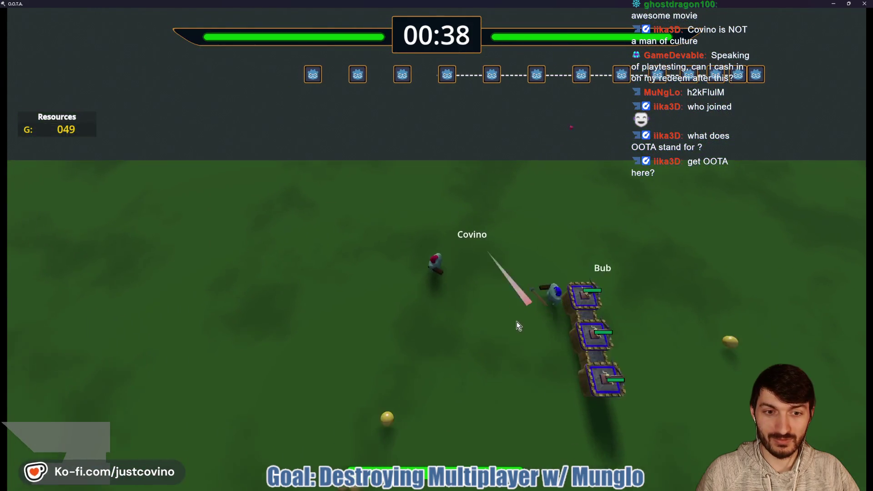
{"action": "key", "text": "d"}
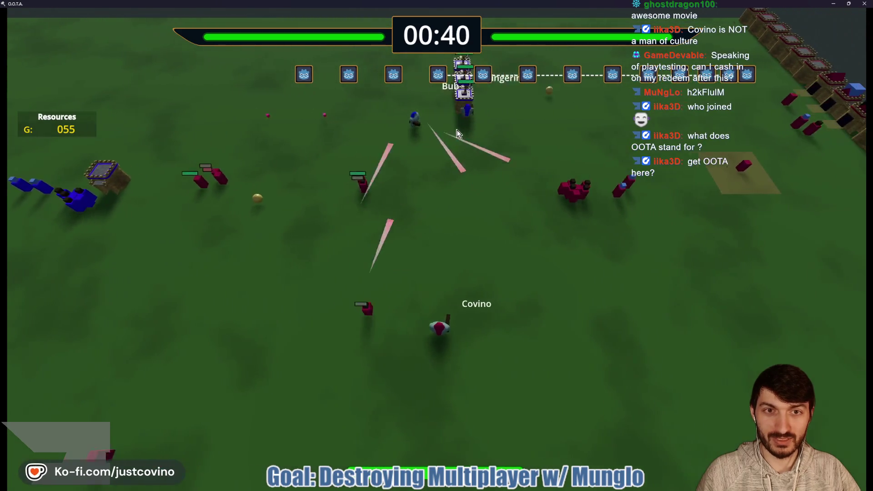
{"action": "key", "text": "a"}
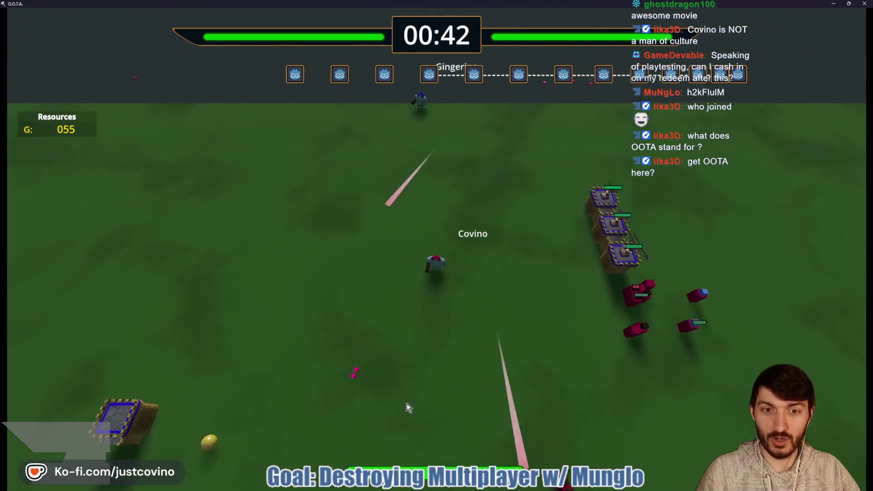
{"action": "key", "text": "d"}
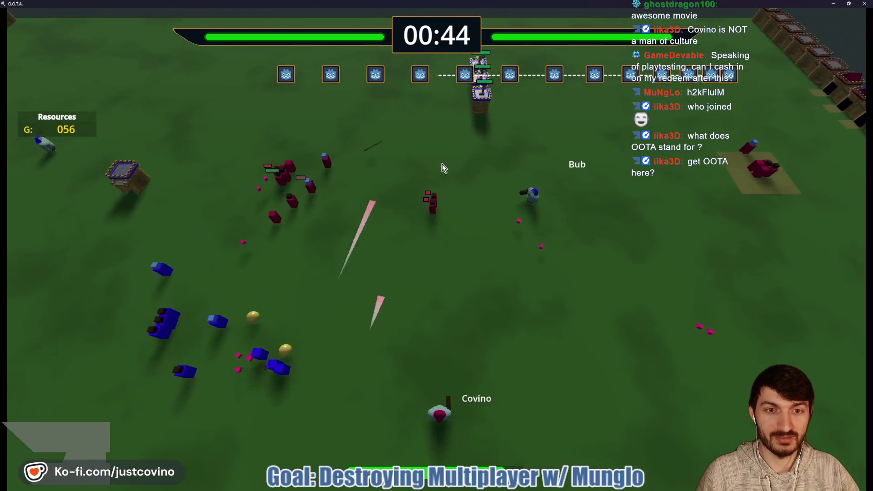
{"action": "key", "text": "w"}
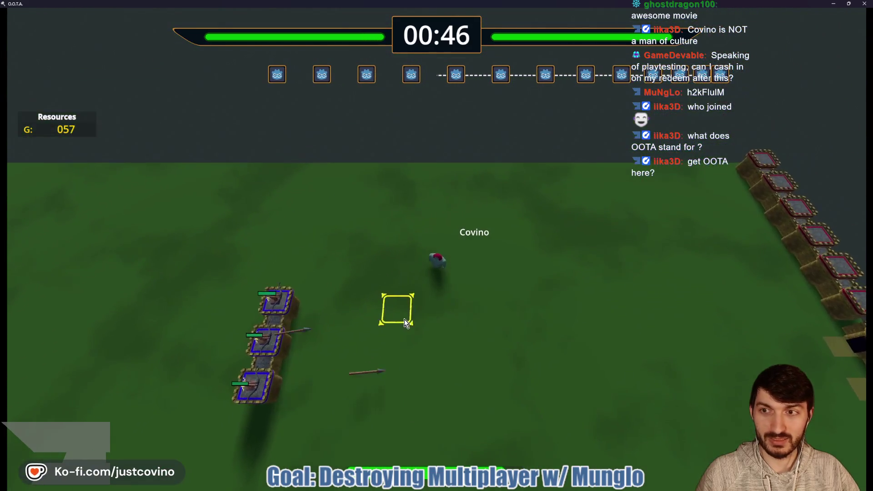
{"action": "key", "text": "s"}
{"action": "key", "text": "a"}
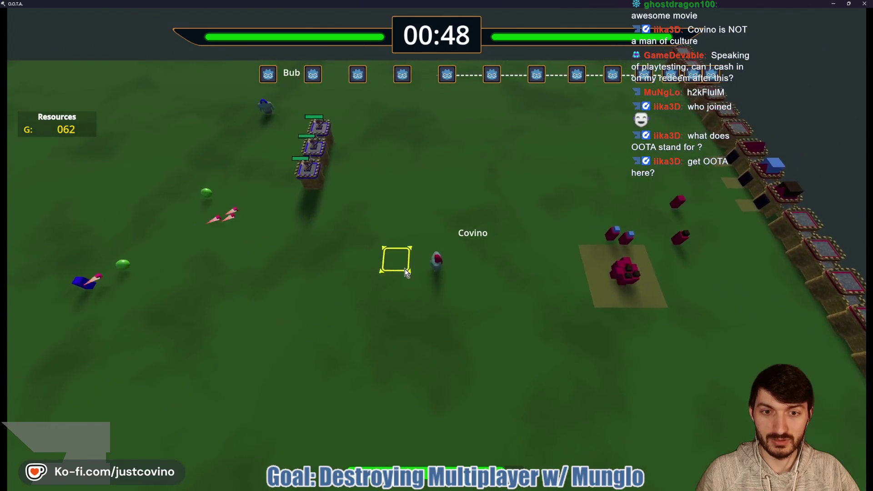
Place a column of wall blocks in mid-field, ending with a sixth block at the bottom.
{"action": "left_click", "coordinate": [407, 267]}
{"action": "left_click", "coordinate": [412, 247]}
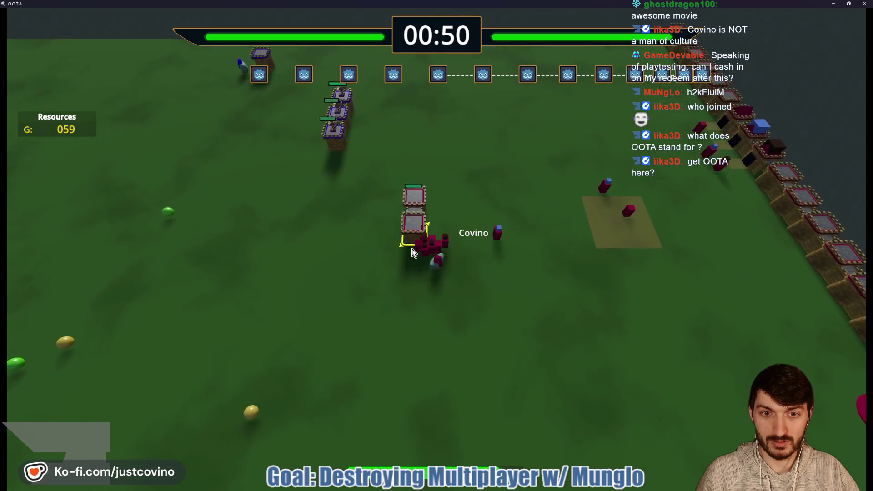
{"action": "key", "text": "s"}
{"action": "left_click", "coordinate": [412, 255]}
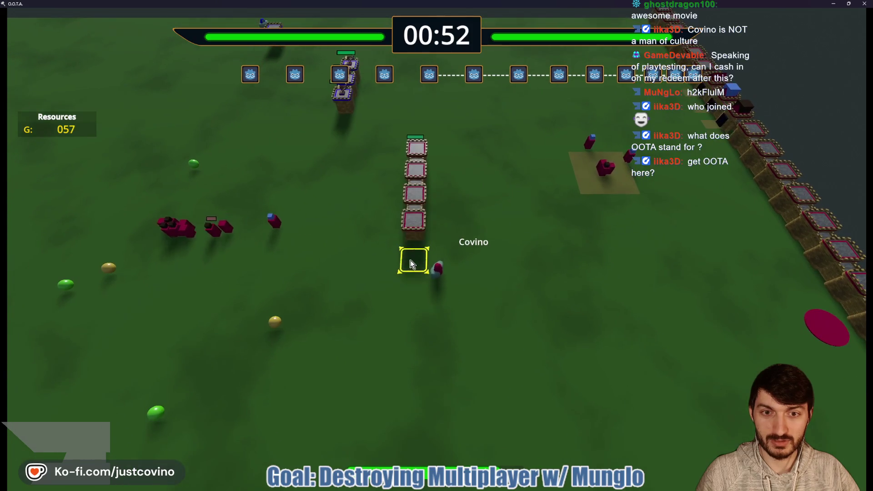
{"action": "left_click", "coordinate": [411, 268]}
{"action": "key", "text": "w"}
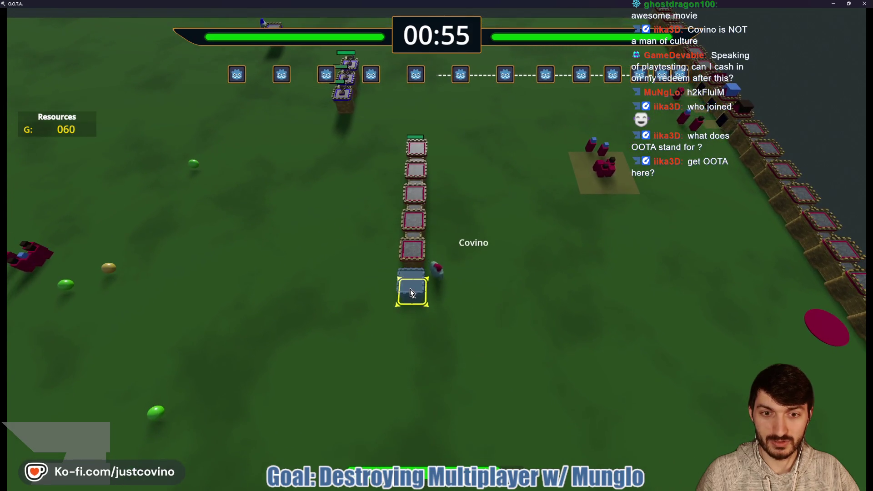
{"action": "left_click", "coordinate": [410, 289]}
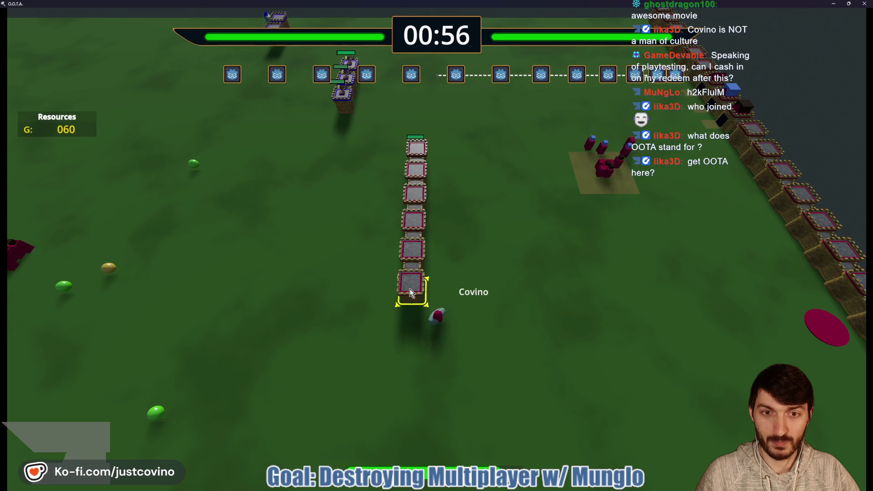
{"action": "key", "text": "w"}
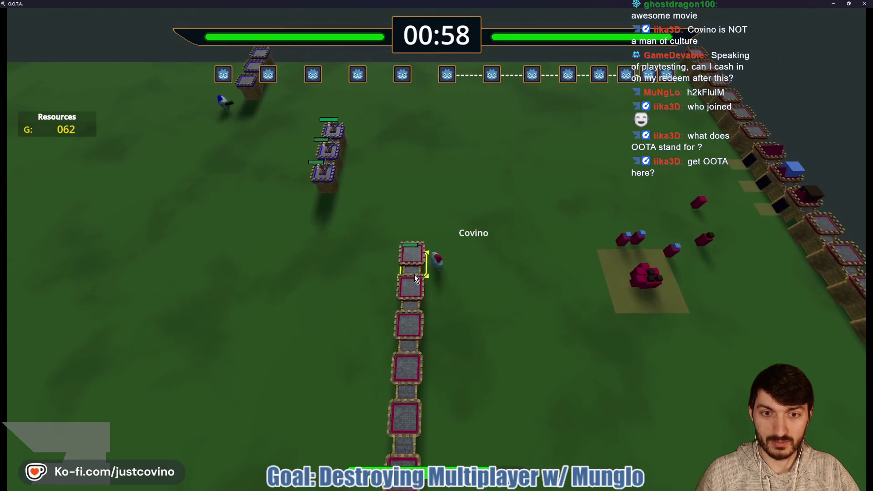
Sell the top block, build and upgrade a replacement, then open the pause menu.
{"action": "left_click", "coordinate": [414, 278]}
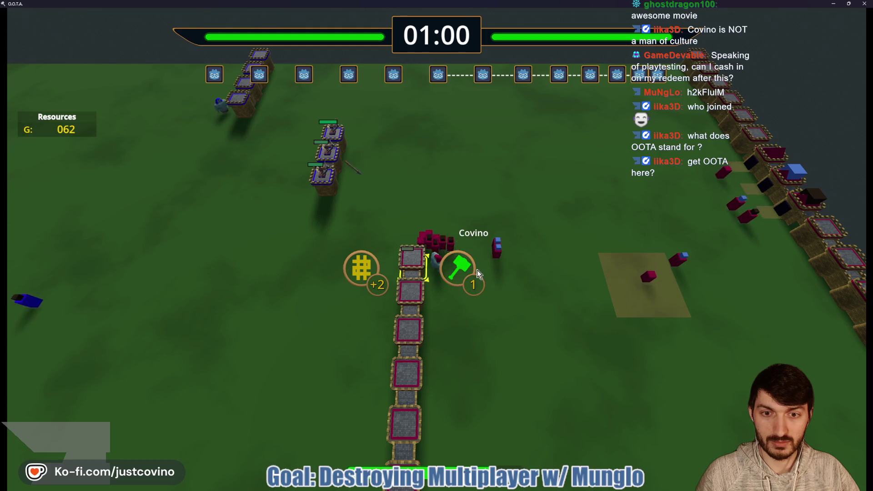
{"action": "left_click", "coordinate": [364, 271]}
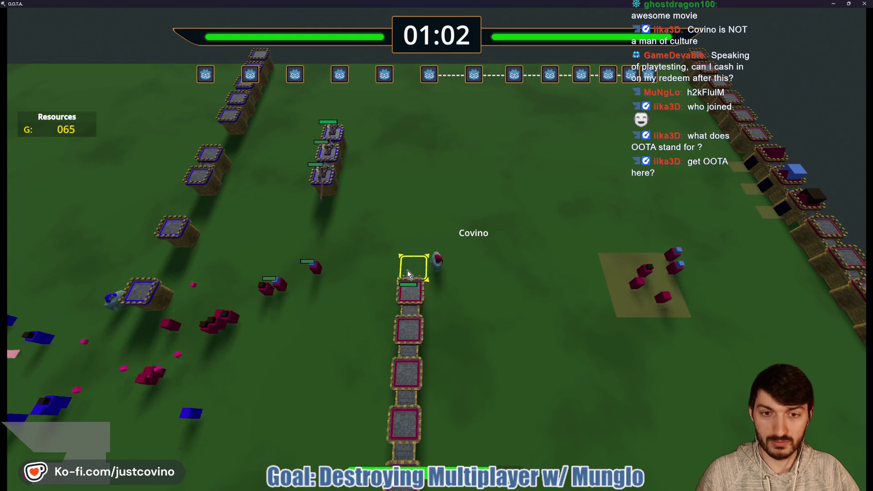
{"action": "left_click", "coordinate": [408, 276]}
{"action": "left_click", "coordinate": [408, 252]}
{"action": "left_click", "coordinate": [449, 256]}
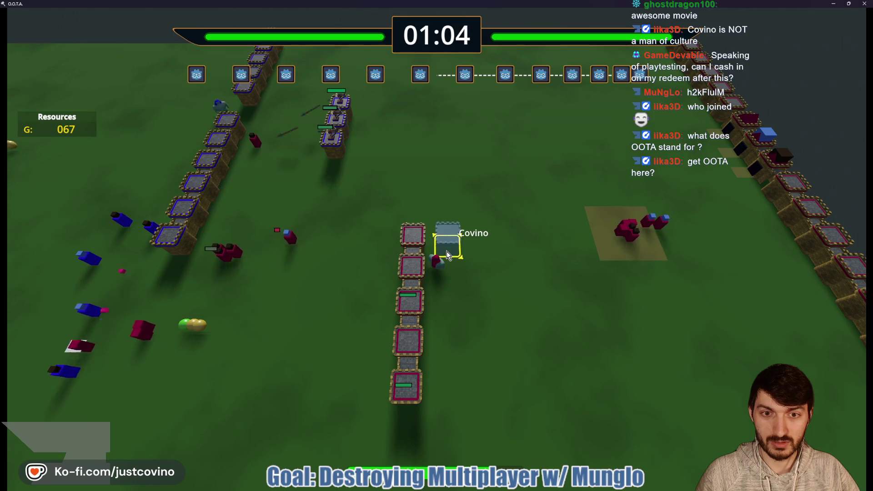
{"action": "left_click", "coordinate": [417, 248]}
{"action": "left_click", "coordinate": [452, 248]}
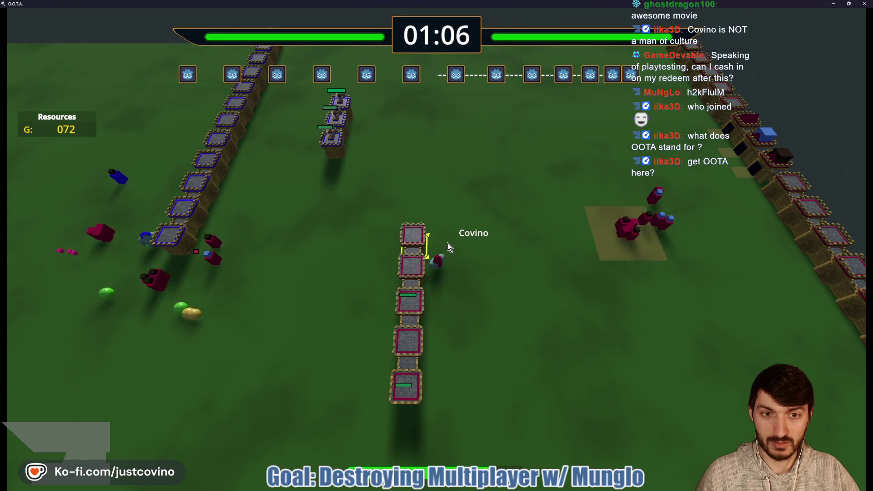
{"action": "left_click", "coordinate": [414, 245]}
{"action": "left_click", "coordinate": [460, 244]}
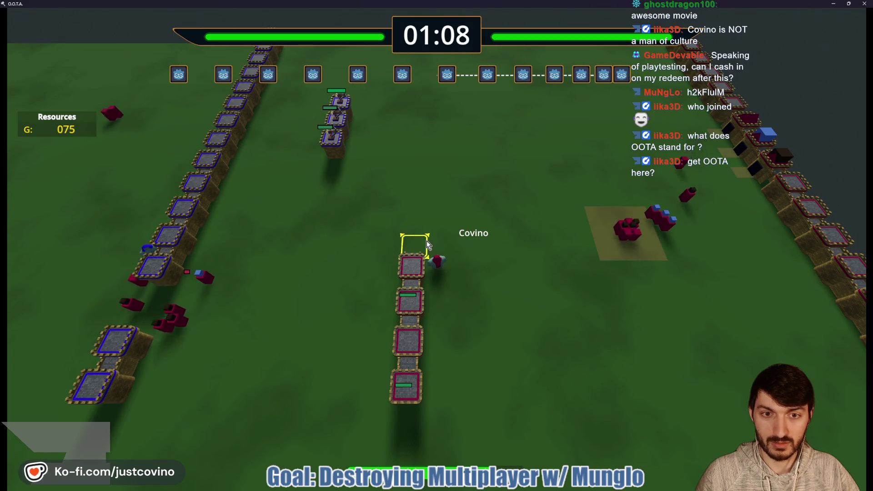
{"action": "left_click", "coordinate": [418, 260]}
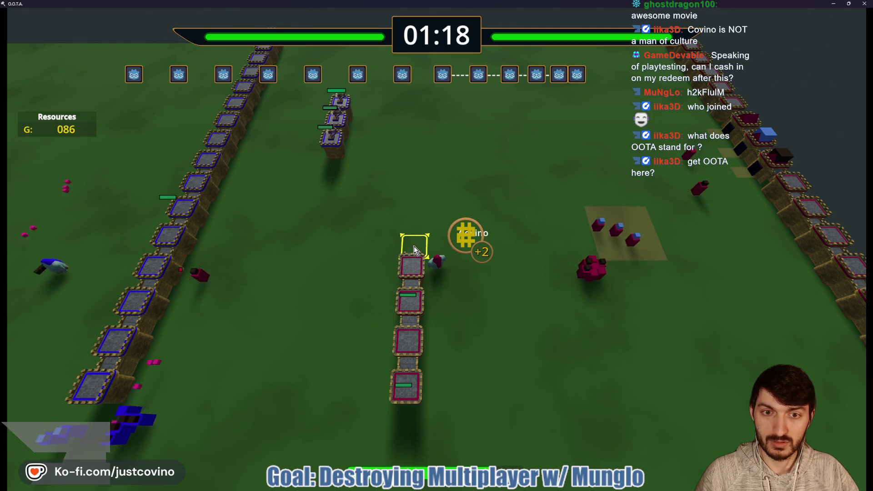
{"action": "key", "text": "Escape"}
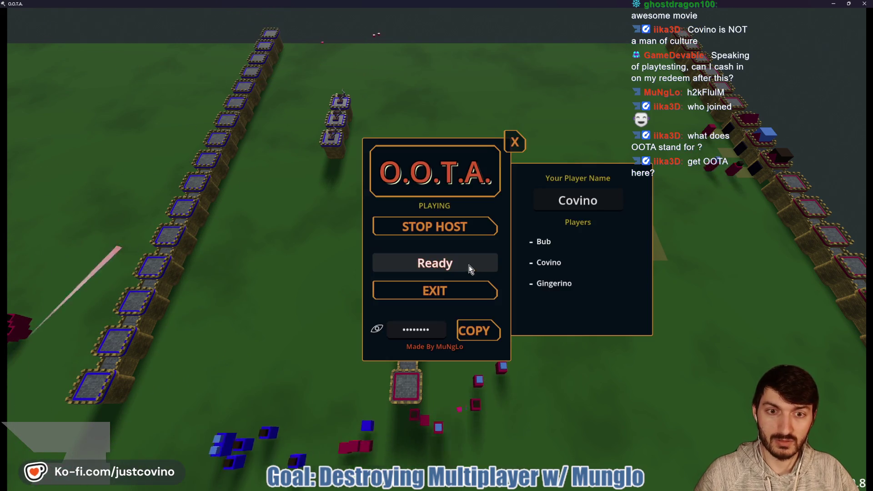
Resume the match and build turrets on two marked tiles in the lower field.
{"action": "key", "text": "Escape"}
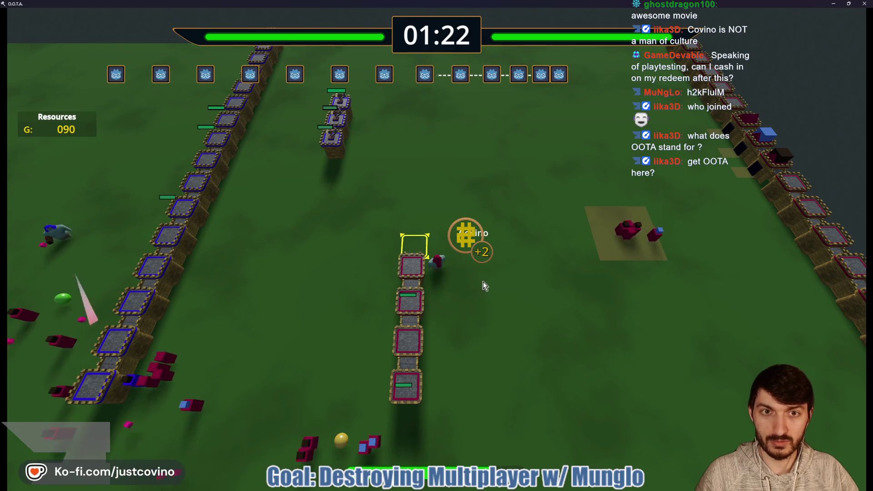
{"action": "key", "text": "d"}
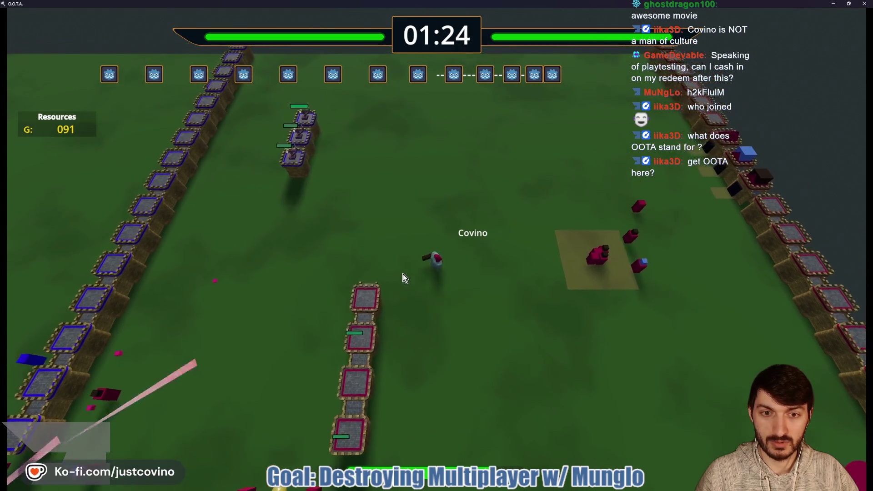
{"action": "key", "text": "a"}
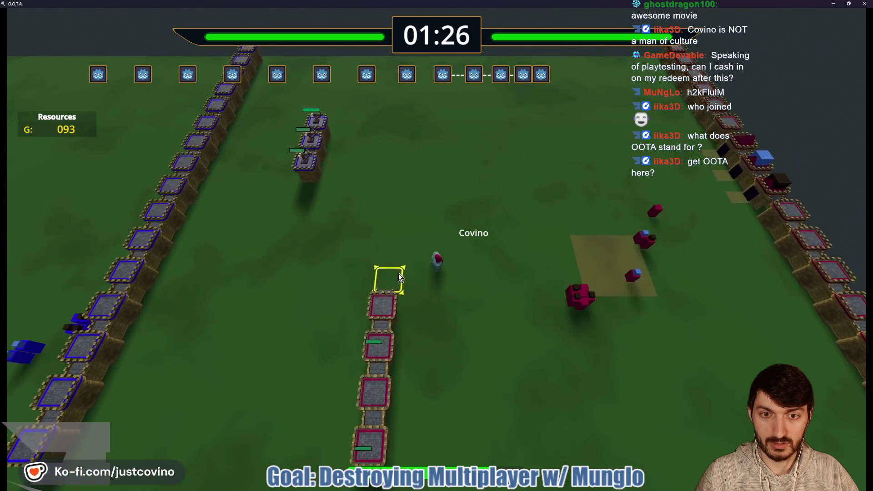
{"action": "key", "text": "d"}
{"action": "key", "text": "s"}
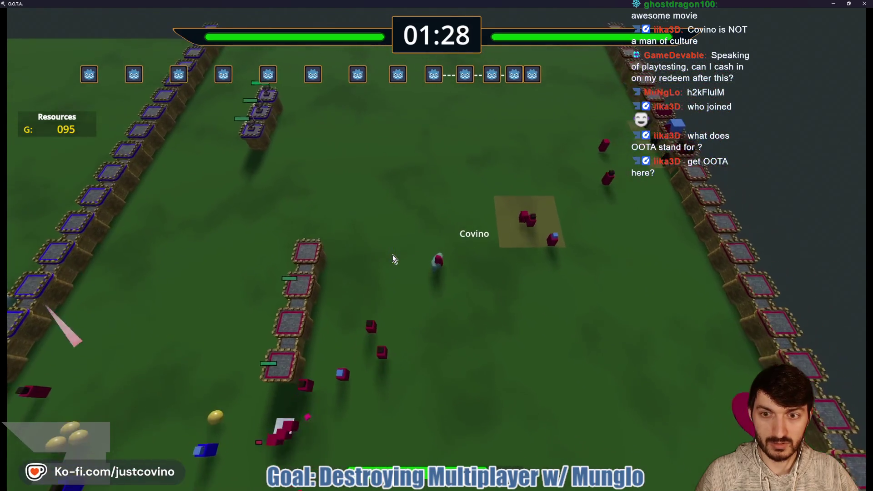
{"action": "key", "text": "a"}
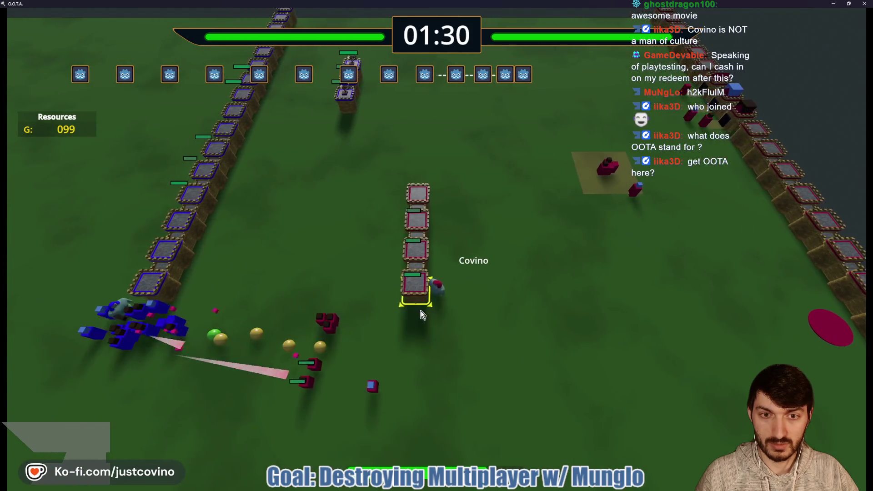
{"action": "left_click", "coordinate": [417, 326]}
{"action": "key", "text": "d"}
{"action": "key", "text": "d"}
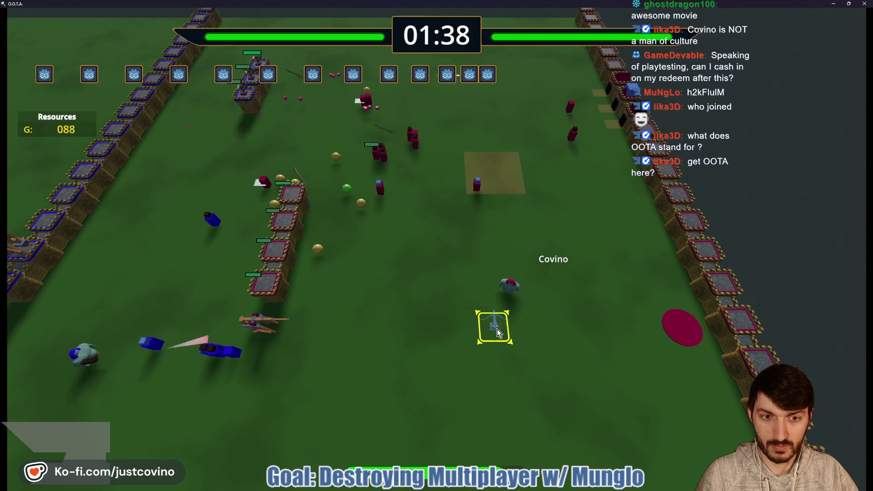
{"action": "left_click", "coordinate": [497, 329]}
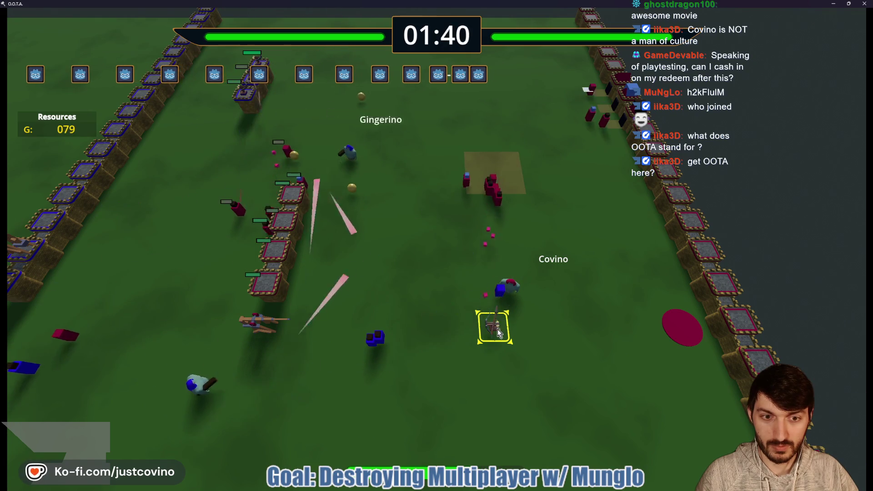
Recentre on Covino and add a wall block to the central column.
{"action": "key", "text": "w"}
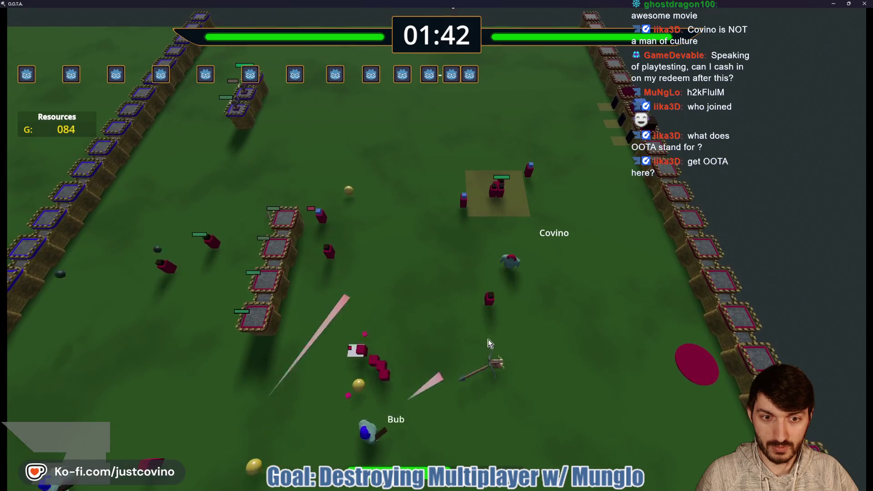
{"action": "key", "text": "a"}
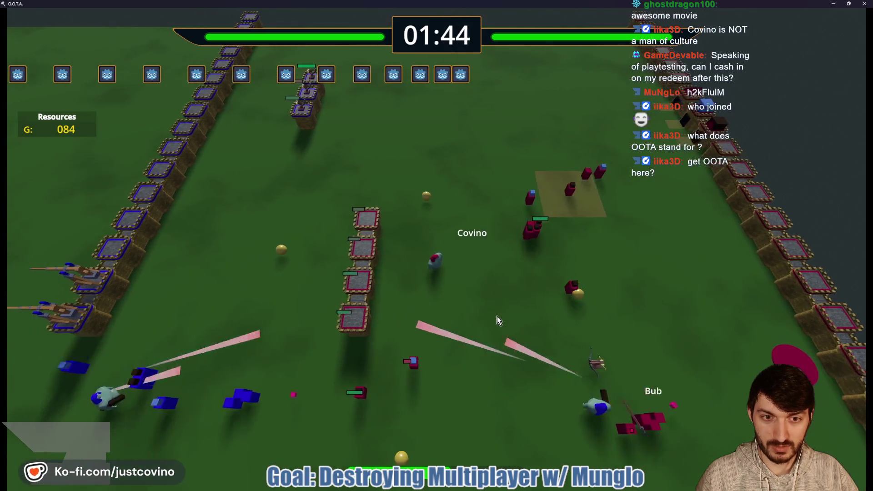
{"action": "key", "text": "d"}
{"action": "key", "text": "w"}
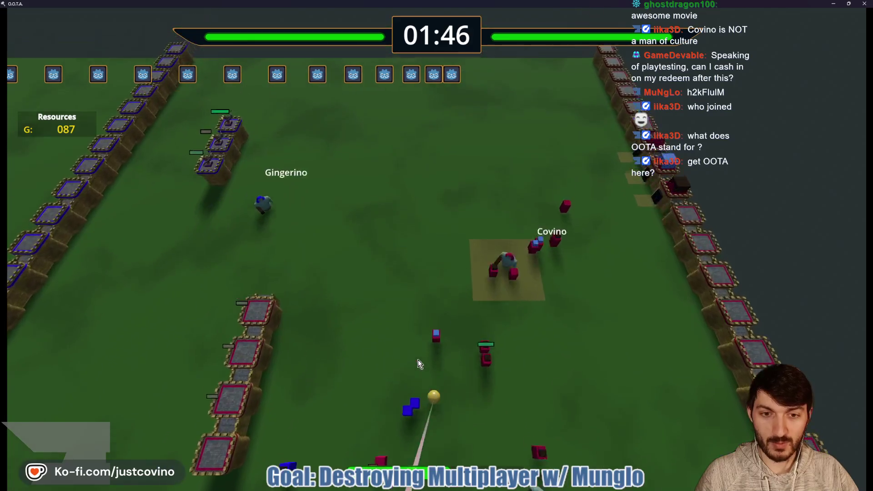
{"action": "key", "text": "s"}
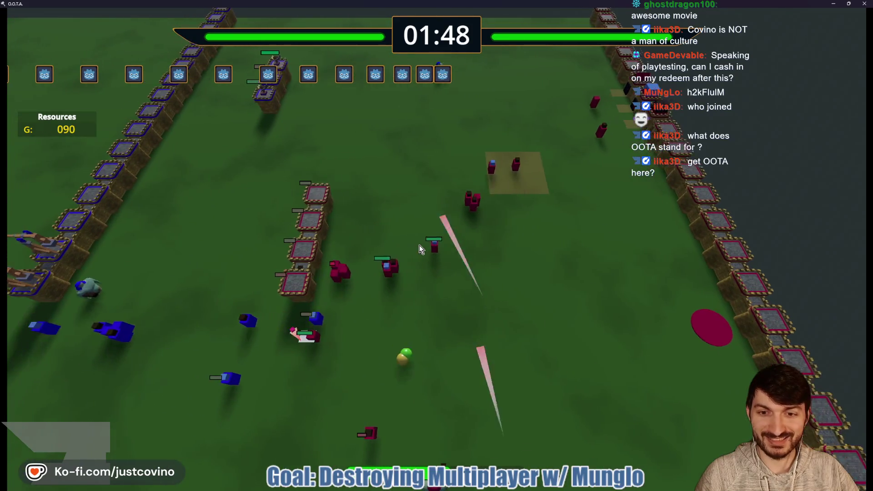
{"action": "key", "text": "space"}
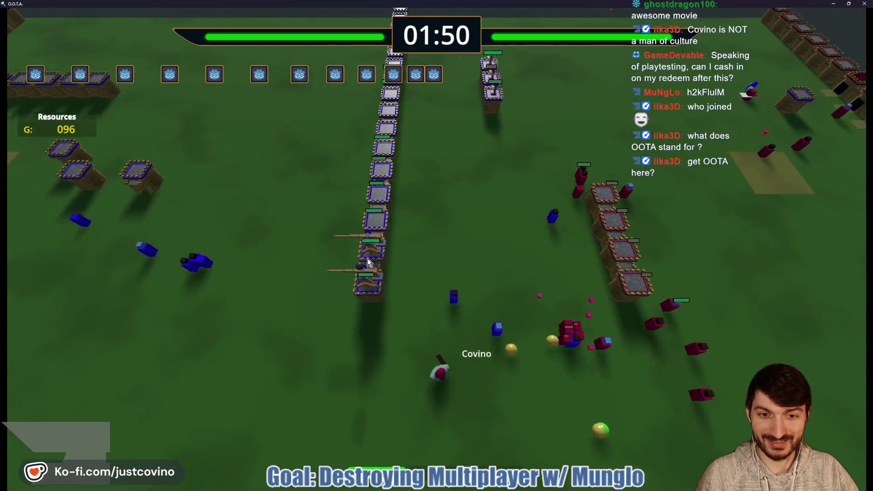
{"action": "key", "text": "d"}
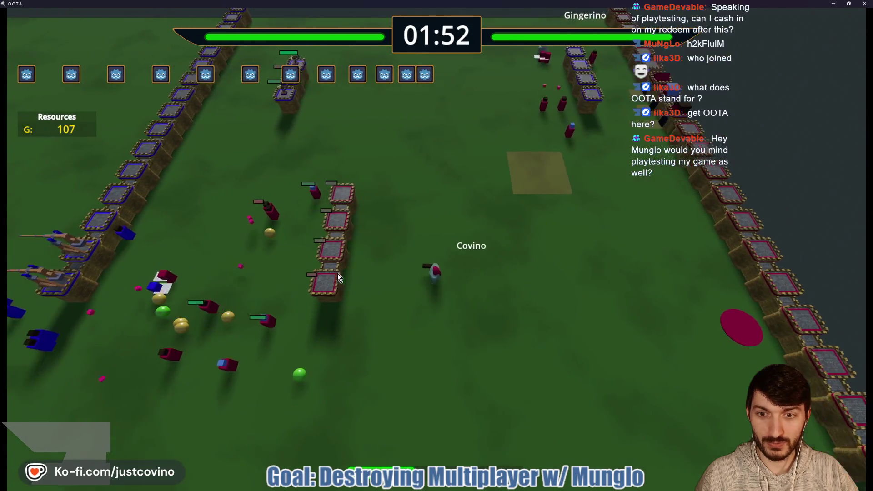
{"action": "key", "text": "a"}
{"action": "left_click", "coordinate": [421, 269]}
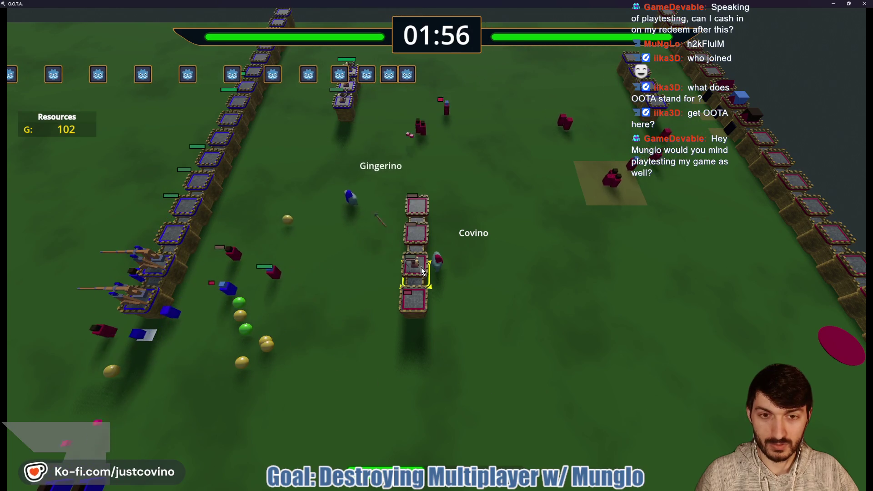
Buy ballista turrets for the upper wall blocks of the central column.
{"action": "key", "text": "w"}
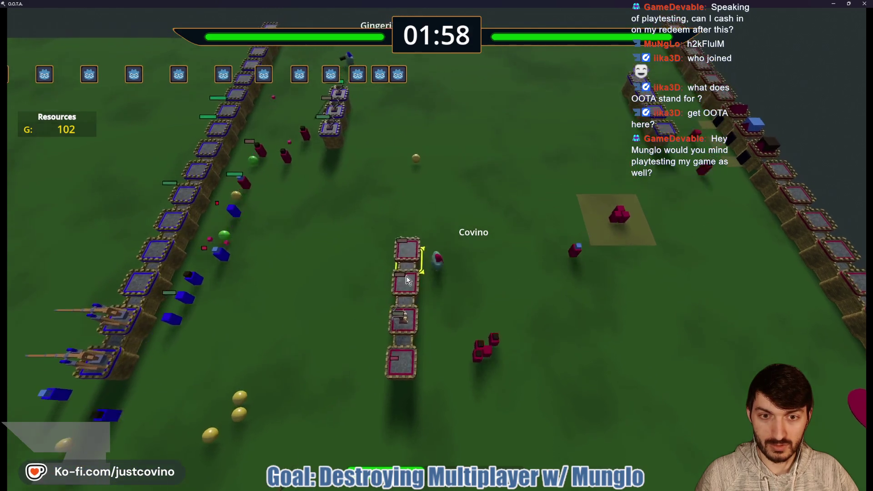
{"action": "key", "text": "s"}
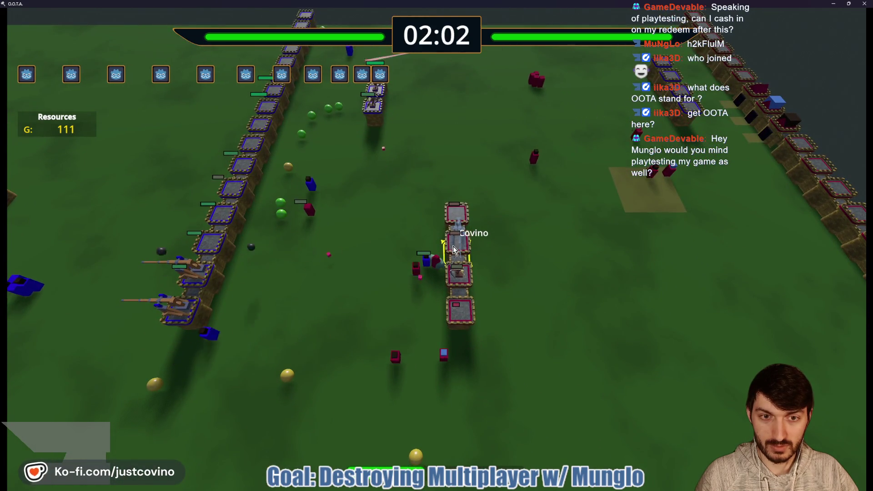
{"action": "key", "text": "w"}
{"action": "left_click", "coordinate": [465, 269]}
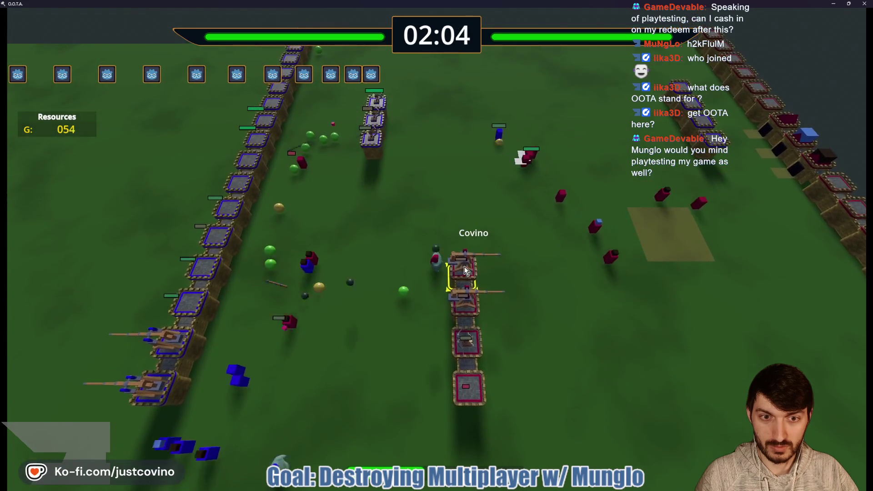
{"action": "key", "text": "d"}
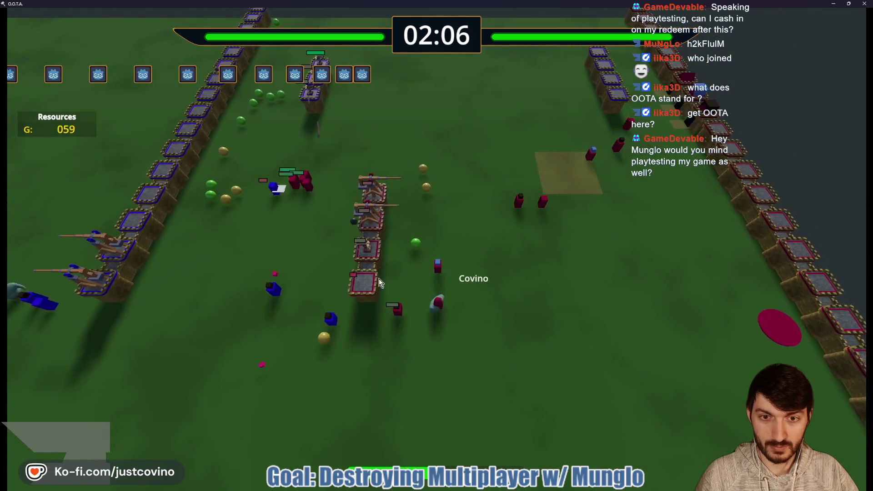
{"action": "key", "text": "a"}
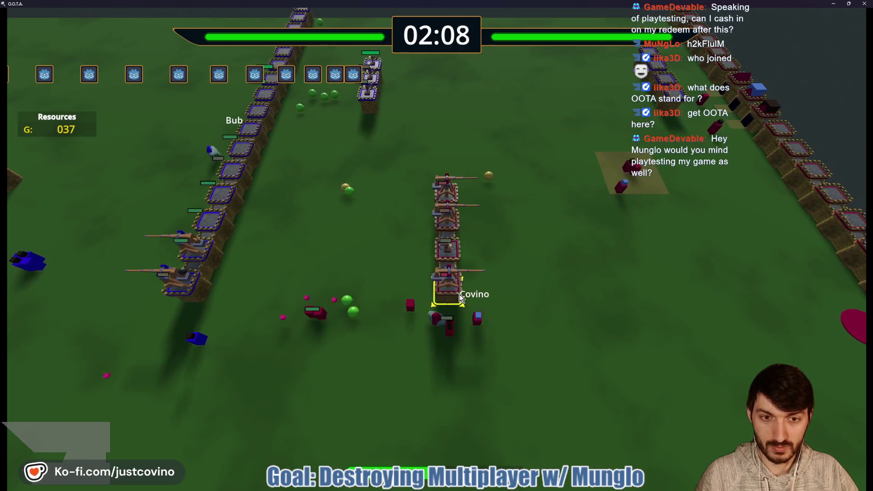
{"action": "key", "text": "d"}
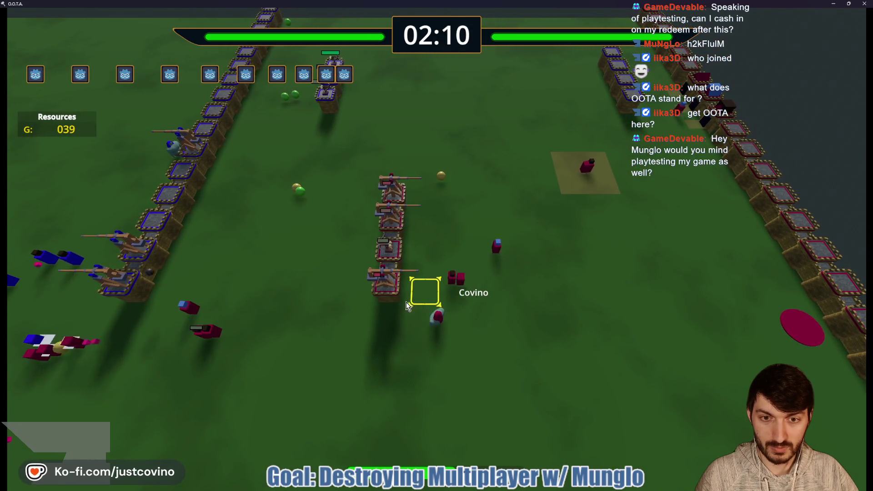
{"action": "key", "text": "a"}
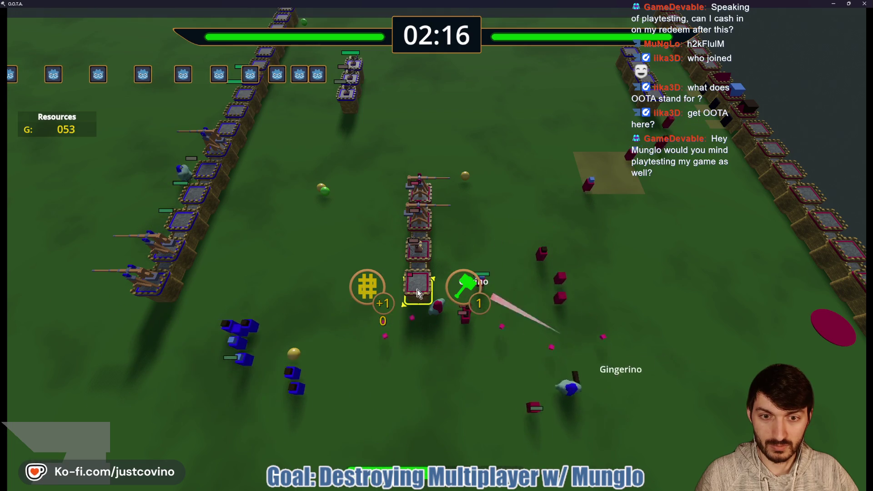
{"action": "left_click", "coordinate": [464, 285]}
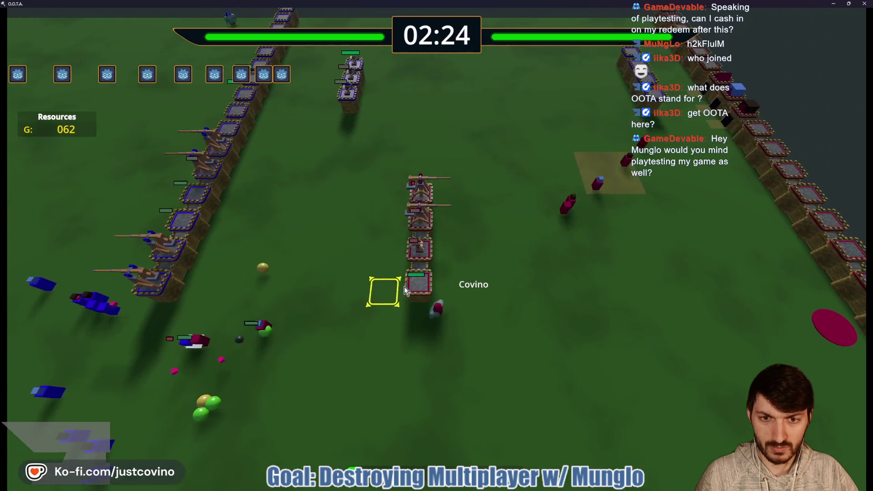
{"action": "left_click", "coordinate": [427, 292]}
{"action": "key", "text": "Escape"}
{"action": "key", "text": "Escape"}
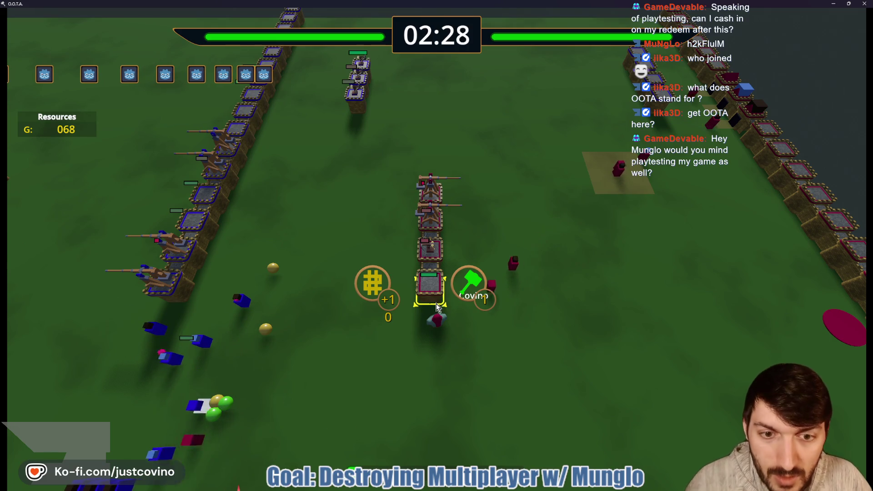
{"action": "left_click", "coordinate": [470, 294]}
{"action": "left_click_drag", "start_coordinate": [470, 292], "coordinate": [353, 318]}
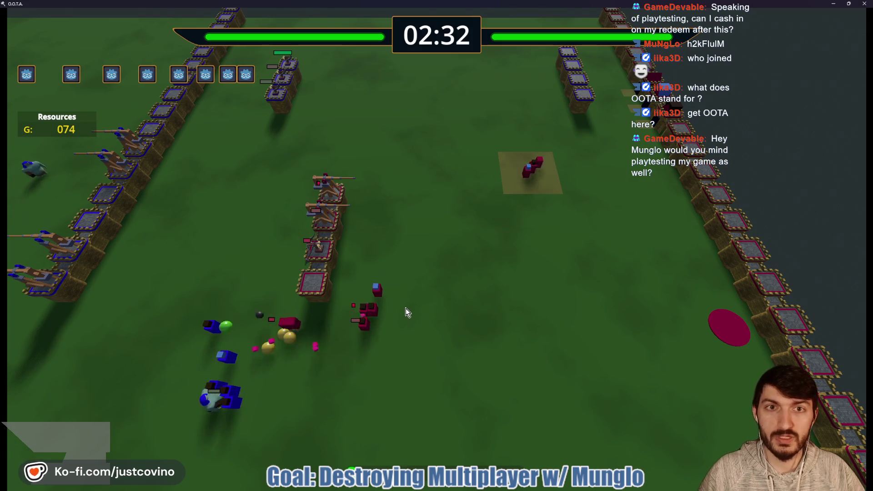
Reframe the field view and buy an upgrade for the lower centre tower.
{"action": "key", "text": "w"}
{"action": "key", "text": "a"}
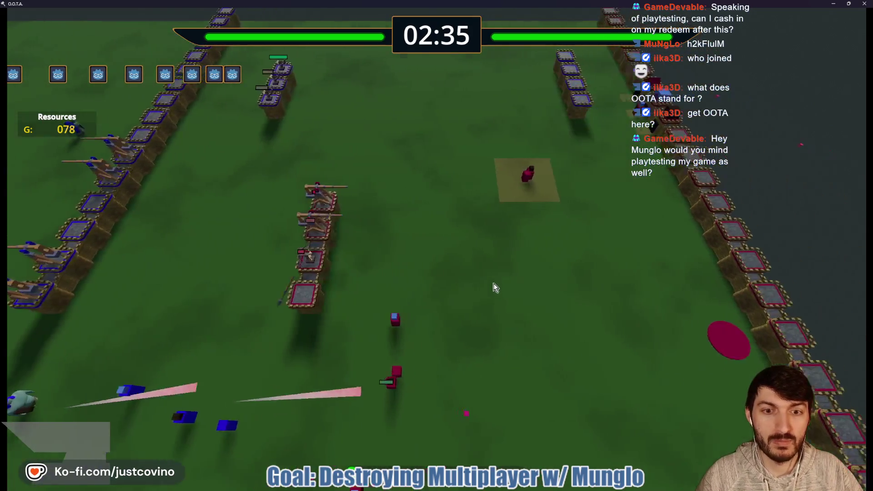
{"action": "key", "text": "space"}
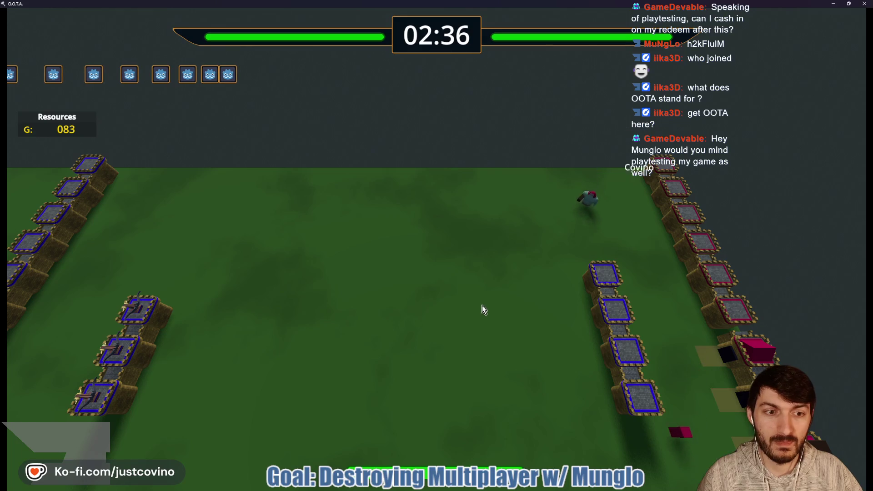
{"action": "key", "text": "s"}
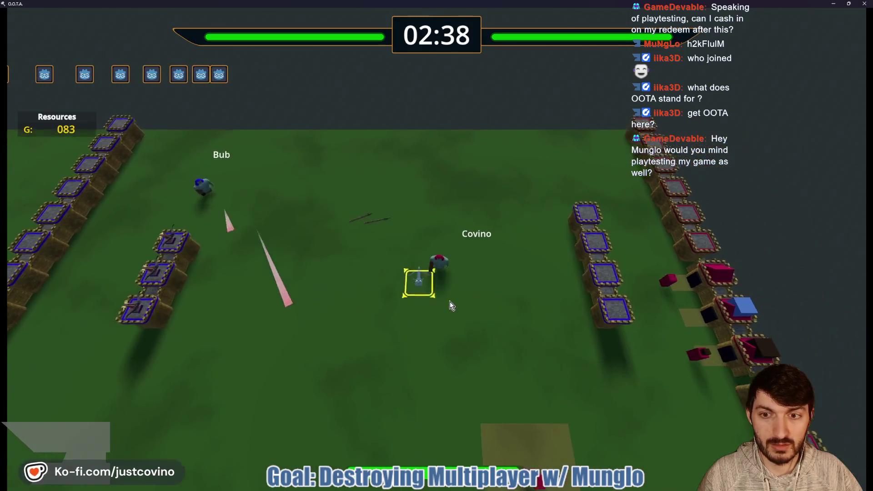
{"action": "key", "text": "space"}
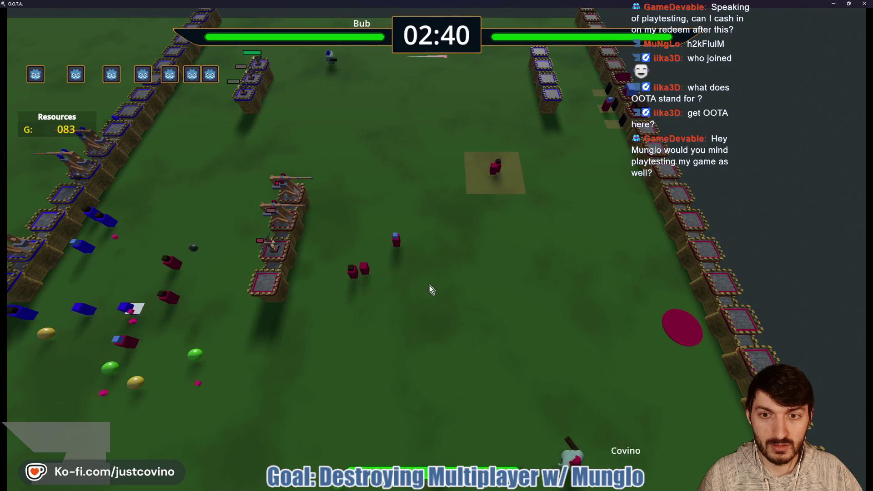
{"action": "key", "text": "w"}
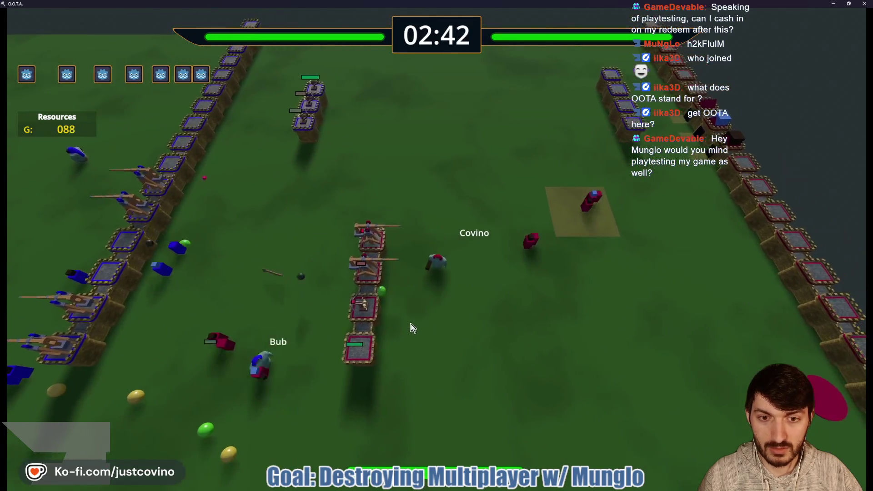
{"action": "key", "text": "a"}
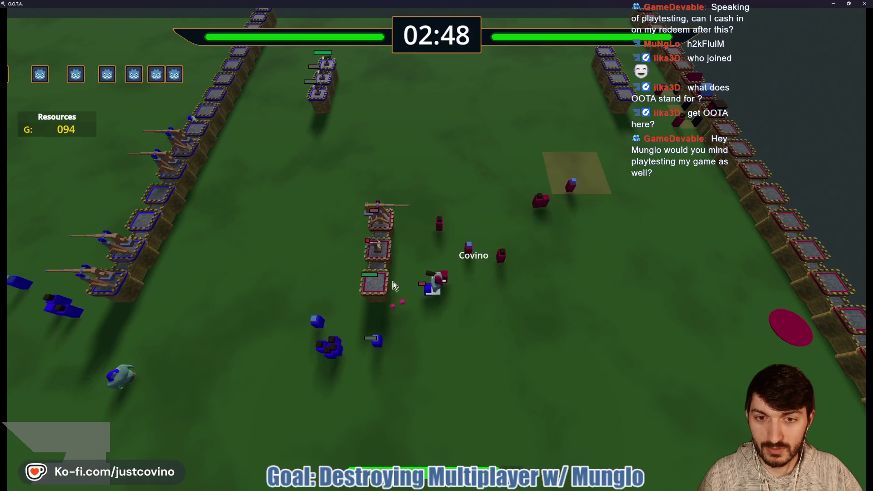
{"action": "key", "text": "a"}
{"action": "left_click", "coordinate": [405, 291]}
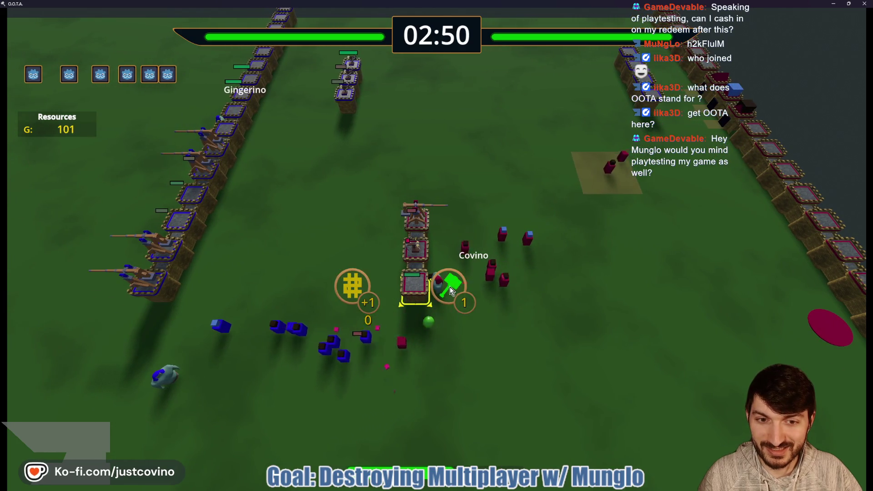
{"action": "left_click", "coordinate": [449, 287]}
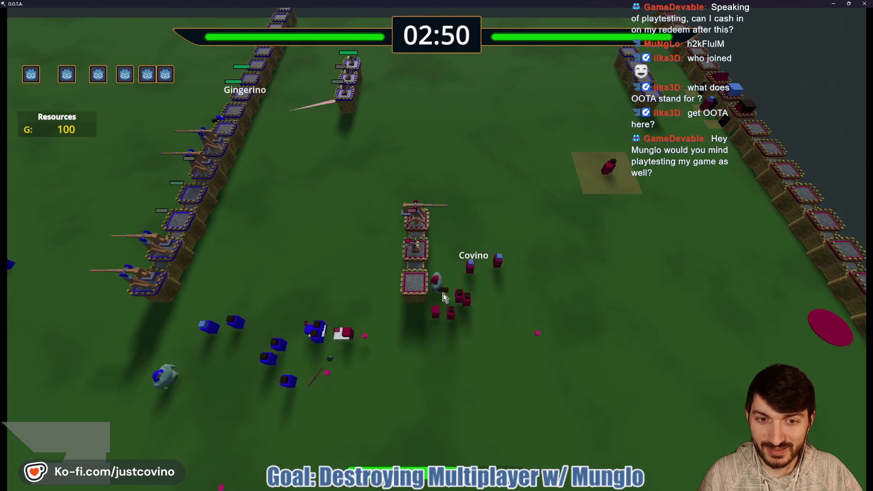
Switch the build piece to turret and build a turret block below the central column.
{"action": "key", "text": "d"}
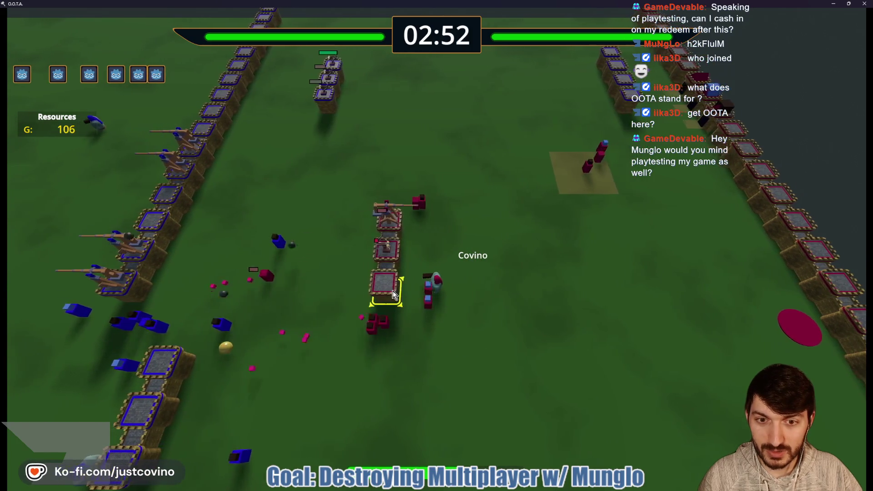
{"action": "key", "text": "a"}
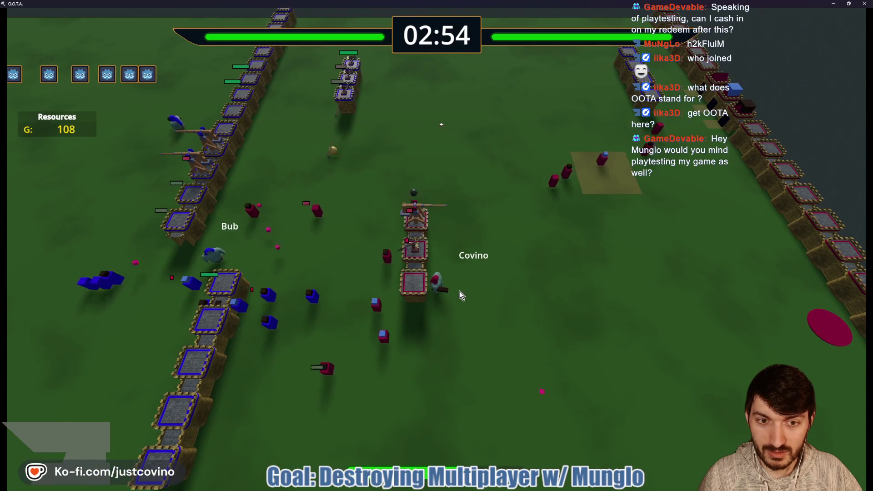
{"action": "key", "text": "2"}
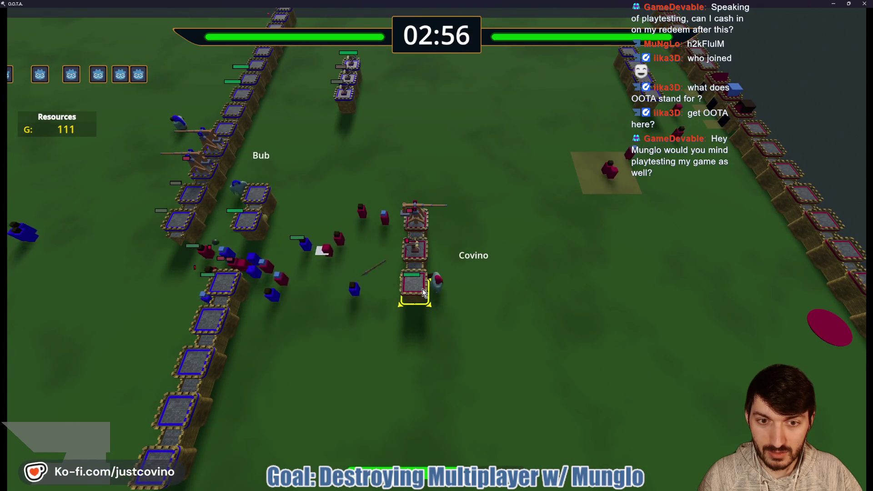
{"action": "left_click", "coordinate": [411, 290]}
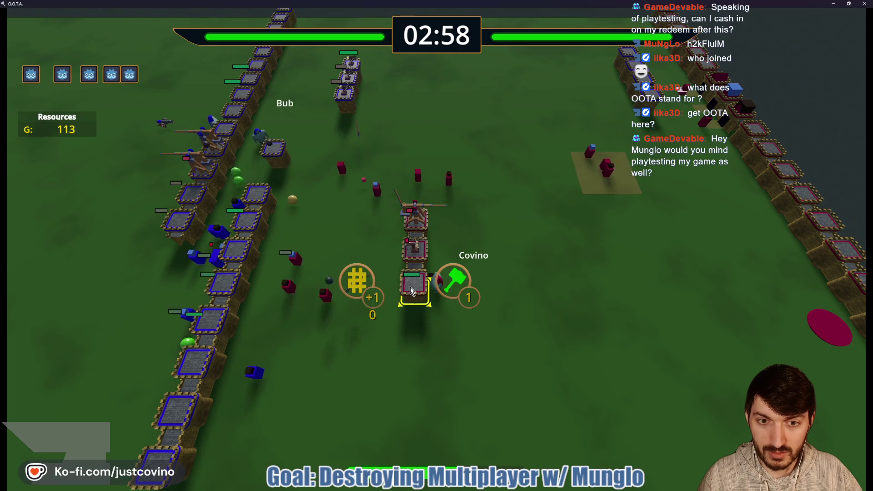
{"action": "key", "text": "s"}
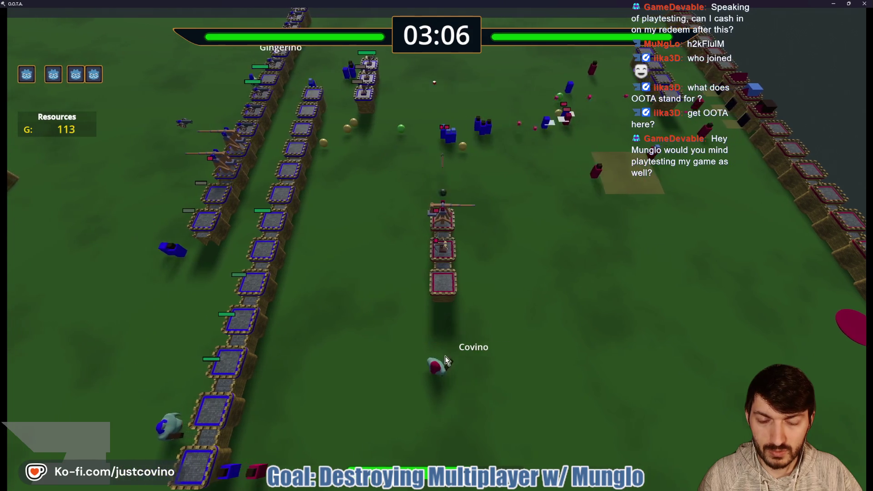
{"action": "left_click", "coordinate": [406, 365]}
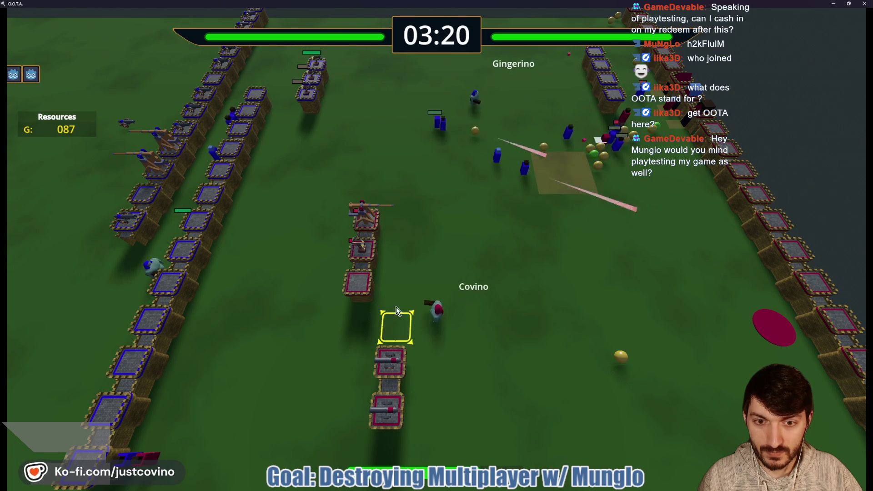
Roam Covino up the lanes toward the enemy end, firing a laser at enemies lower-left.
{"action": "key", "text": "w"}
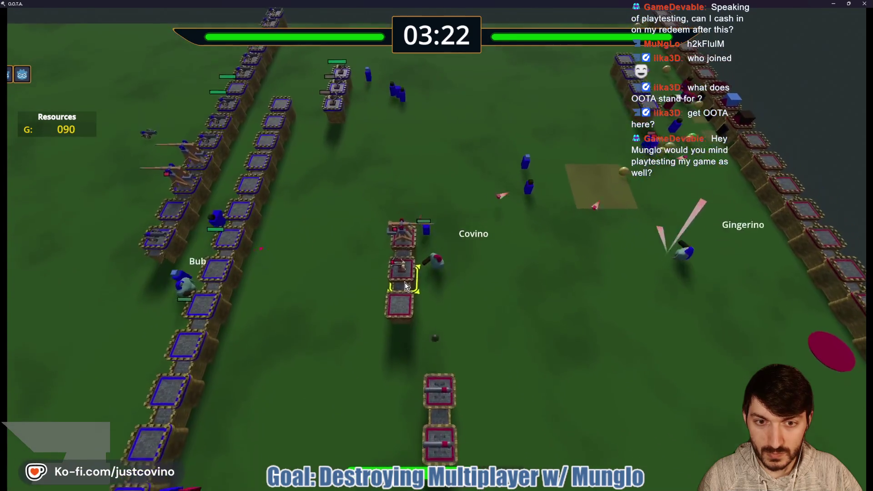
{"action": "key", "text": "s"}
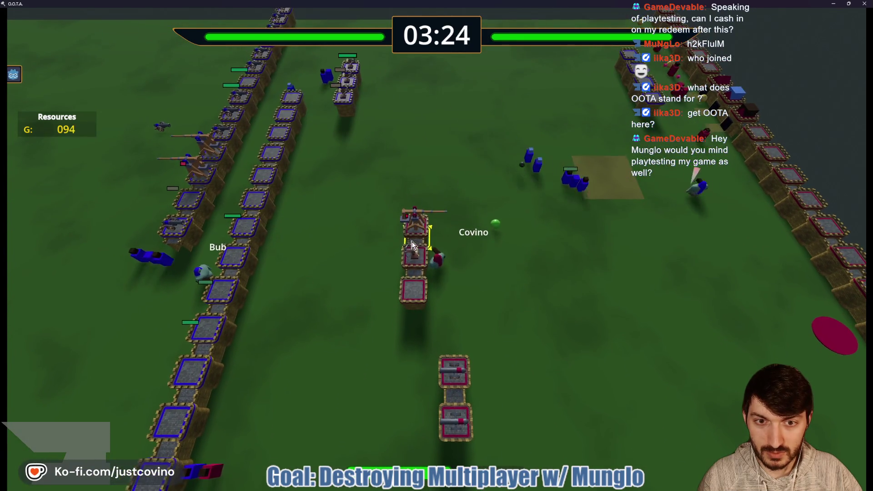
{"action": "key", "text": "d"}
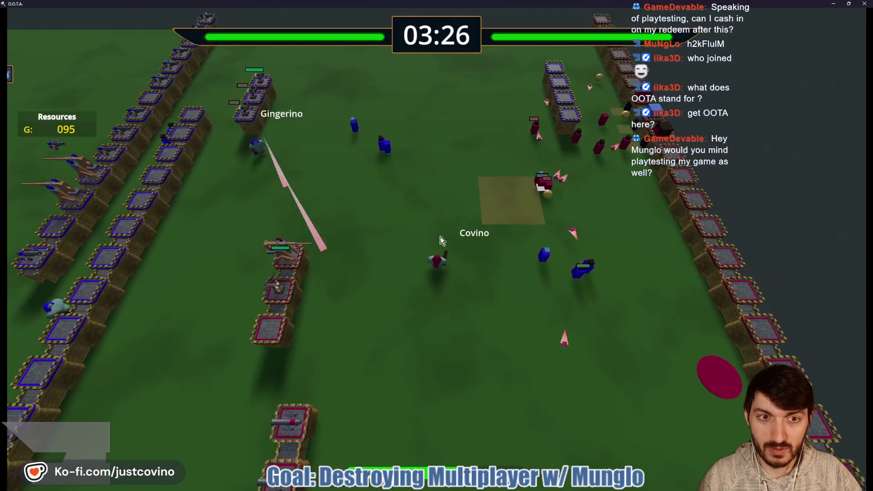
{"action": "key", "text": "s"}
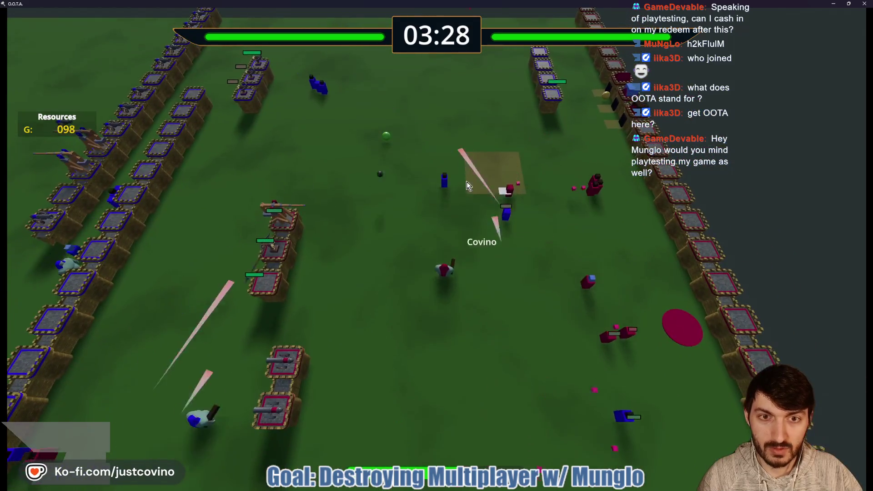
{"action": "key", "text": "w"}
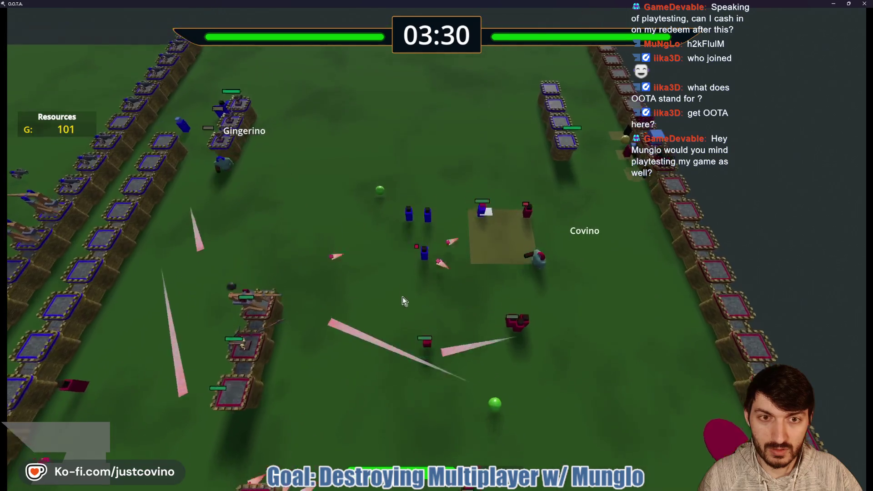
{"action": "key", "text": "w"}
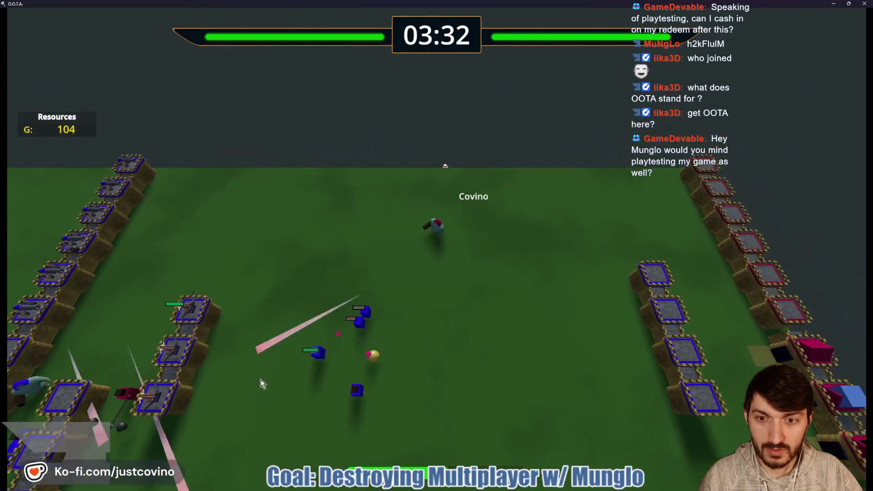
{"action": "left_click", "coordinate": [248, 308]}
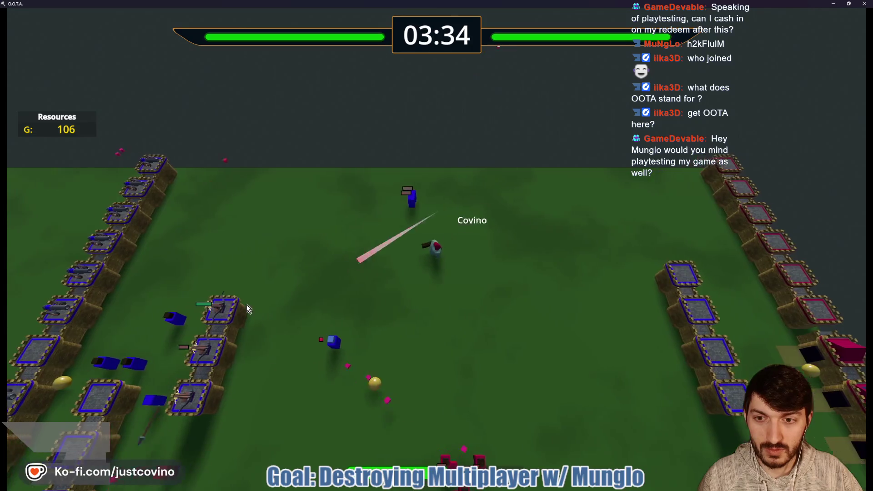
{"action": "key", "text": "a"}
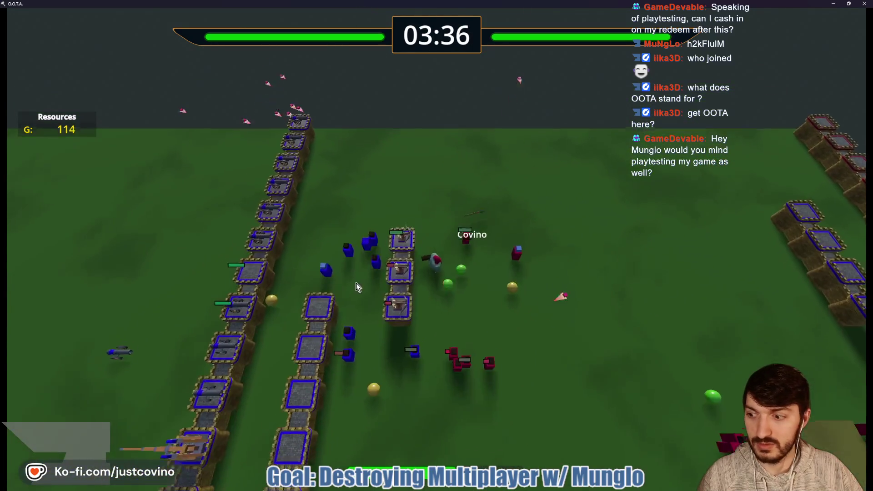
{"action": "key", "text": "w"}
{"action": "key", "text": "s"}
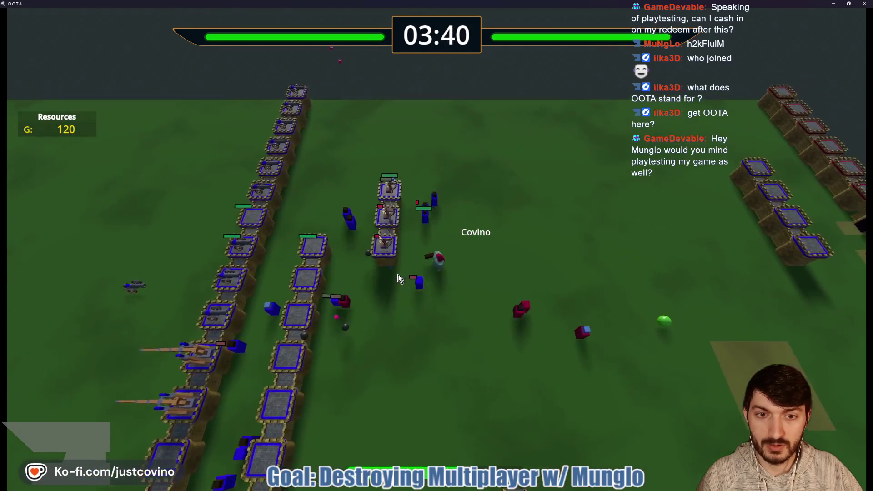
{"action": "key", "text": "w"}
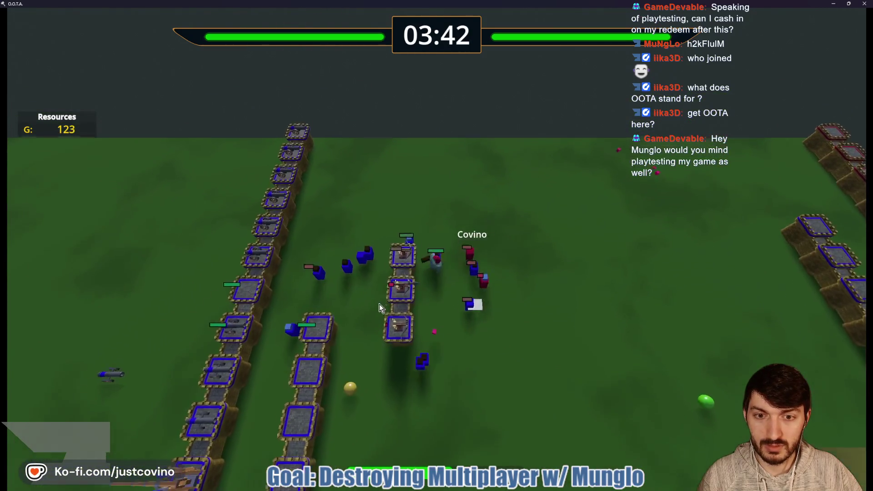
{"action": "key", "text": "w"}
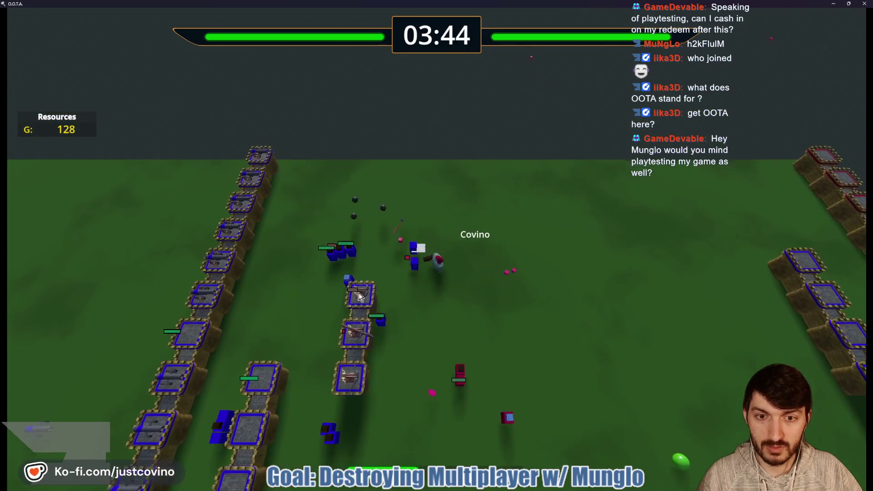
{"action": "key", "text": "d"}
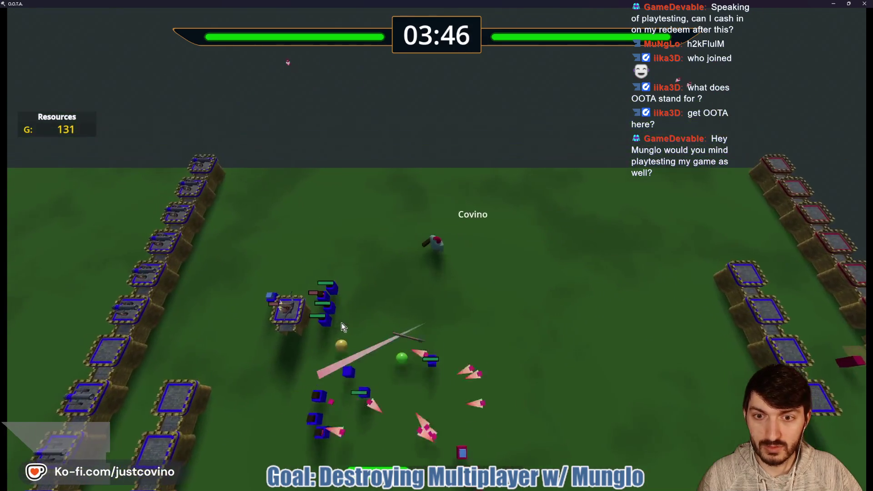
{"action": "key", "text": "s"}
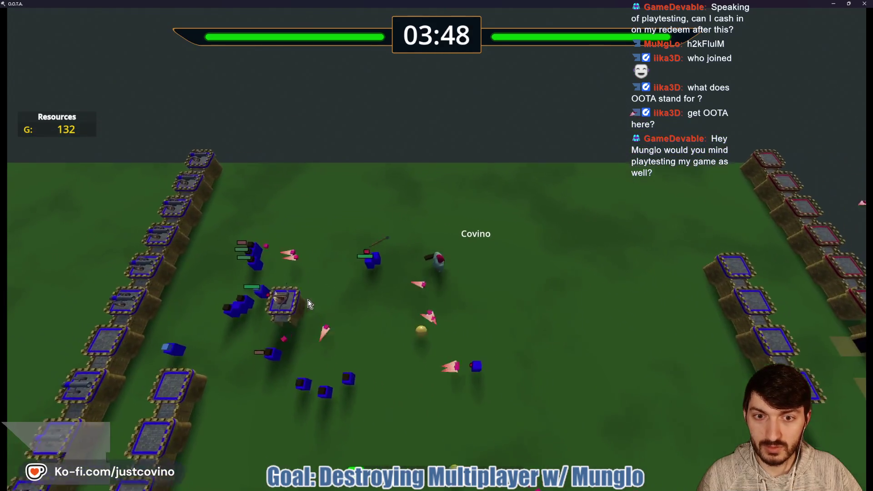
{"action": "key", "text": "w"}
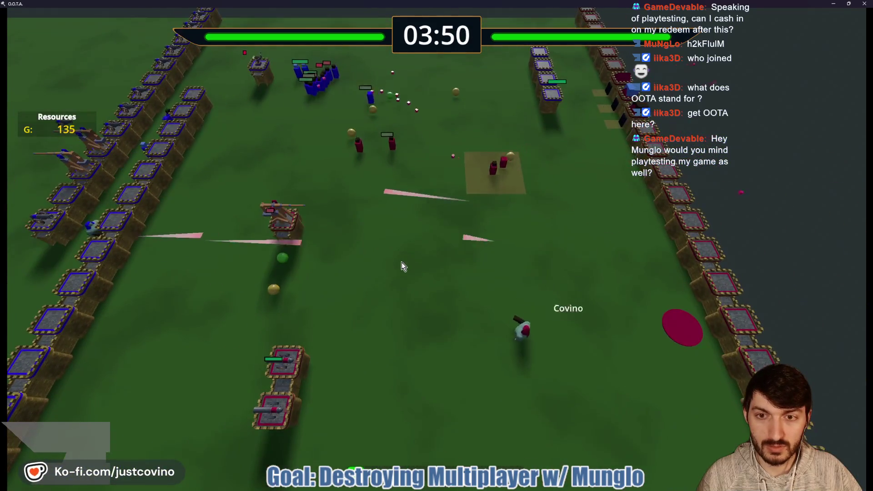
{"action": "key", "text": "a"}
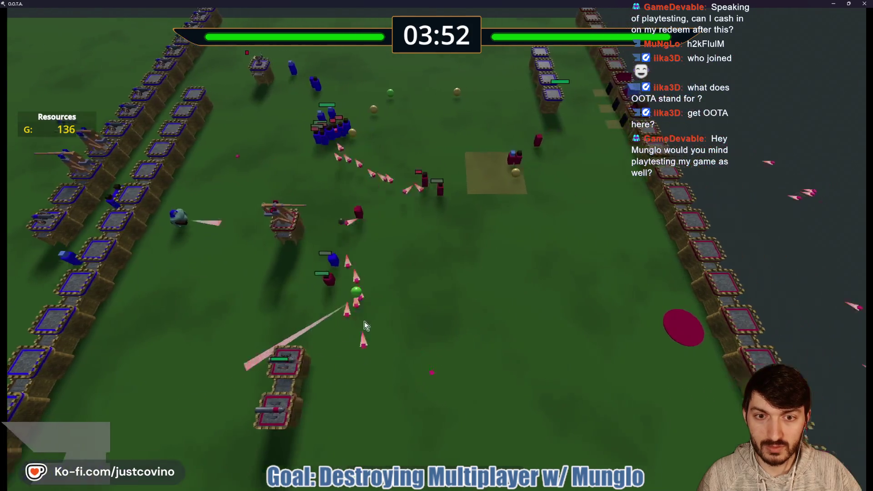
{"action": "key", "text": "w"}
{"action": "key", "text": "w"}
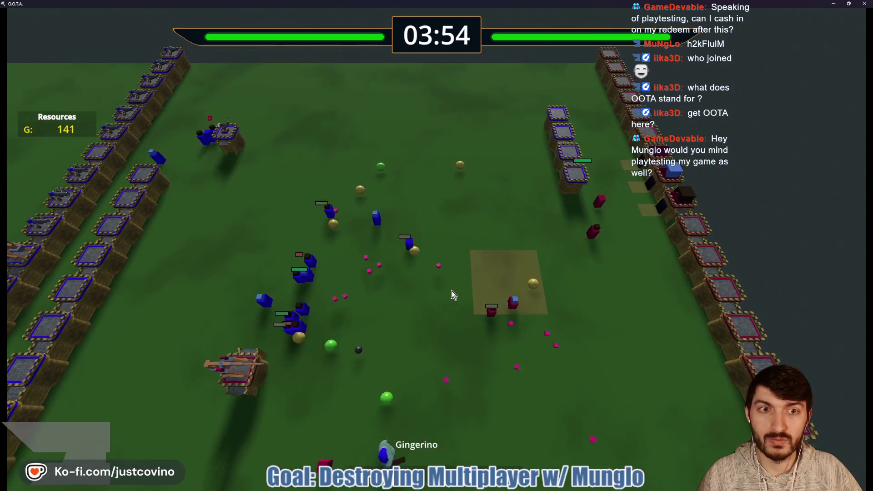
Zoom the view in and out repeatedly while moving Covino across the field.
{"action": "scroll", "coordinate": [485, 280], "scroll_direction": "down", "scroll_amount": 3}
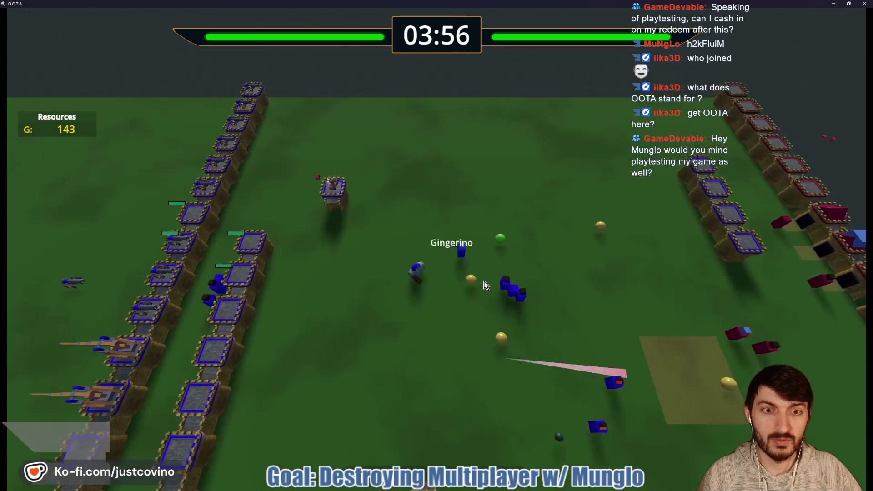
{"action": "scroll", "coordinate": [477, 283], "scroll_direction": "up", "scroll_amount": 3}
{"action": "scroll", "coordinate": [478, 282], "scroll_direction": "down", "scroll_amount": 4}
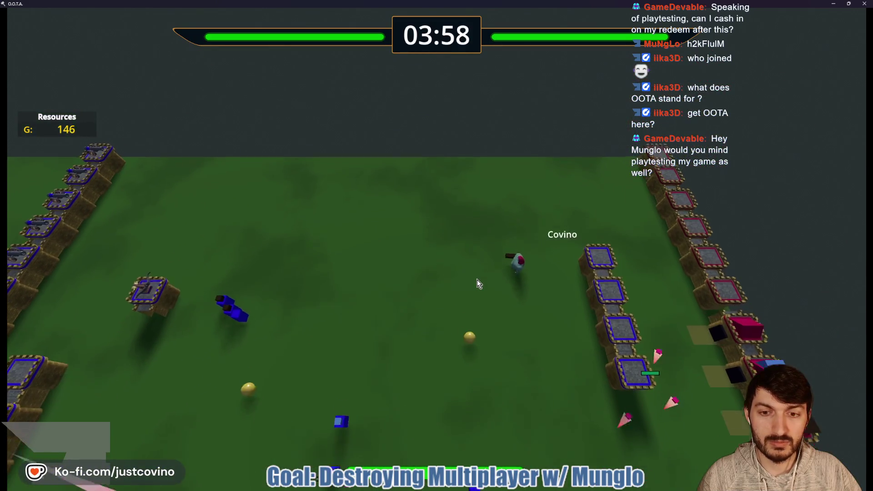
{"action": "key", "text": "d"}
{"action": "scroll", "coordinate": [325, 281], "scroll_direction": "down", "scroll_amount": 3}
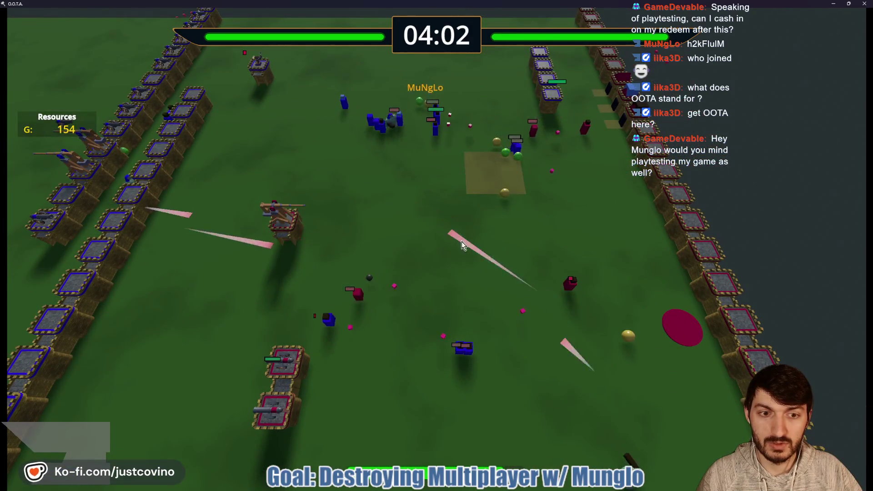
{"action": "scroll", "coordinate": [444, 300], "scroll_direction": "up", "scroll_amount": 3}
{"action": "scroll", "coordinate": [445, 310], "scroll_direction": "down", "scroll_amount": 3}
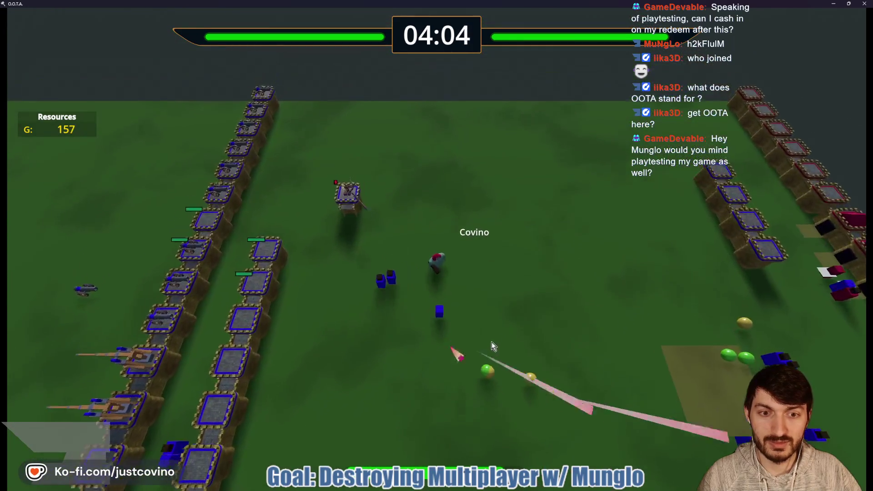
{"action": "scroll", "coordinate": [396, 309], "scroll_direction": "up", "scroll_amount": 3}
{"action": "scroll", "coordinate": [388, 273], "scroll_direction": "down", "scroll_amount": 3}
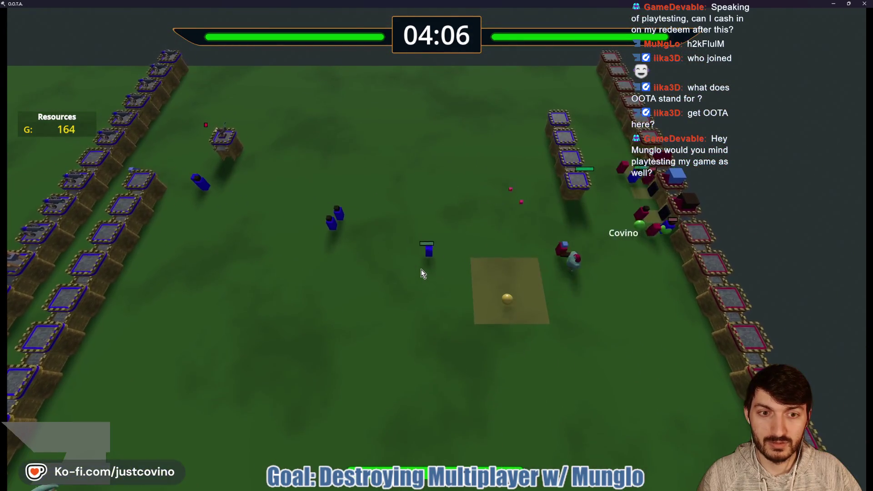
{"action": "scroll", "coordinate": [468, 291], "scroll_direction": "up", "scroll_amount": 3}
{"action": "scroll", "coordinate": [451, 282], "scroll_direction": "down", "scroll_amount": 3}
{"action": "scroll", "coordinate": [413, 258], "scroll_direction": "up", "scroll_amount": 3}
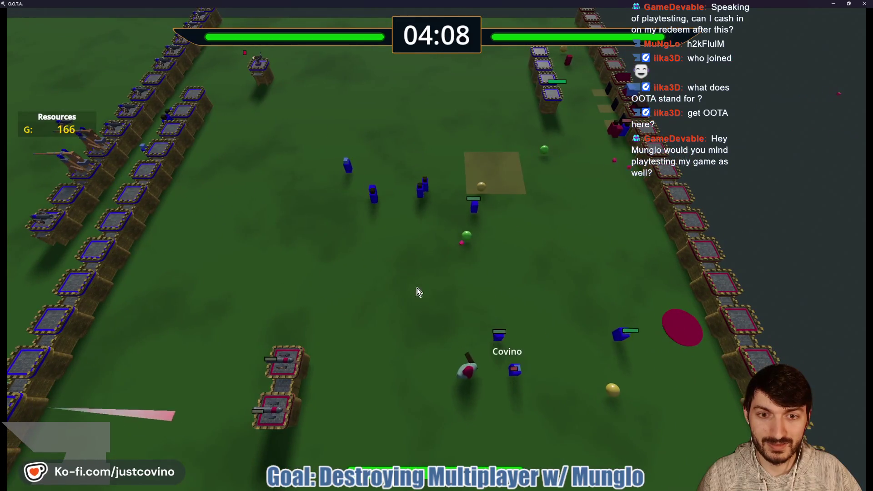
{"action": "scroll", "coordinate": [547, 277], "scroll_direction": "down", "scroll_amount": 3}
{"action": "scroll", "coordinate": [539, 282], "scroll_direction": "up", "scroll_amount": 3}
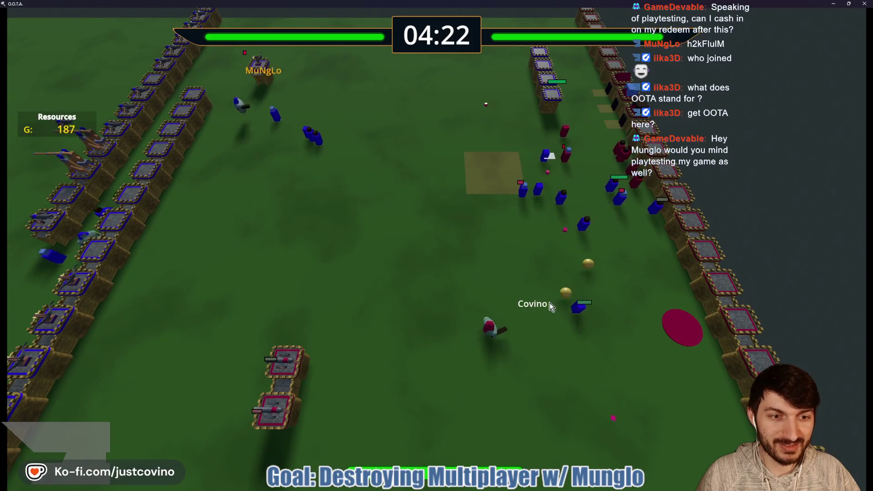
Select building 1 and place a new tower on a free tile near the walled base.
{"action": "key", "text": "1"}
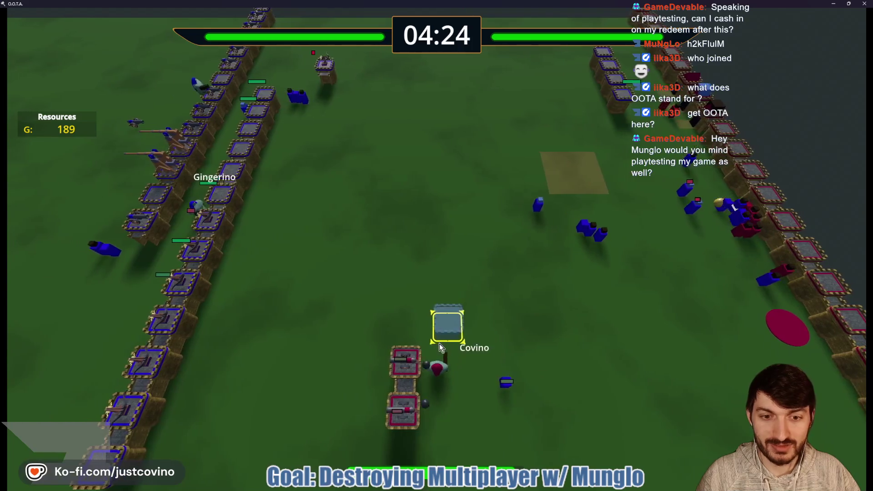
{"action": "scroll", "coordinate": [439, 344], "scroll_direction": "down", "scroll_amount": 3}
{"action": "scroll", "coordinate": [454, 334], "scroll_direction": "up", "scroll_amount": 3}
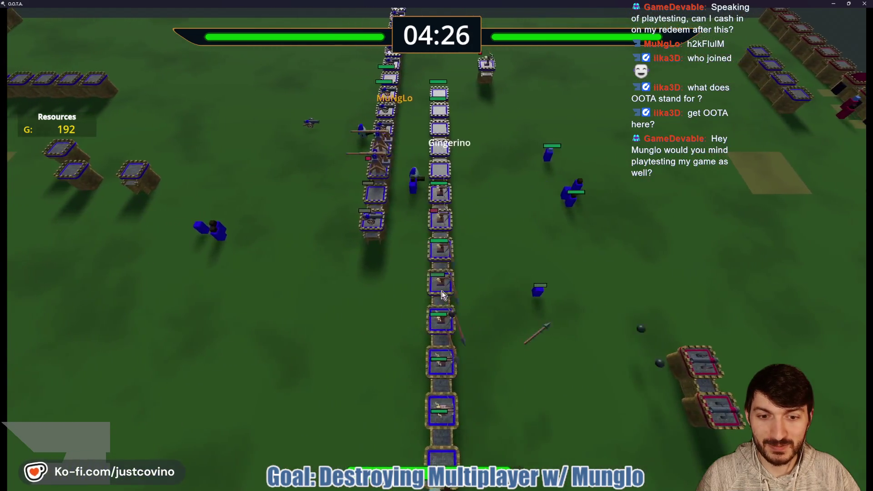
{"action": "key", "text": "space"}
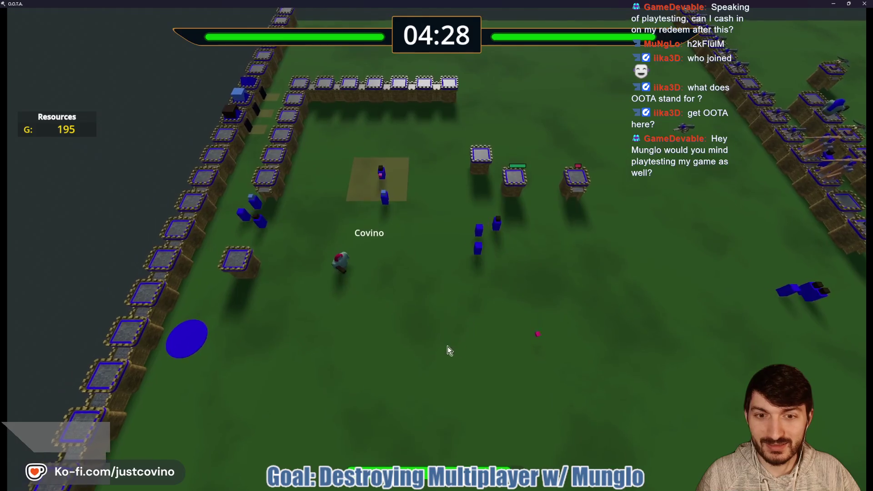
{"action": "key", "text": "s"}
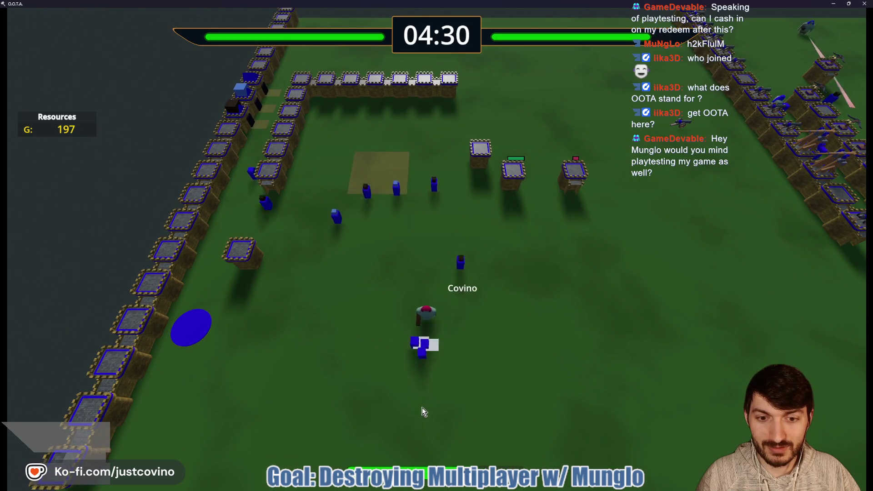
{"action": "scroll", "coordinate": [425, 381], "scroll_direction": "down", "scroll_amount": 3}
{"action": "scroll", "coordinate": [430, 320], "scroll_direction": "up", "scroll_amount": 4}
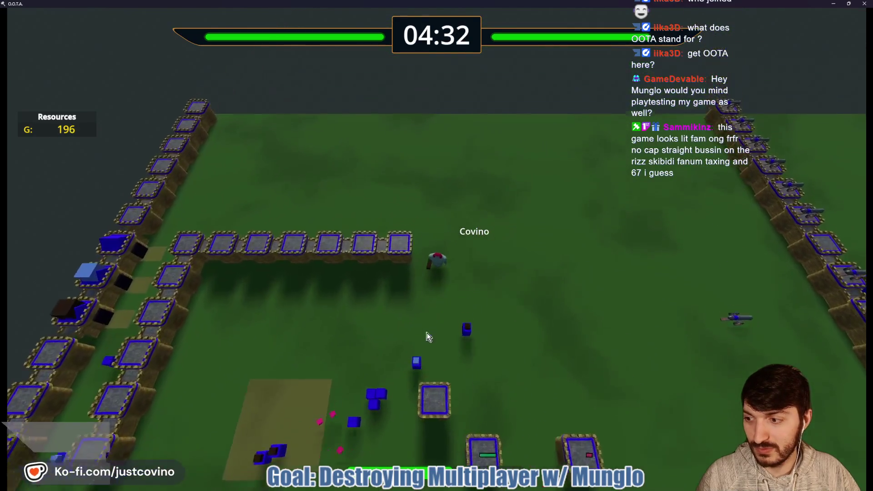
{"action": "scroll", "coordinate": [429, 336], "scroll_direction": "down", "scroll_amount": 3}
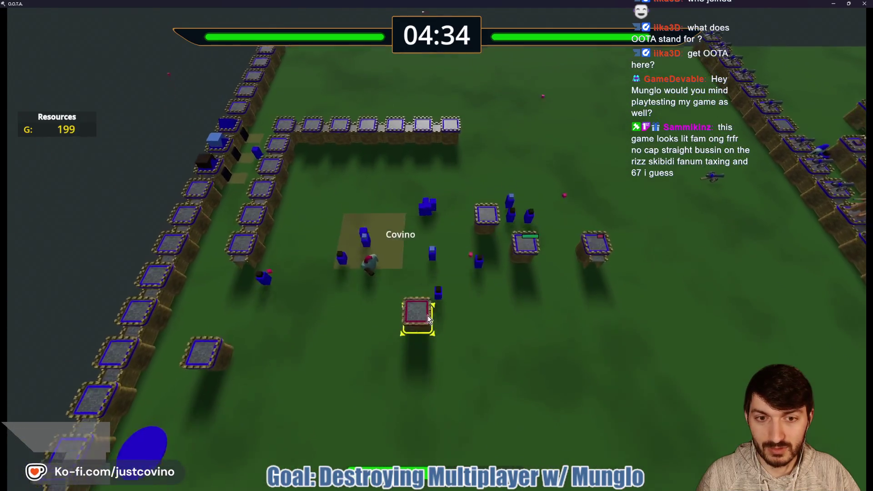
{"action": "scroll", "coordinate": [428, 324], "scroll_direction": "down", "scroll_amount": 2}
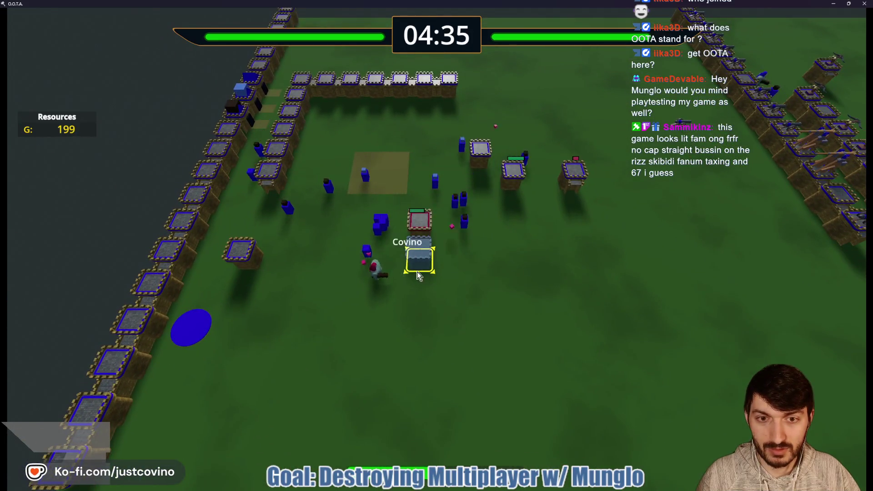
{"action": "left_click", "coordinate": [419, 273]}
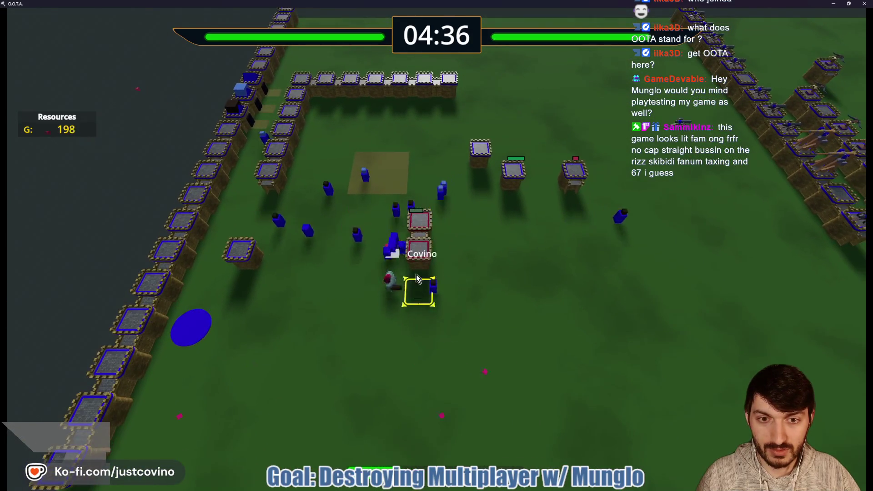
Recentre the view on Covino and run him back across the map past the tower.
{"action": "key", "text": "d"}
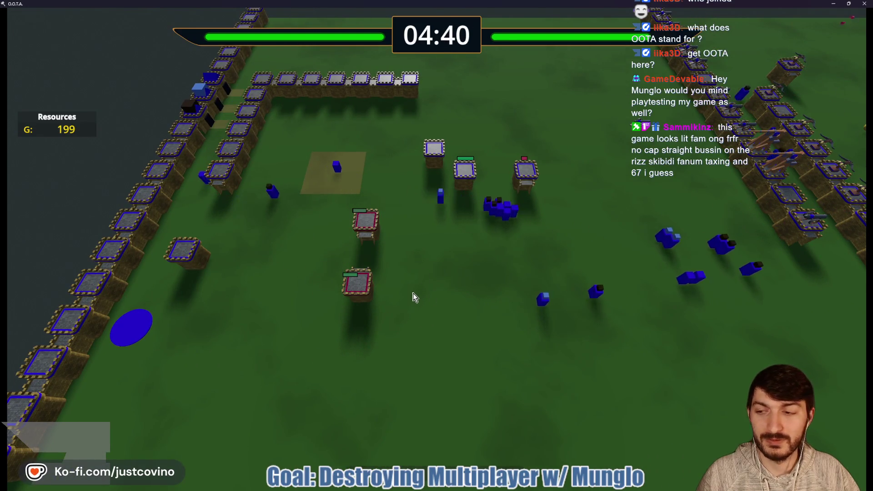
{"action": "key", "text": "space"}
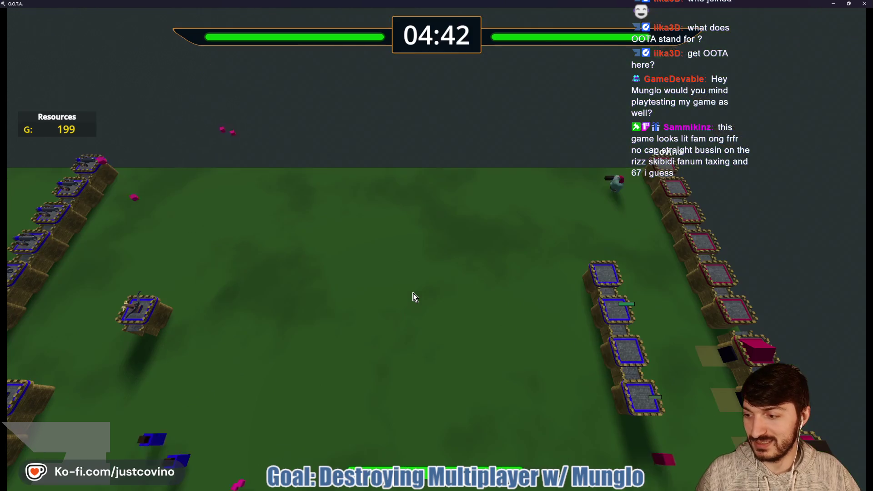
{"action": "key", "text": "space"}
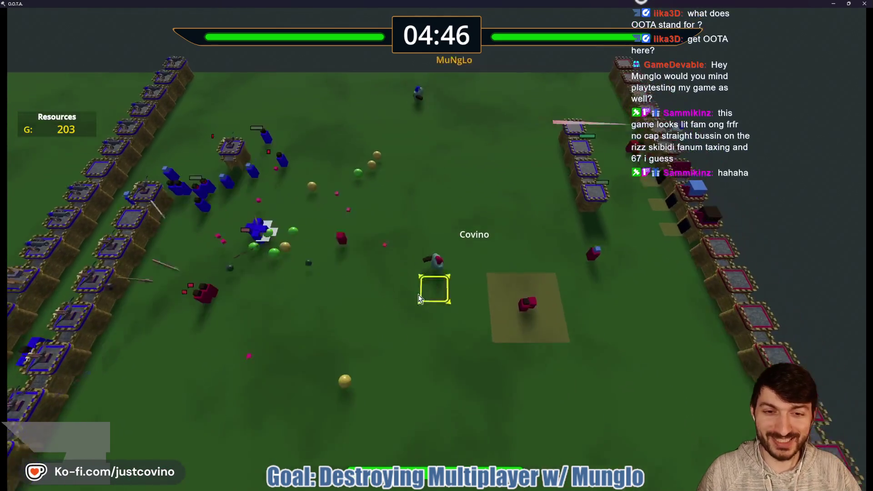
{"action": "key", "text": "s"}
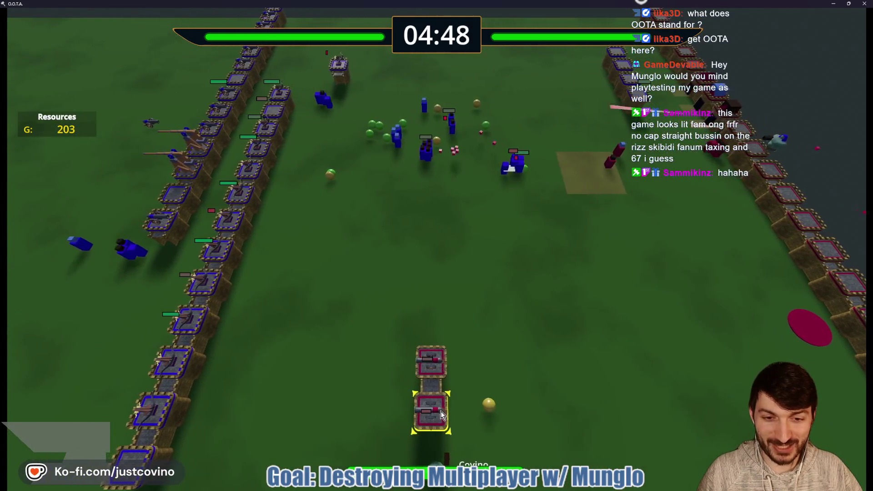
{"action": "key", "text": "d"}
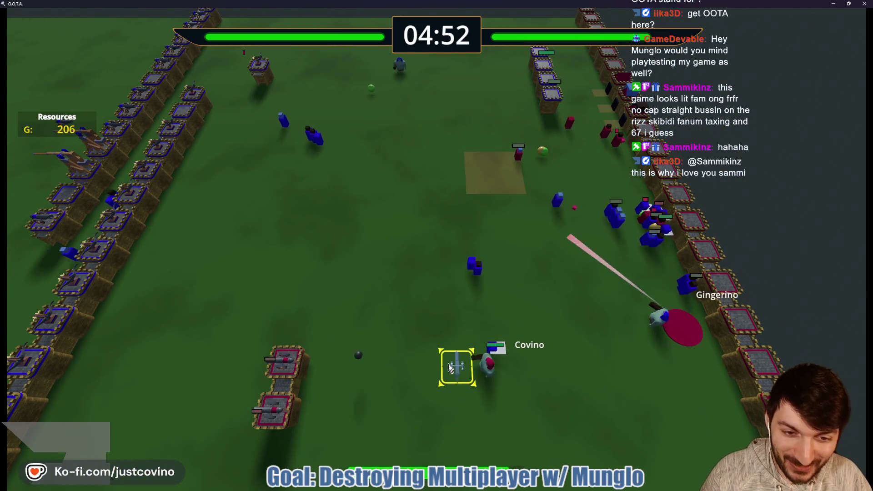
{"action": "key", "text": "w"}
{"action": "key", "text": "a"}
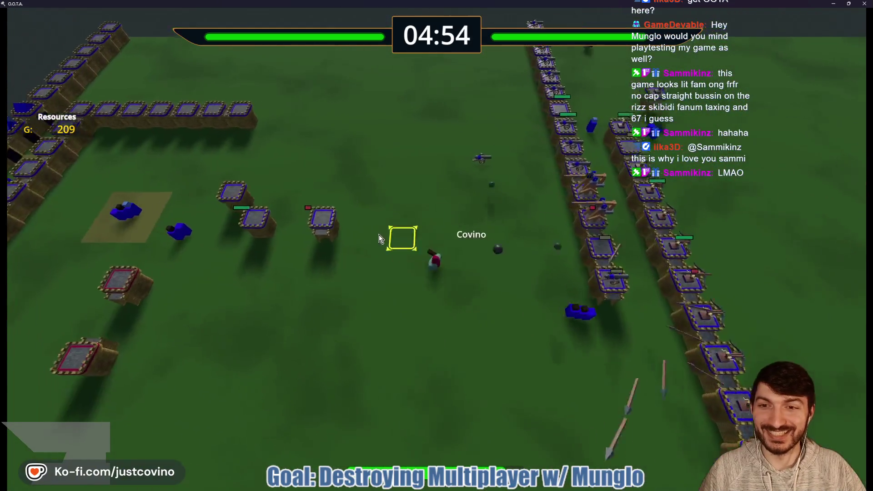
{"action": "key", "text": "a"}
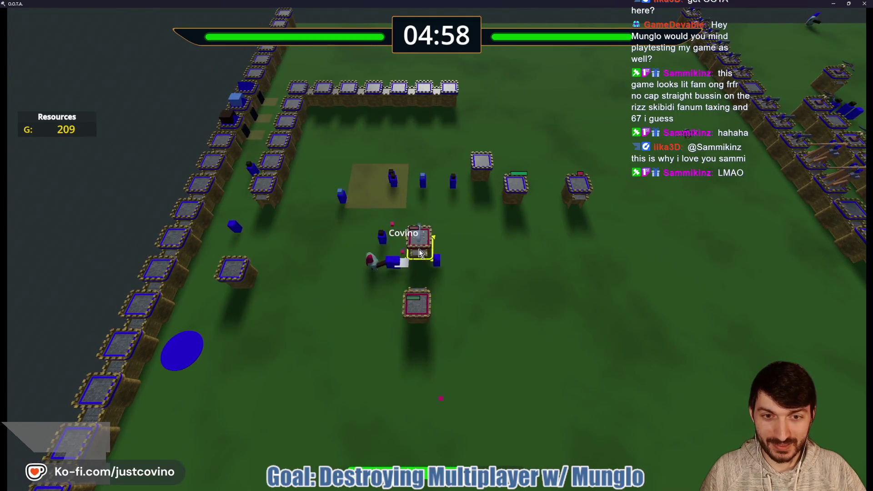
Move Covino right and up across the arena toward the fight.
{"action": "key", "text": "s"}
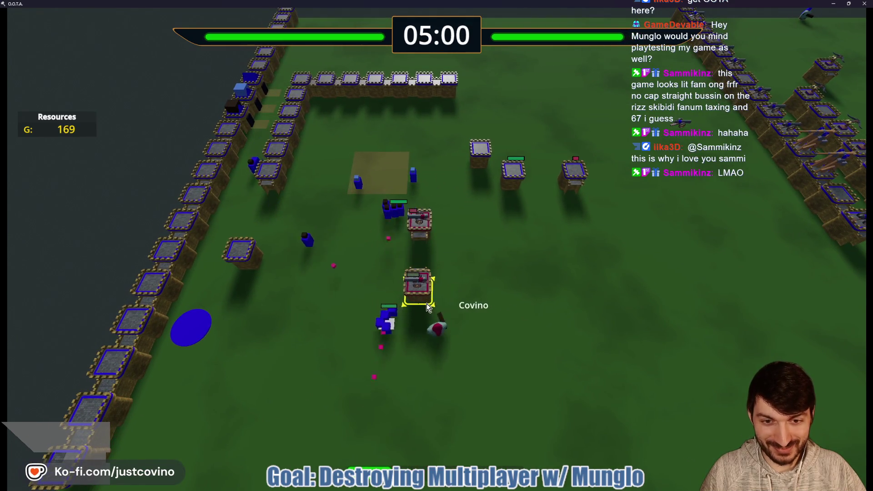
{"action": "key", "text": "d"}
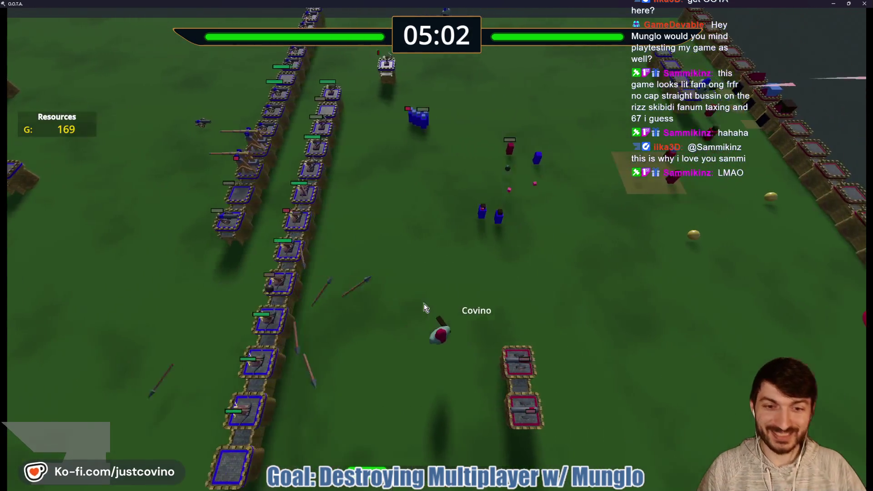
{"action": "key", "text": "d"}
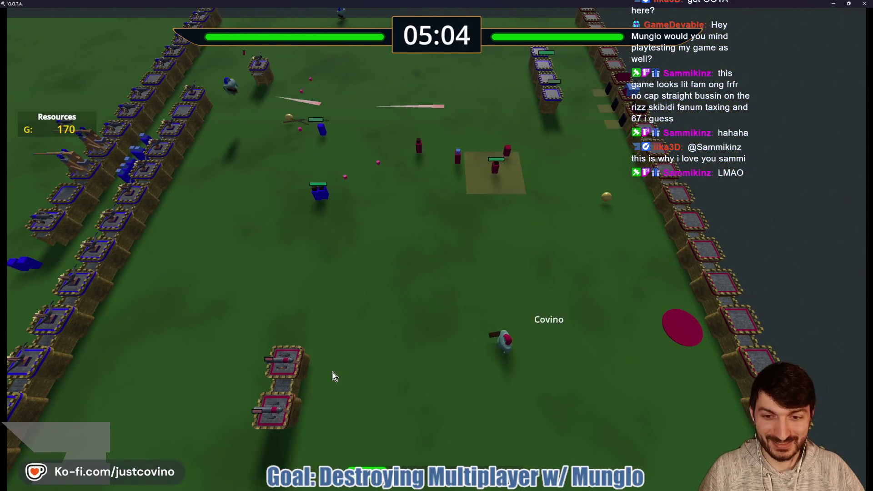
{"action": "key", "text": "a"}
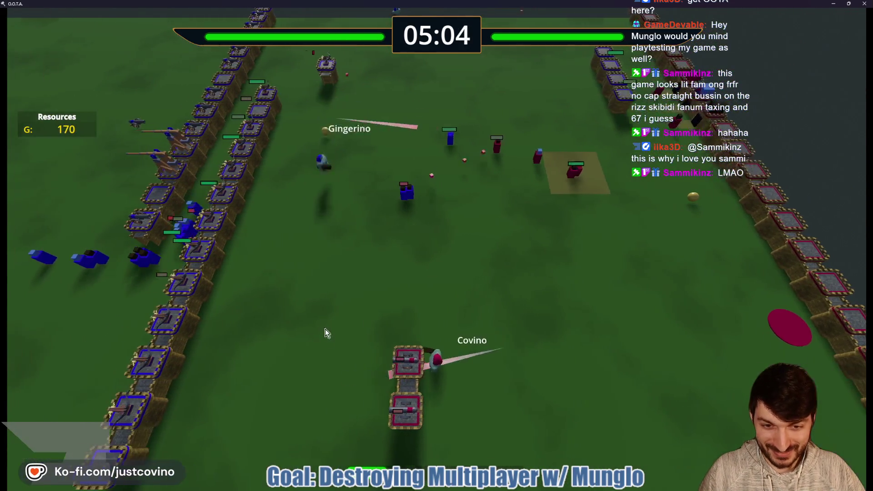
{"action": "key", "text": "w"}
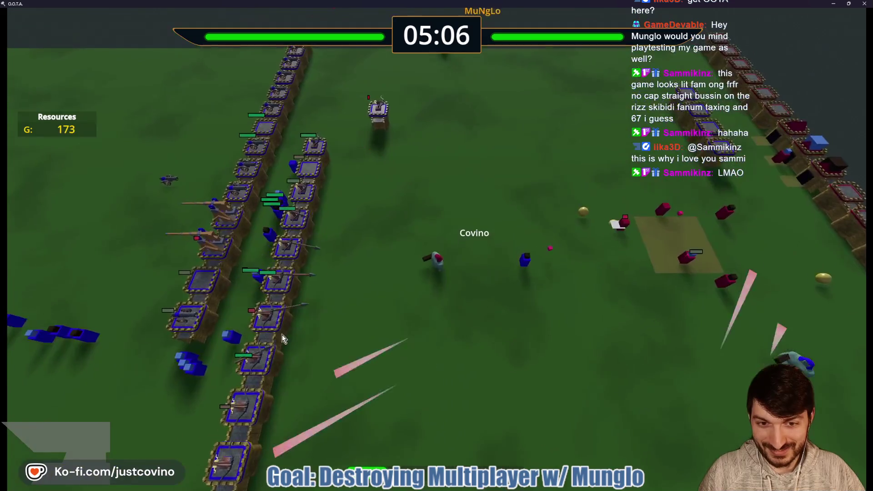
{"action": "key", "text": "w"}
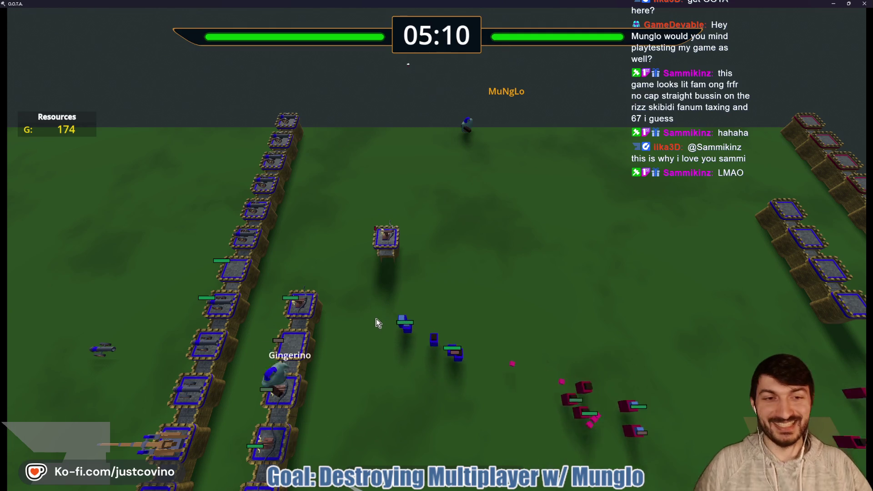
{"action": "key", "text": "a"}
{"action": "key", "text": "w"}
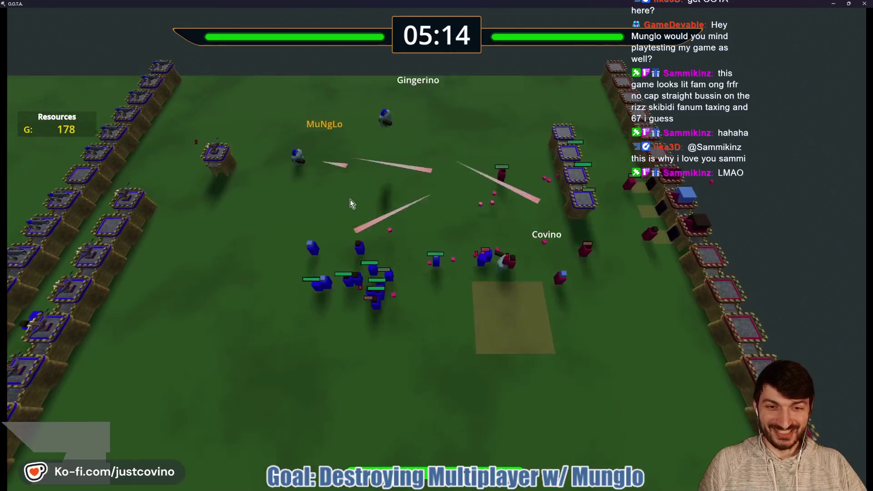
{"action": "key", "text": "d"}
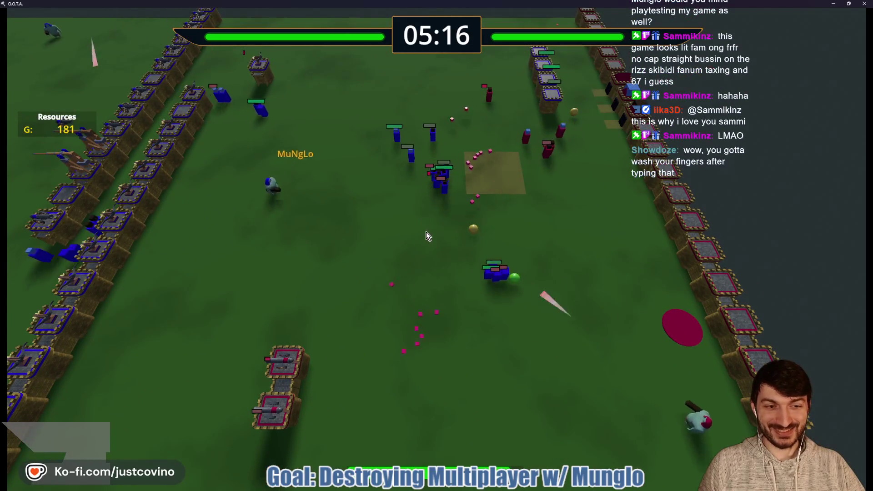
{"action": "key", "text": "w"}
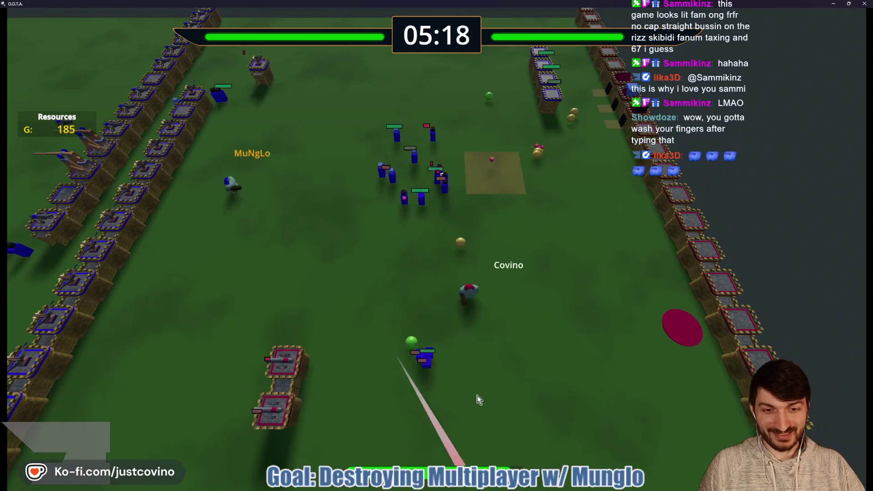
{"action": "key", "text": "d"}
Retreat Covino toward home, then run and reposition across the arena.
{"action": "key", "text": "s"}
{"action": "key", "text": "a"}
{"action": "key", "text": "w"}
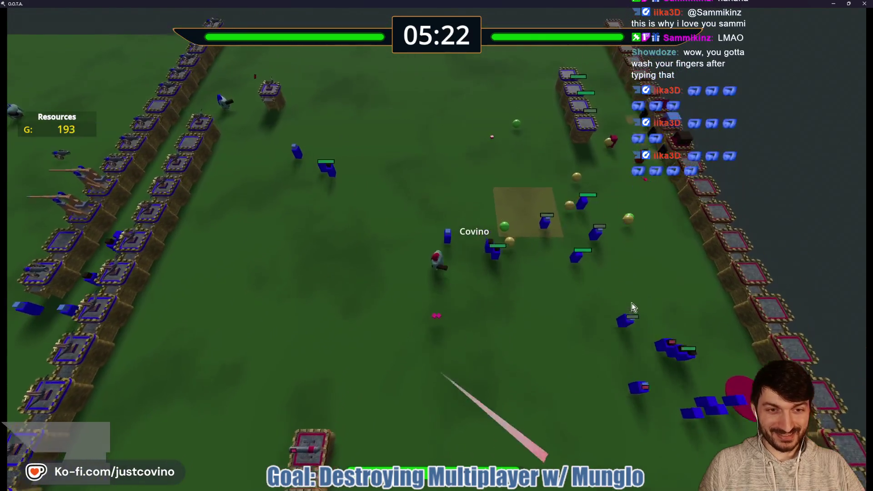
{"action": "key", "text": "d"}
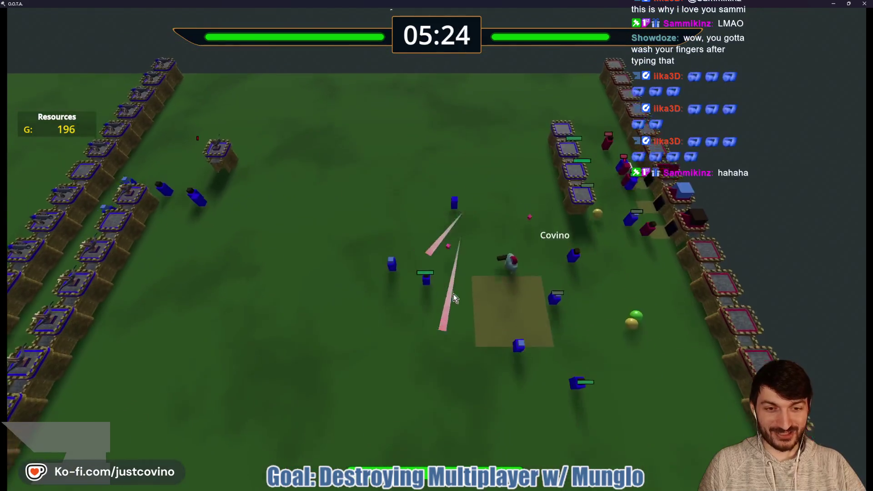
{"action": "key", "text": "s"}
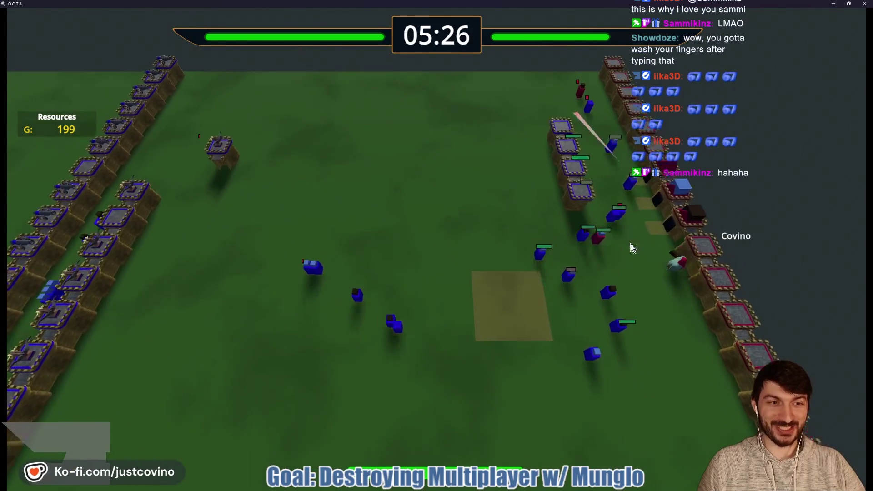
{"action": "key", "text": "w"}
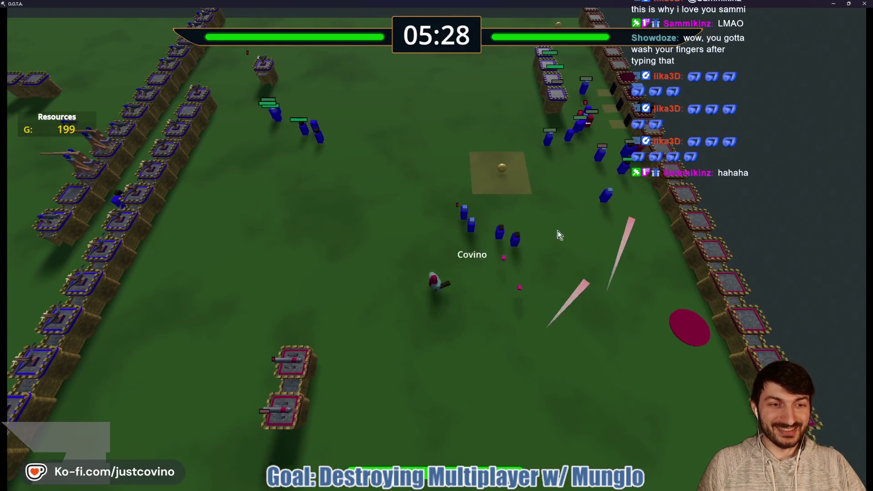
{"action": "key", "text": "w"}
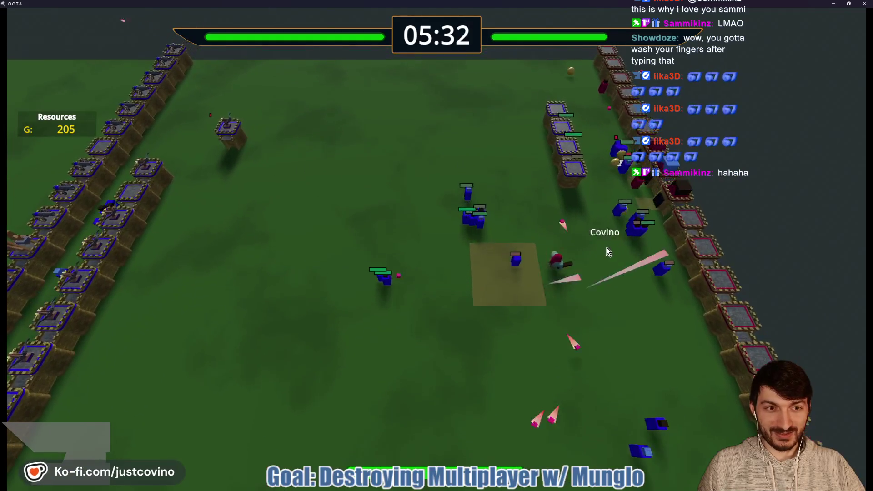
{"action": "key", "text": "s"}
{"action": "key", "text": "a"}
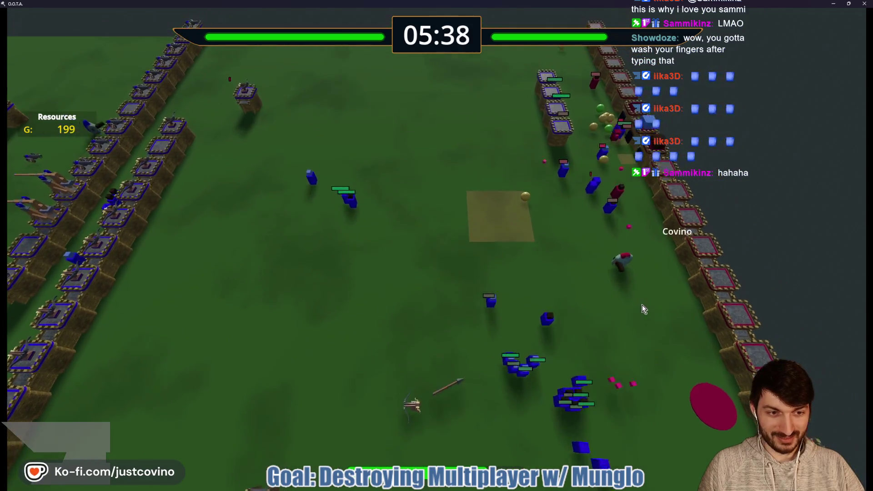
Build a small turret on an open field tile and walk Covino away from it.
{"action": "right_click", "coordinate": [645, 309]}
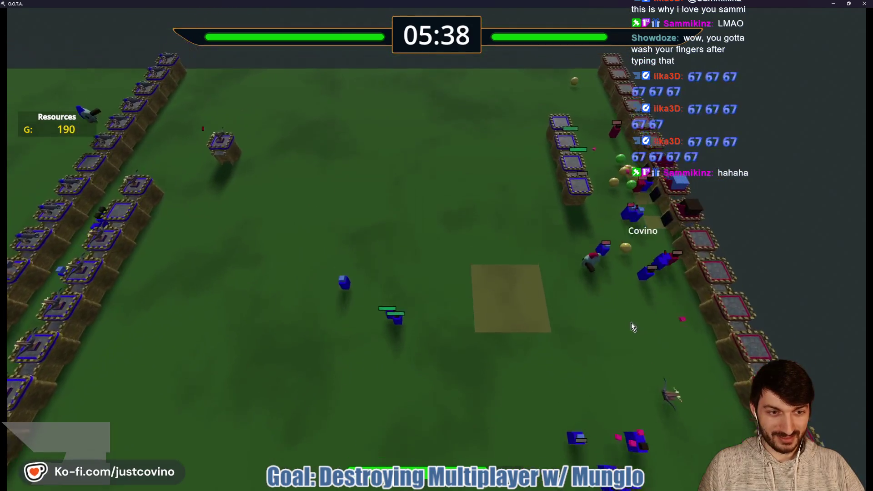
{"action": "left_click", "coordinate": [436, 314]}
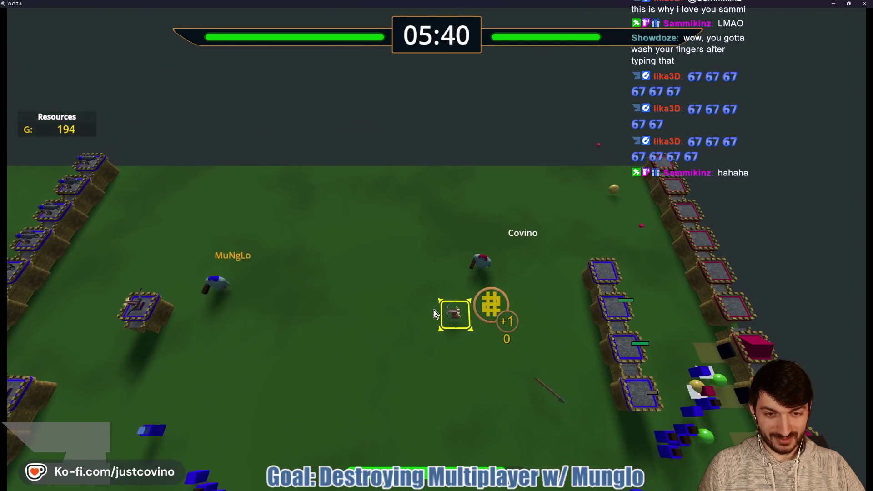
{"action": "key", "text": "w"}
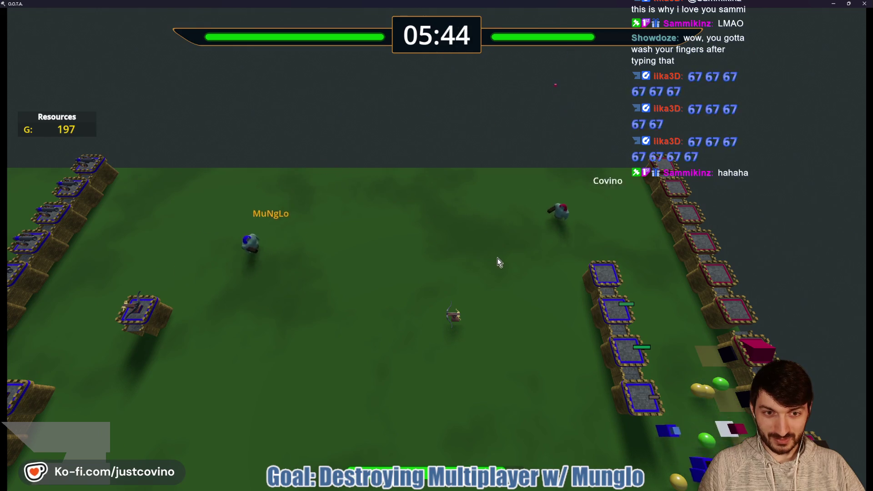
{"action": "key", "text": "a"}
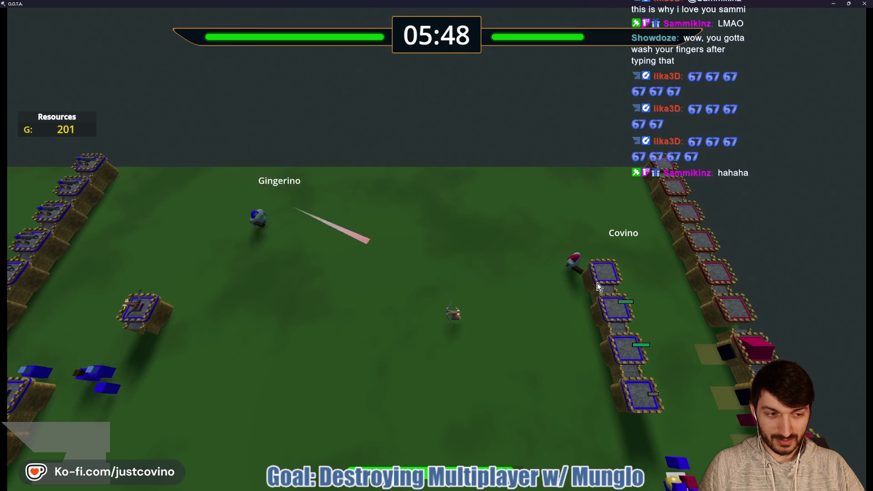
{"action": "key", "text": "w"}
{"action": "scroll", "coordinate": [655, 320], "scroll_direction": "down", "scroll_amount": 3}
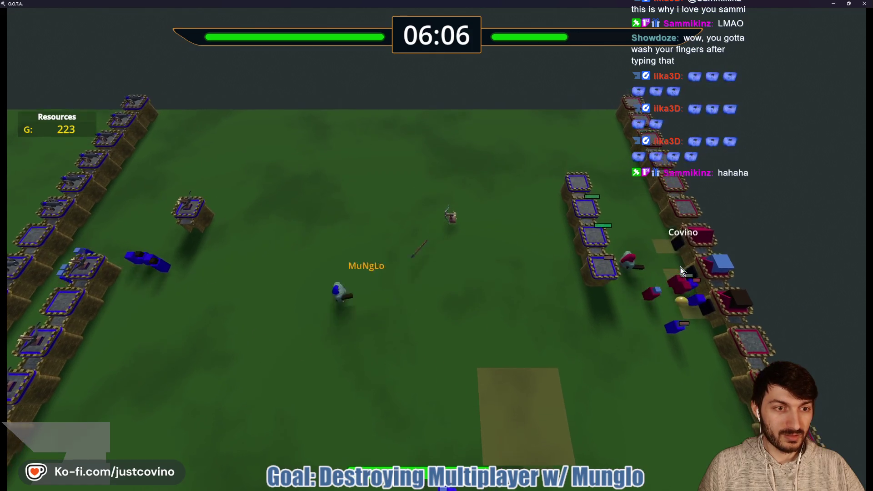
{"action": "left_click", "coordinate": [702, 282]}
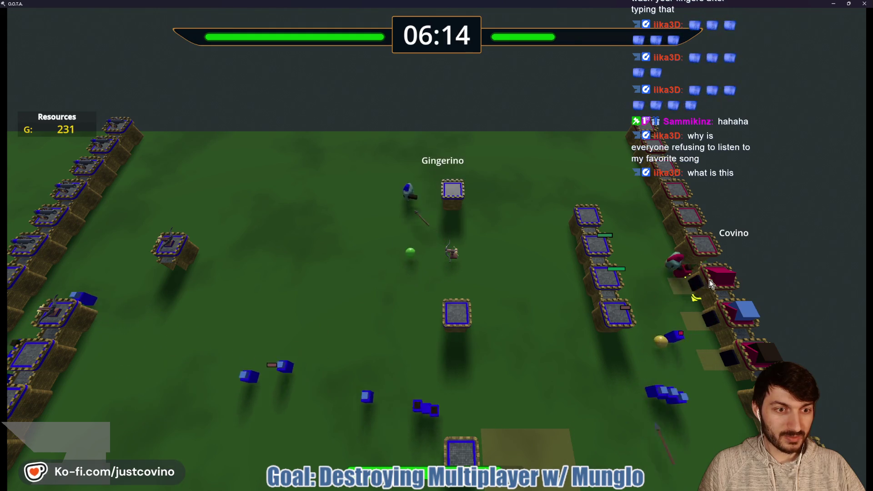
Toggle the build options beside Covino's base several times.
{"action": "left_click", "coordinate": [703, 284]}
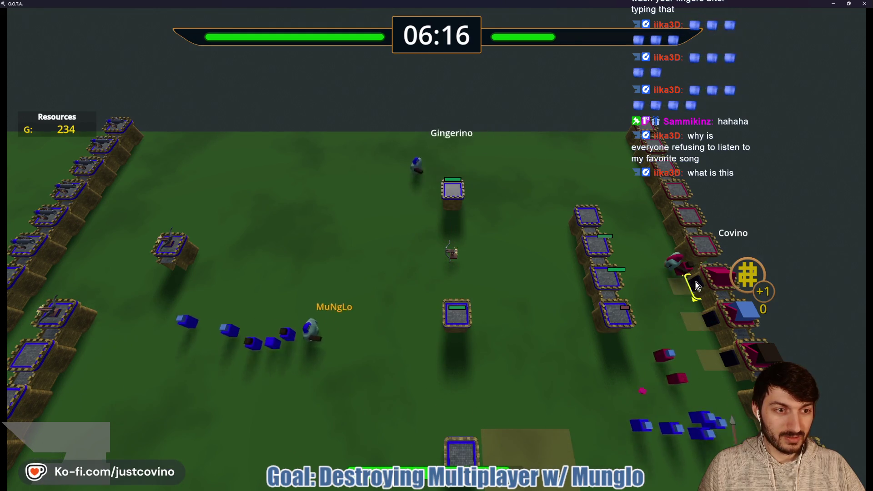
{"action": "scroll", "coordinate": [696, 285], "scroll_direction": "down", "scroll_amount": 3}
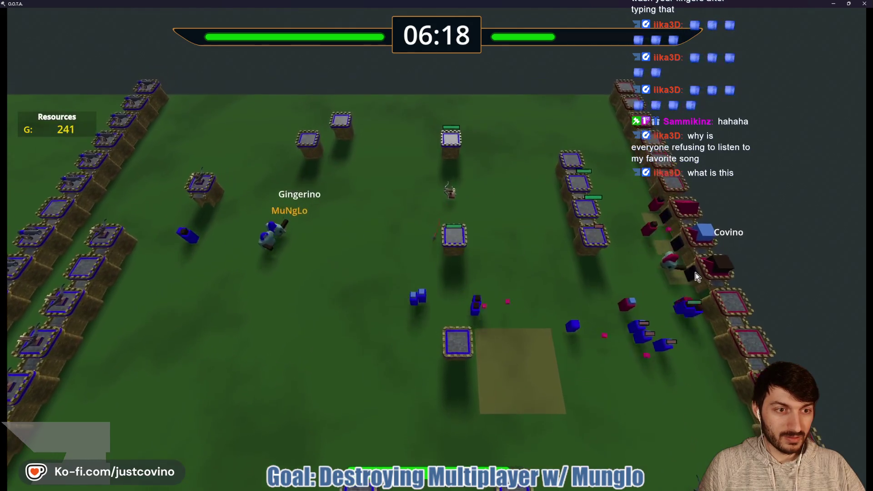
{"action": "scroll", "coordinate": [694, 279], "scroll_direction": "down", "scroll_amount": 2}
{"action": "left_click", "coordinate": [692, 252]}
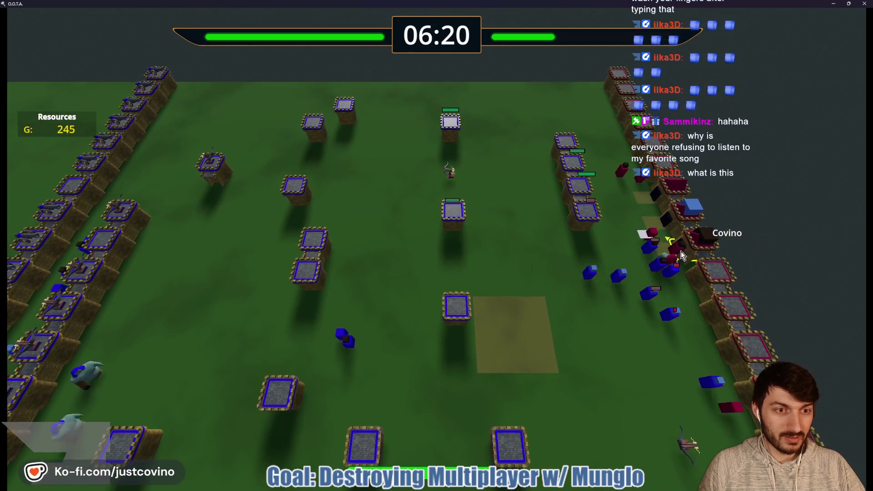
{"action": "left_click", "coordinate": [683, 254]}
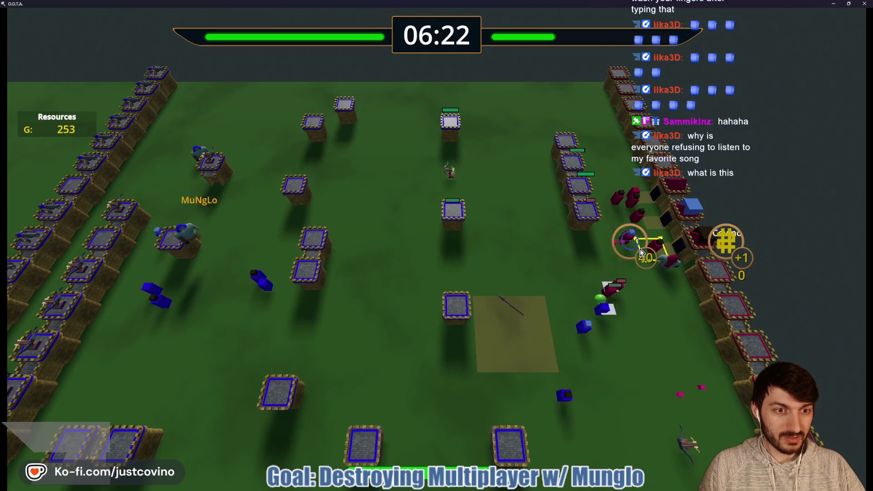
{"action": "left_click", "coordinate": [648, 252]}
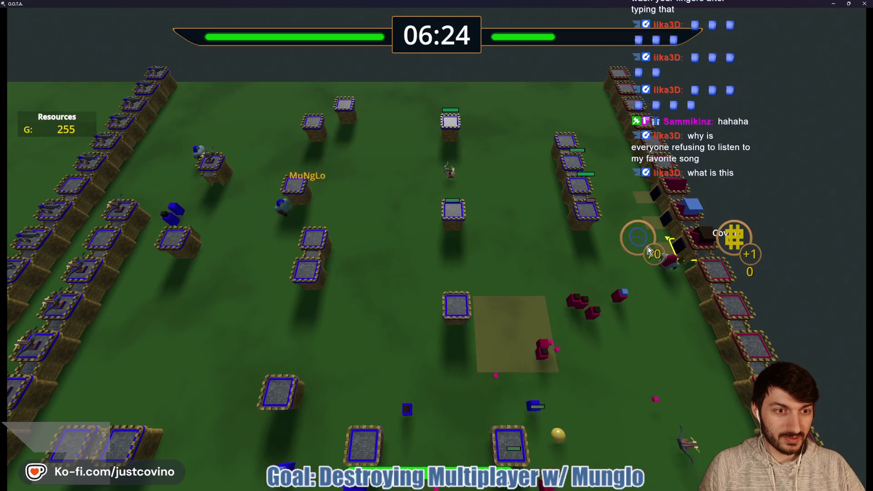
{"action": "left_click", "coordinate": [689, 247]}
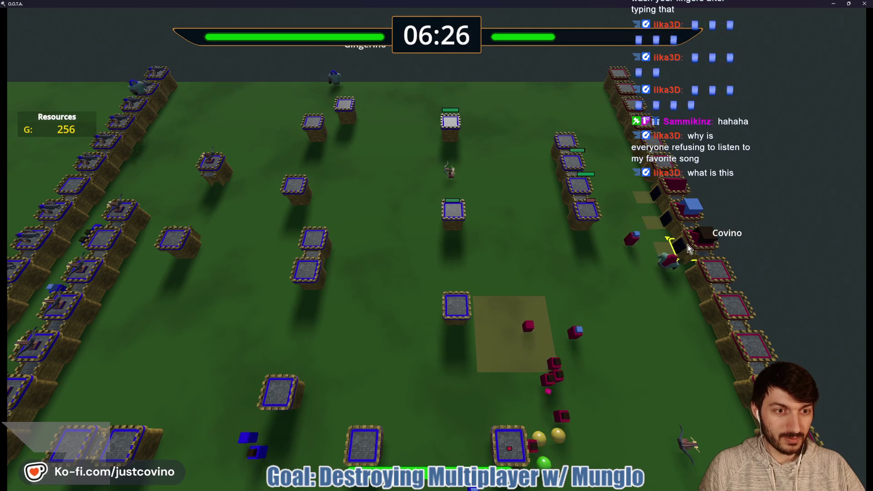
Place a red-bordered tower by the right-hand lane and mount a cannon turret on it.
{"action": "left_click", "coordinate": [686, 282]}
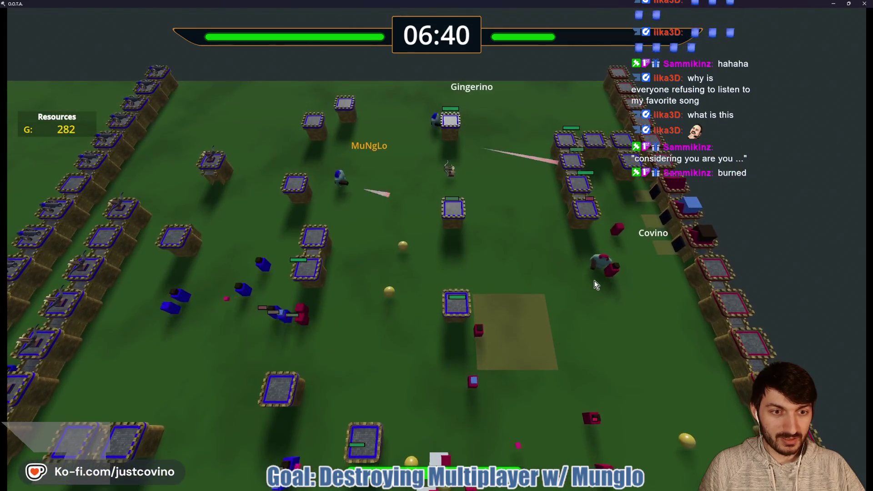
{"action": "left_click", "coordinate": [594, 280]}
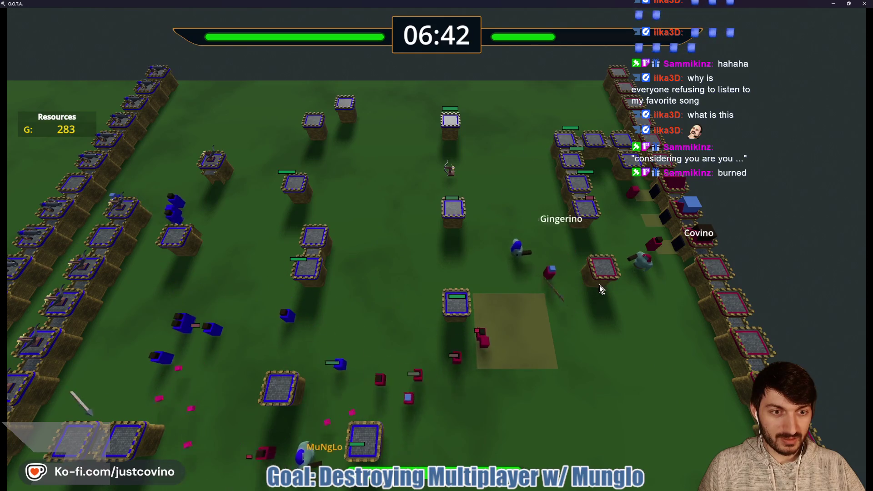
{"action": "left_click", "coordinate": [609, 285]}
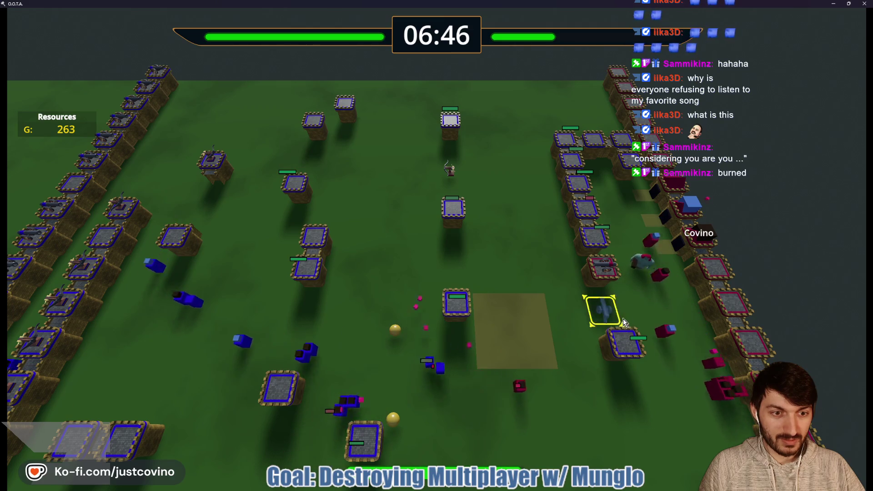
Run the character north and south, then toward the eastern blocks beside the fighting units.
{"action": "key", "text": "w"}
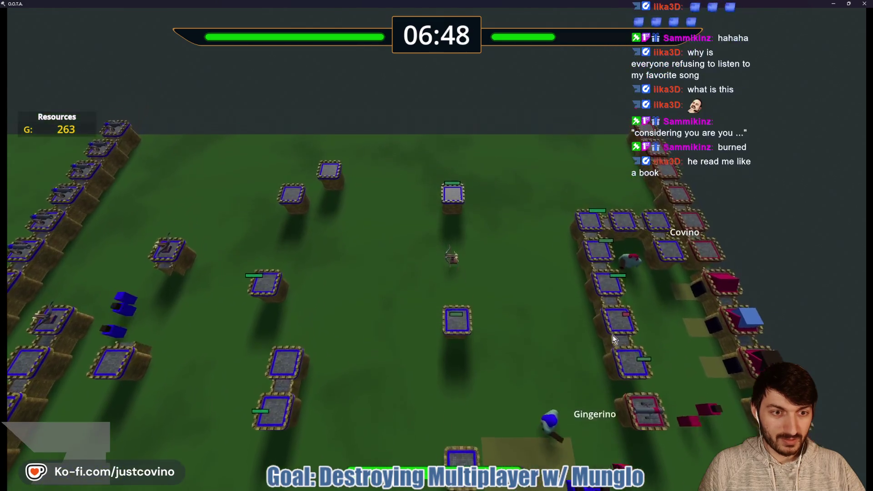
{"action": "key", "text": "s"}
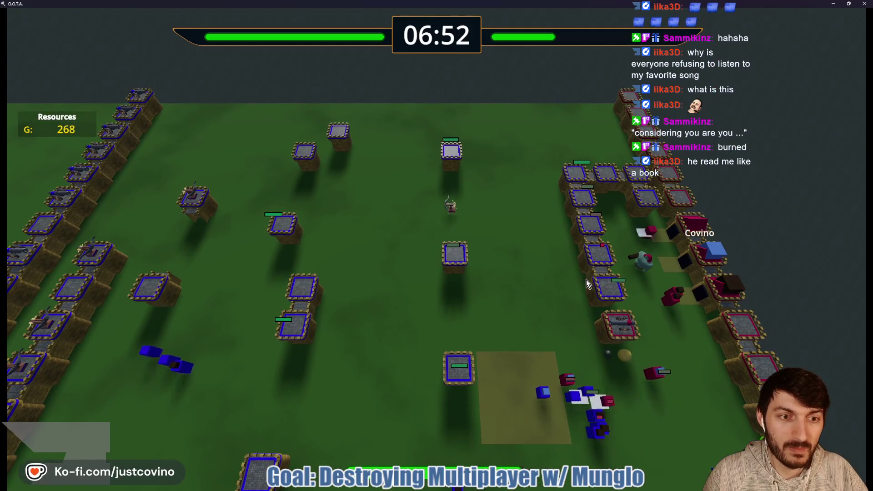
{"action": "key", "text": "w"}
{"action": "key", "text": "w"}
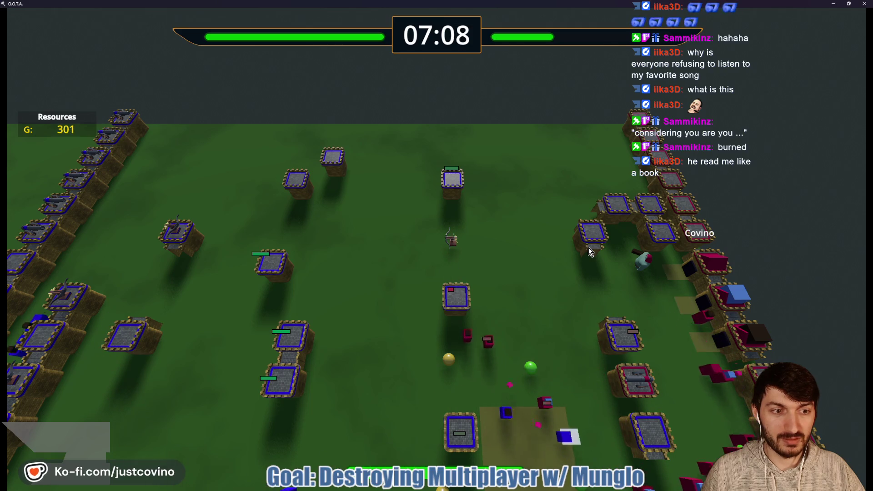
{"action": "right_click", "coordinate": [623, 342]}
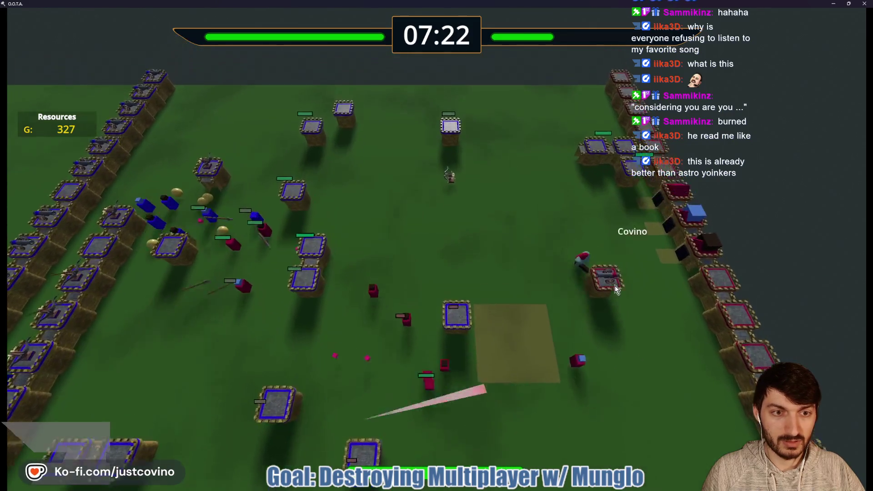
{"action": "right_click", "coordinate": [669, 313]}
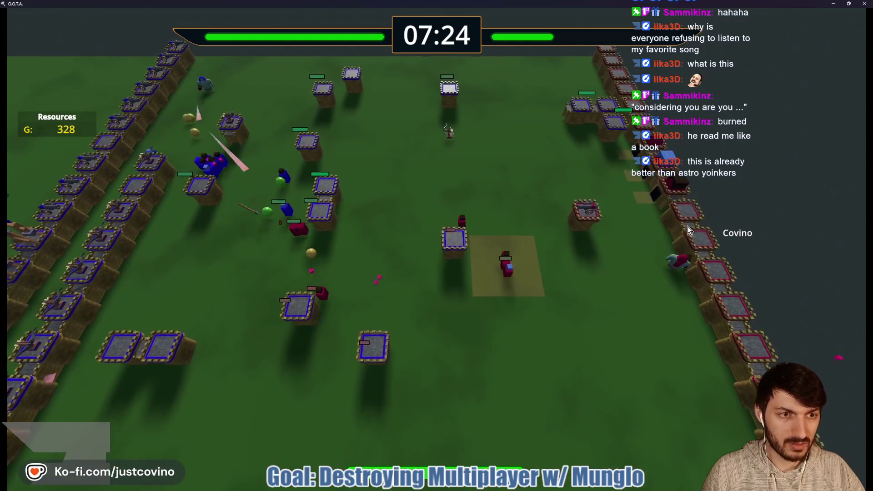
{"action": "right_click", "coordinate": [704, 268]}
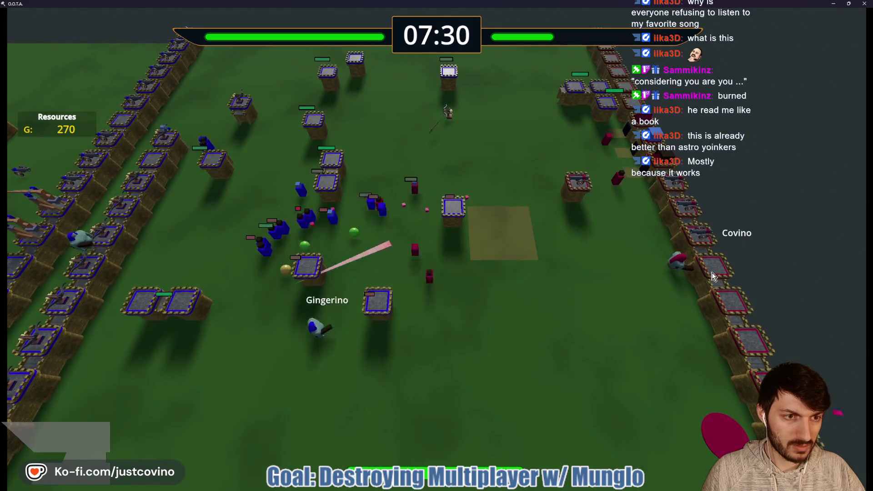
{"action": "right_click", "coordinate": [705, 269]}
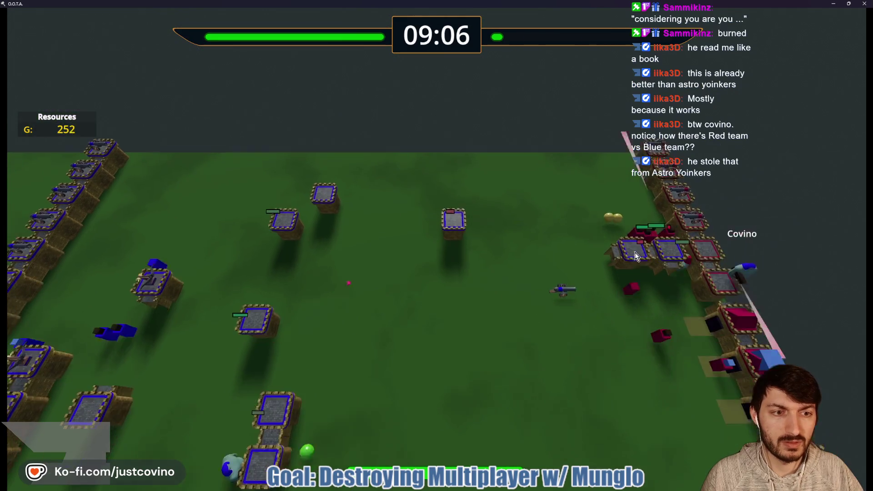
Run the character to the red base wall and enter build mode with E.
{"action": "scroll", "coordinate": [635, 255], "scroll_direction": "down", "scroll_amount": 3}
{"action": "scroll", "coordinate": [621, 237], "scroll_direction": "up", "scroll_amount": 3}
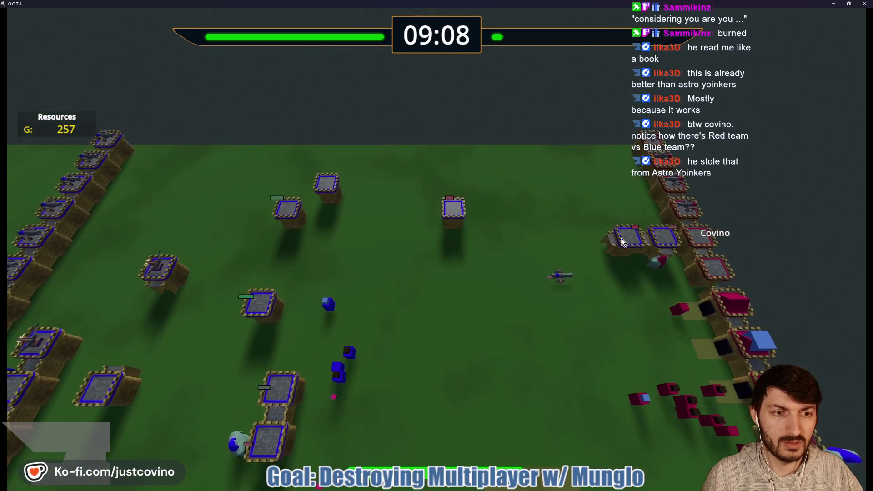
{"action": "scroll", "coordinate": [642, 249], "scroll_direction": "down", "scroll_amount": 3}
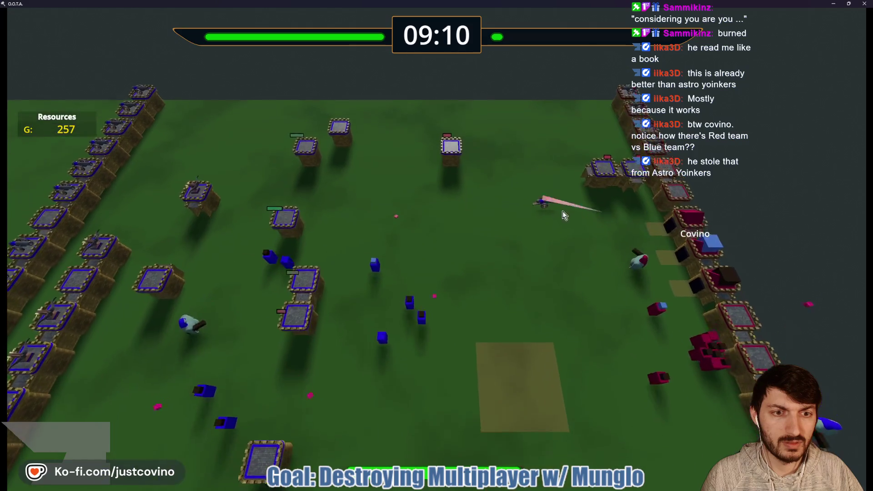
{"action": "scroll", "coordinate": [547, 238], "scroll_direction": "up", "scroll_amount": 3}
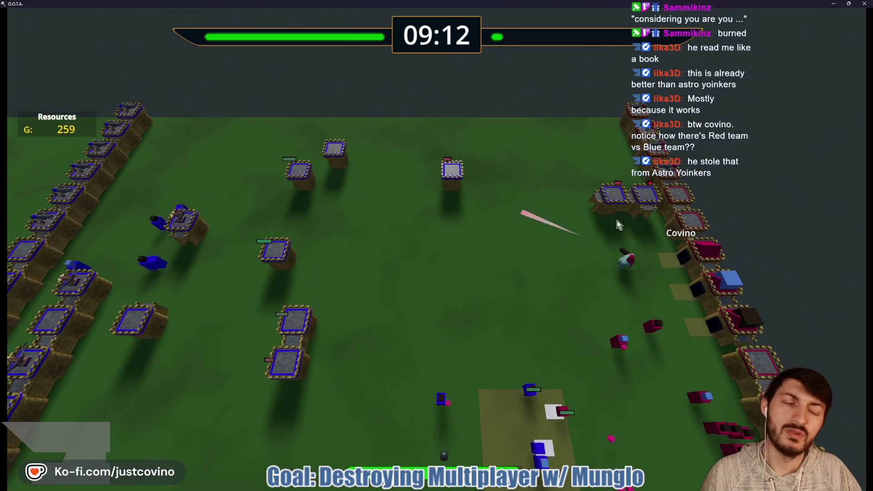
{"action": "key", "text": "w"}
{"action": "key", "text": "a"}
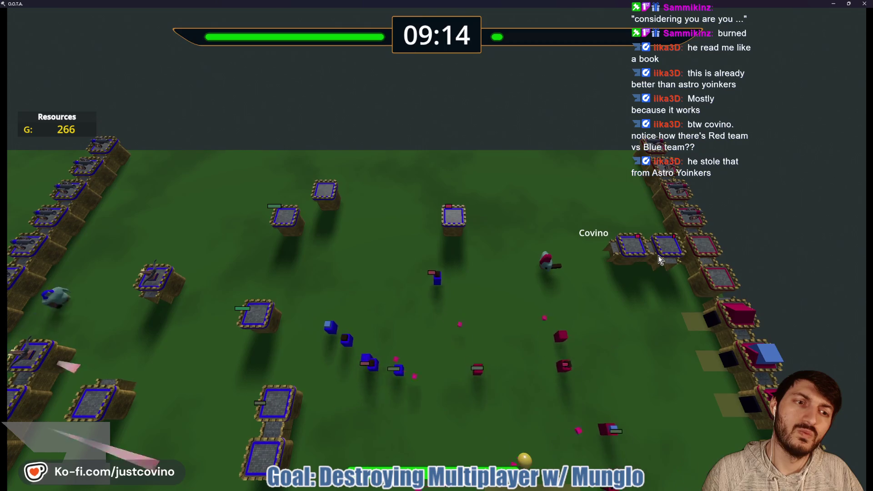
{"action": "key", "text": "d"}
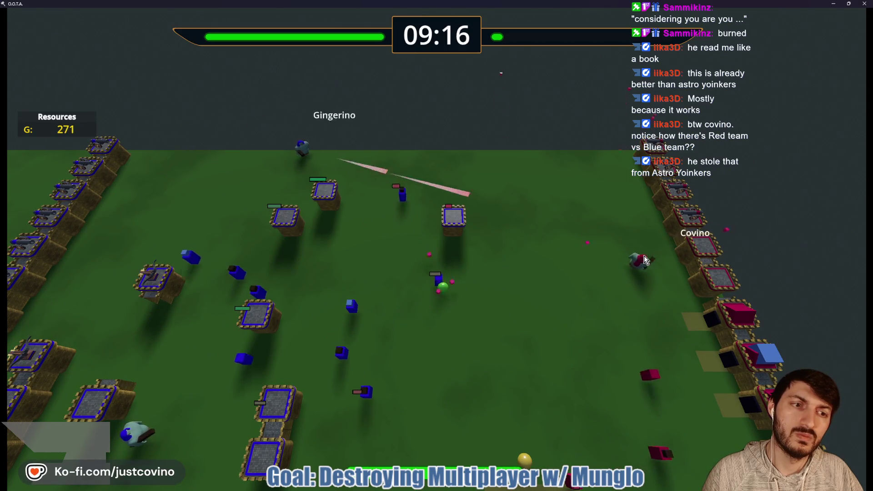
{"action": "key", "text": "d"}
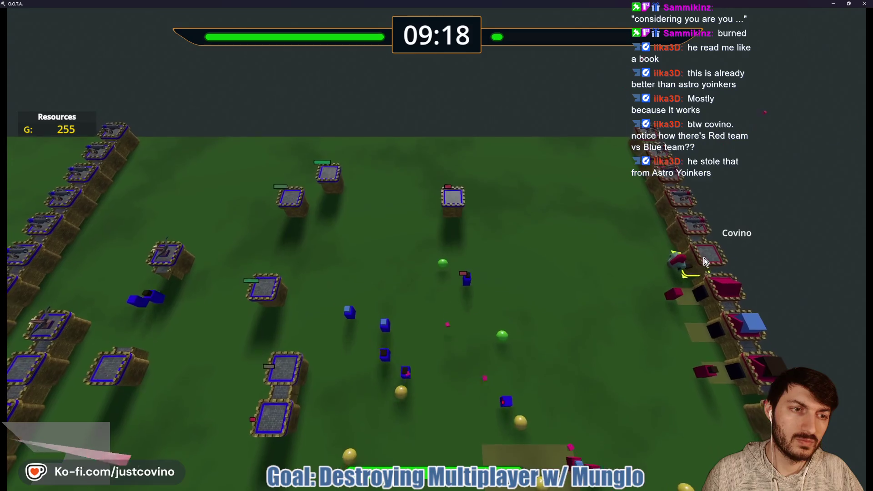
{"action": "key", "text": "s"}
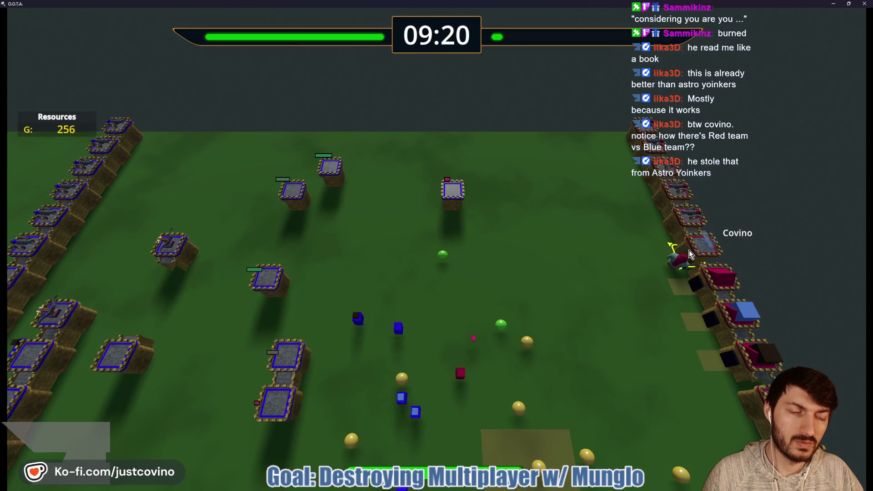
{"action": "key", "text": "s"}
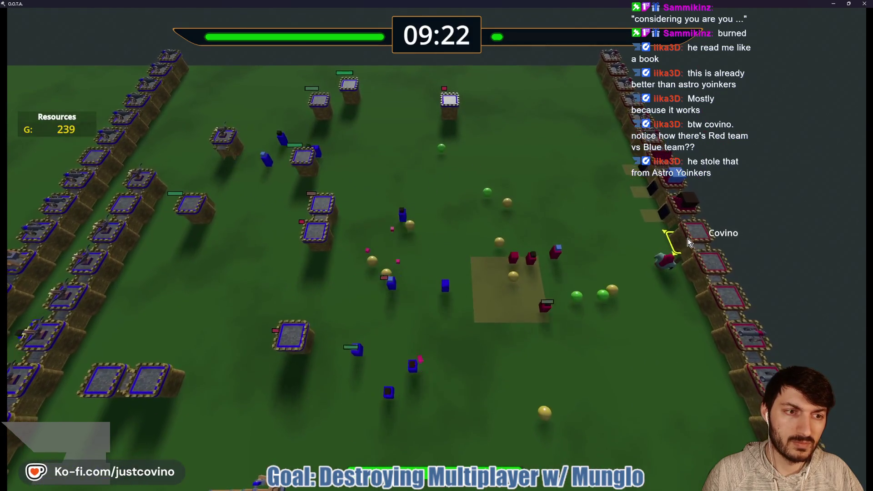
{"action": "key", "text": "e"}
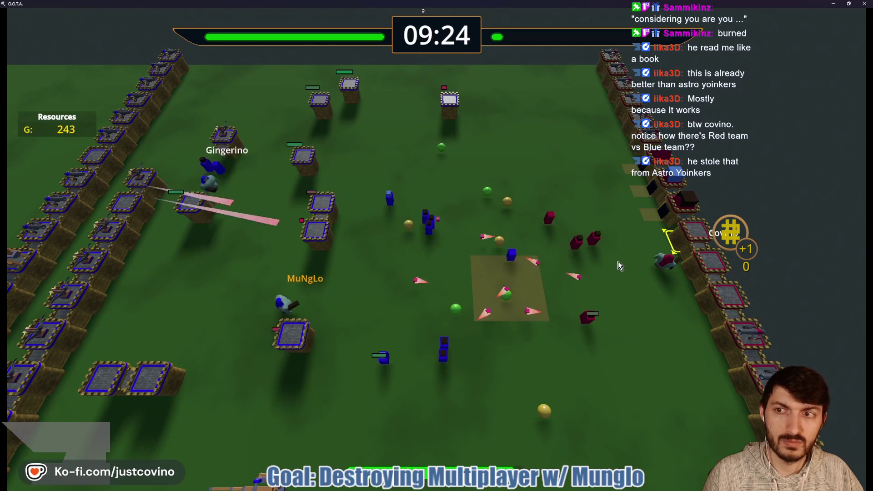
Move the character up and down the field while the fighting continues.
{"action": "key", "text": "a"}
{"action": "key", "text": "s"}
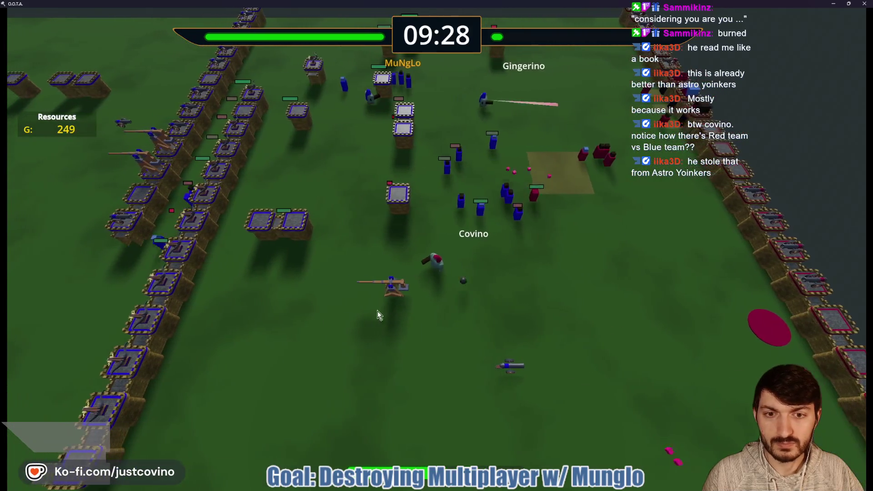
{"action": "key", "text": "s"}
{"action": "key", "text": "d"}
{"action": "key", "text": "a"}
{"action": "key", "text": "w"}
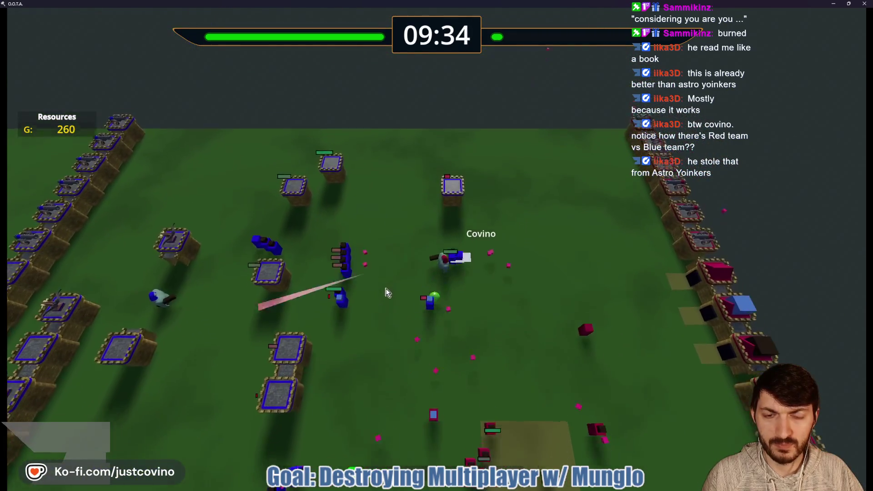
{"action": "key", "text": "s"}
{"action": "key", "text": "w"}
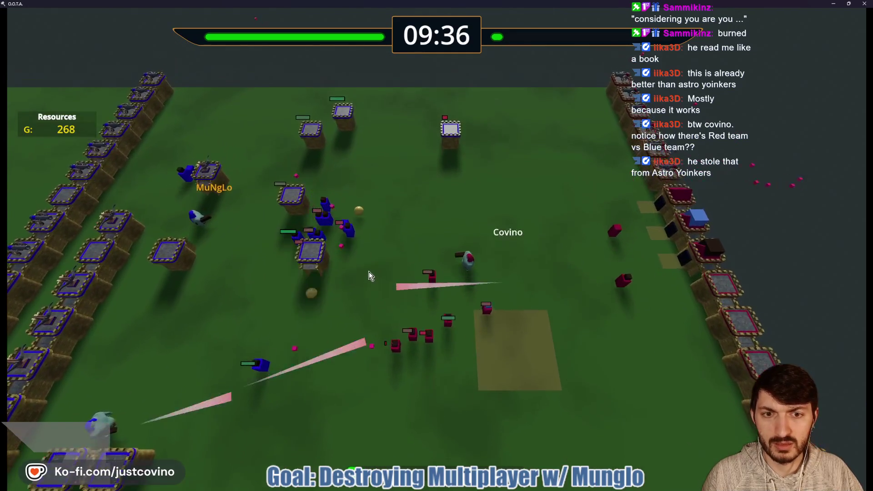
{"action": "key", "text": "s"}
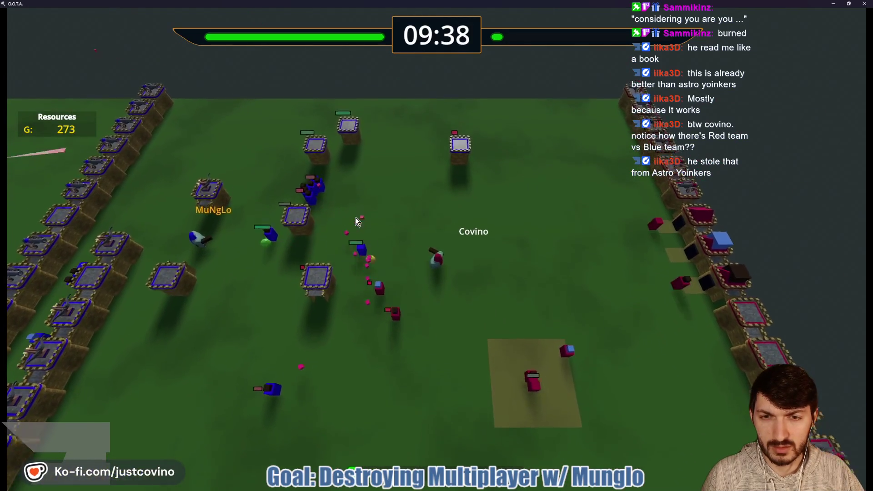
{"action": "key", "text": "w"}
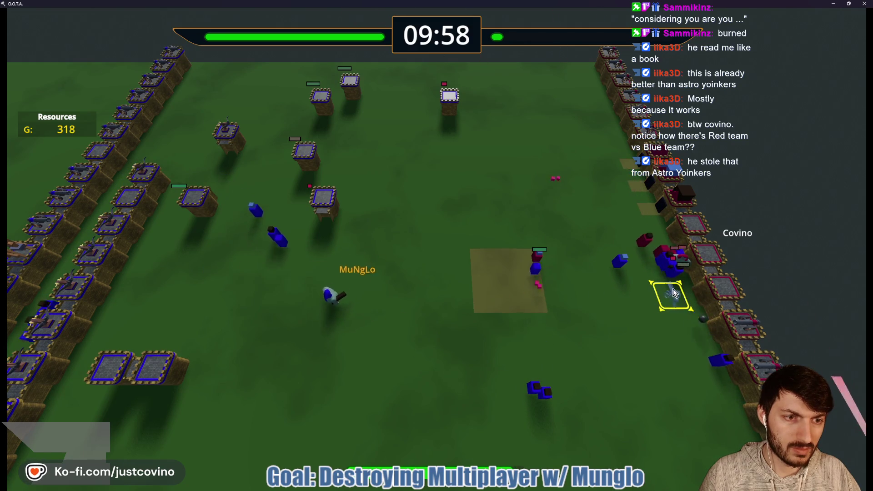
Reposition the character and place two grey turrets near the red base as the match ends.
{"action": "right_click", "coordinate": [685, 275]}
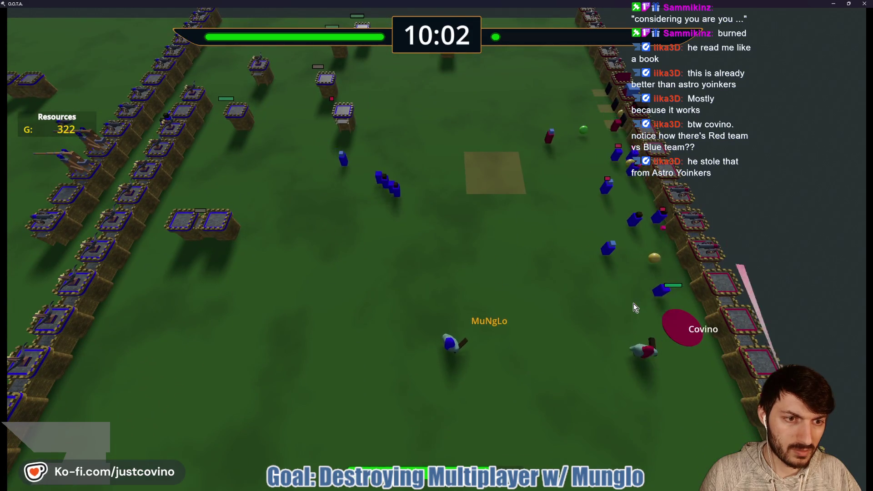
{"action": "right_click", "coordinate": [617, 364]}
{"action": "left_click", "coordinate": [585, 360]}
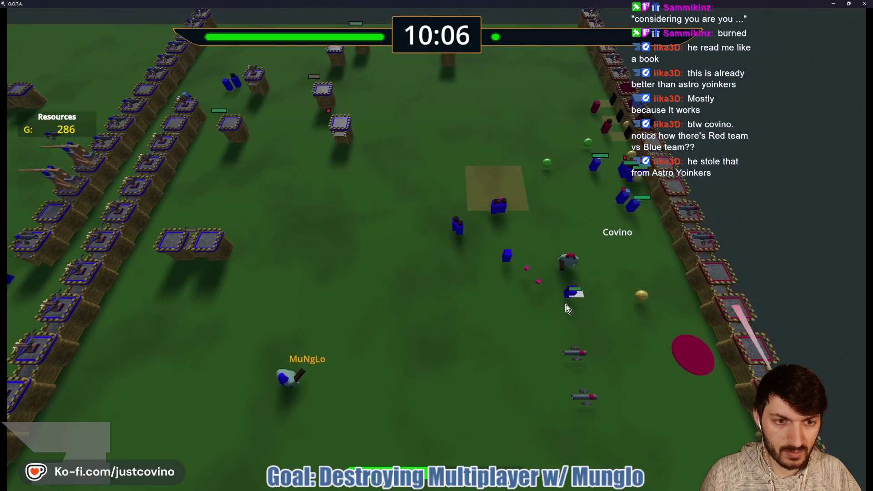
{"action": "left_click", "coordinate": [563, 298]}
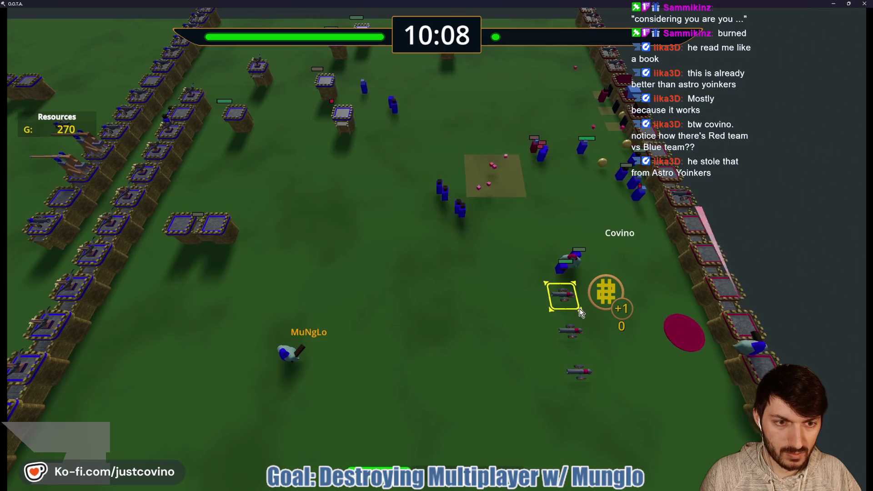
{"action": "key", "text": "w"}
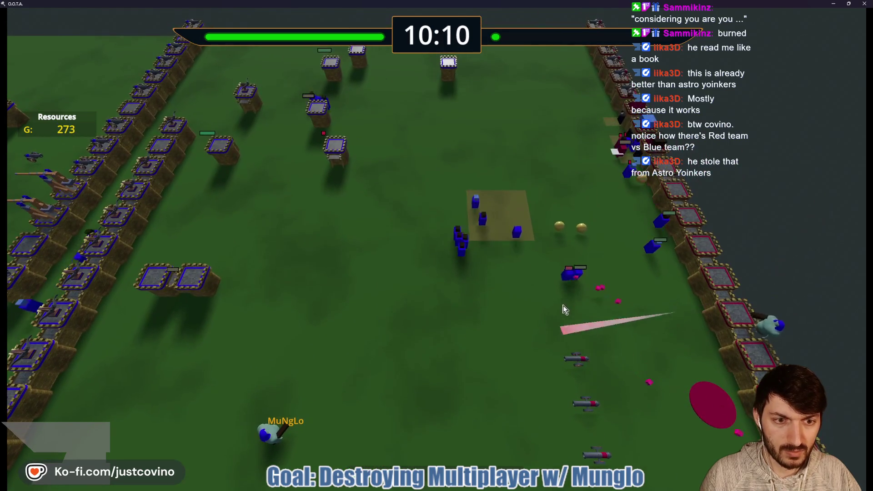
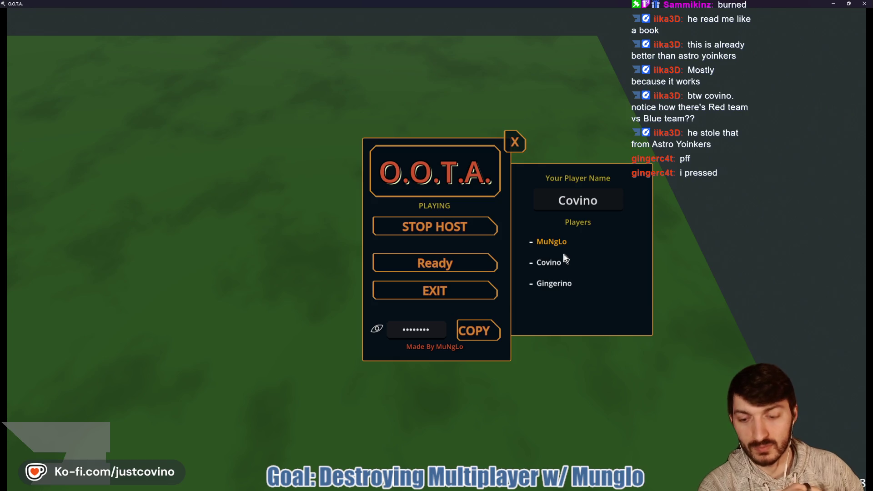
Open the MConsole over the lobby, run help, and send the '[wave test' and 'NOTHING IS HAPPENING' test lines.
{"action": "key", "text": "grave"}
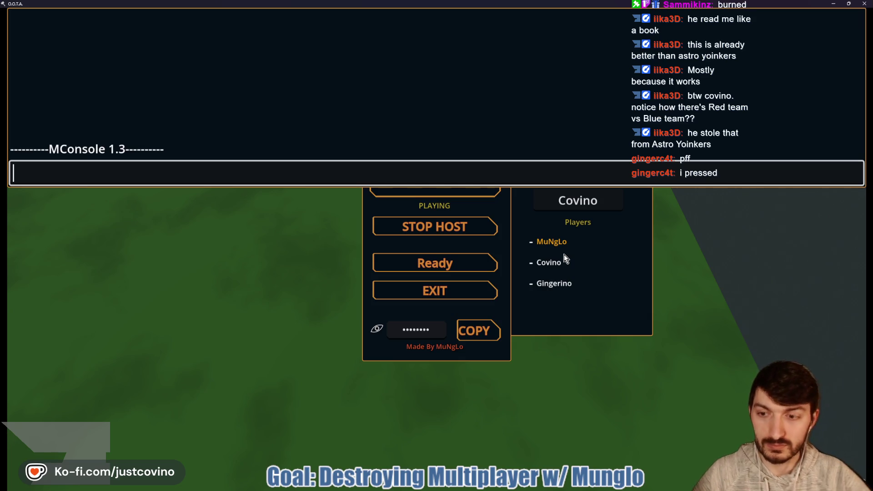
{"action": "type", "text": "help"}
{"action": "key", "text": "Return"}
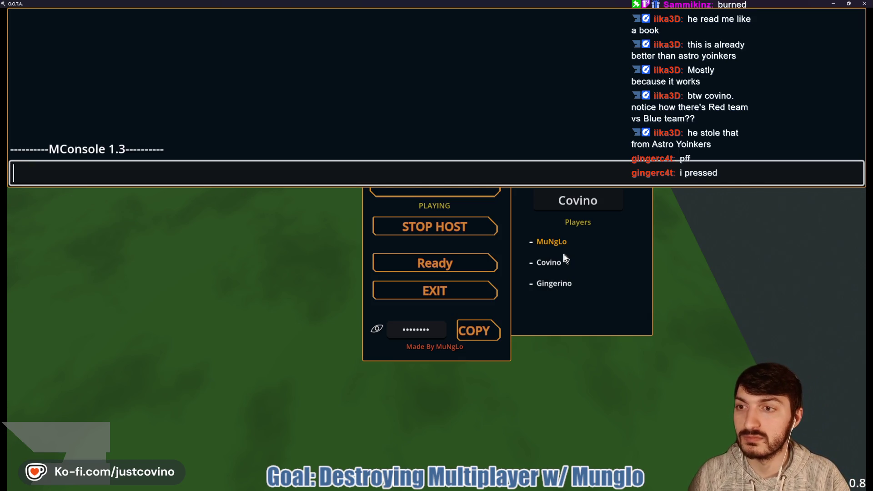
{"action": "type", "text": "[wabe"}
{"action": "key", "text": "BackSpace"}
{"action": "type", "text": "ve"}
{"action": "type", "text": " test"}
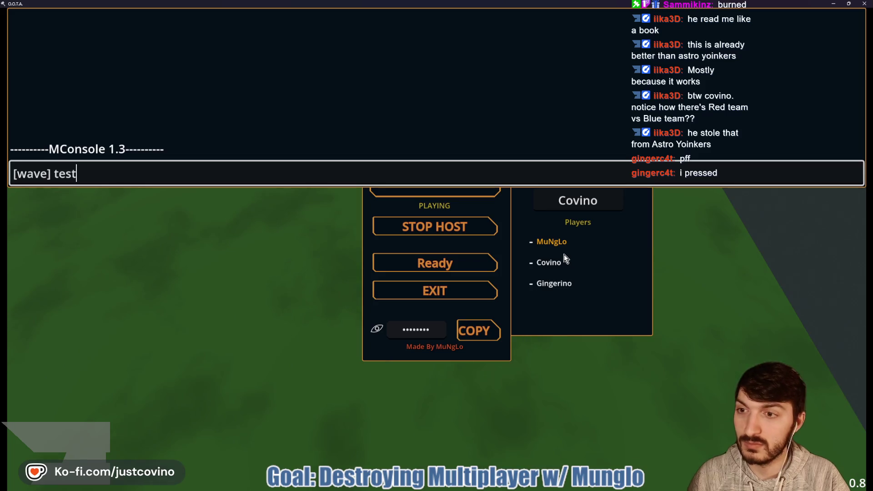
{"action": "key", "text": "Return"}
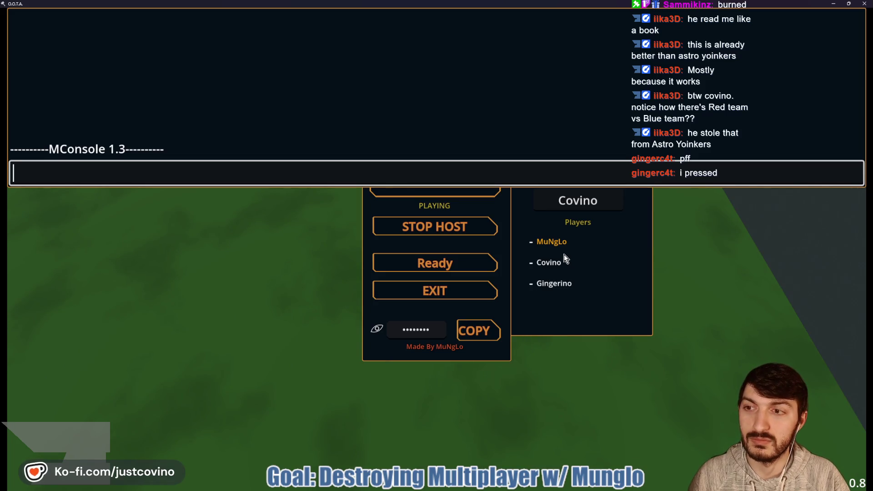
{"action": "type", "text": "NOTHING IS HAPPENING"}
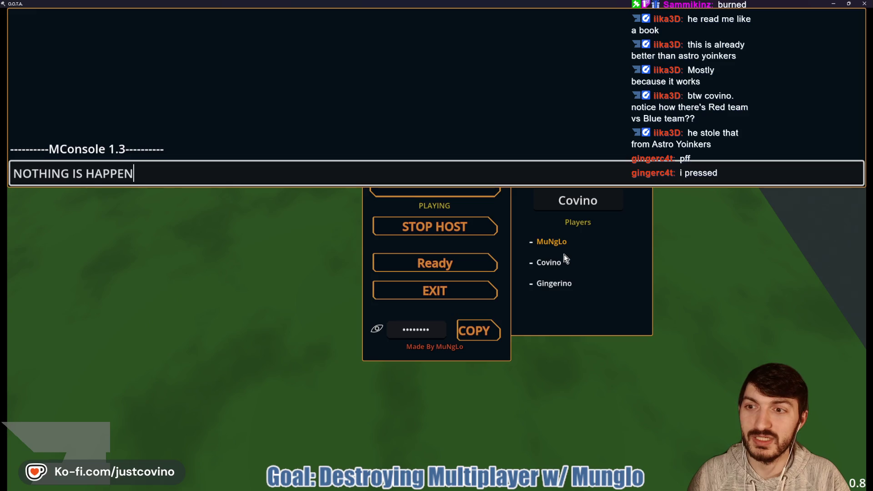
{"action": "key", "text": "Return"}
Submit a name command that wraps the player name in [Wave] tags.
{"action": "type", "text": "ITS"}
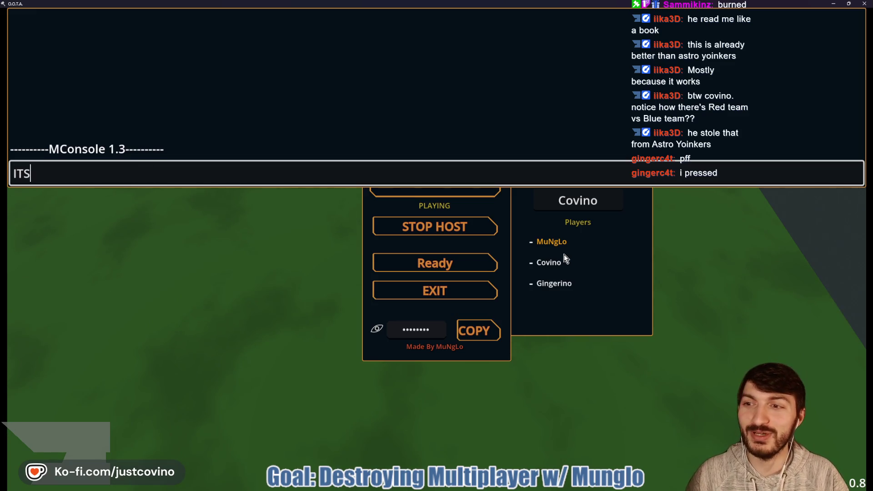
{"action": "key", "text": "BackSpace"}
{"action": "key", "text": "BackSpace"}
{"action": "key", "text": "BackSpace"}
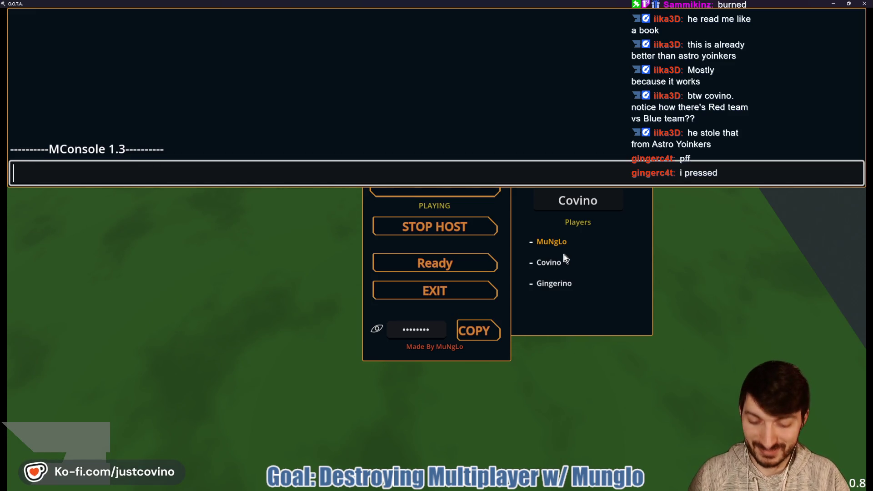
{"action": "type", "text": "name"}
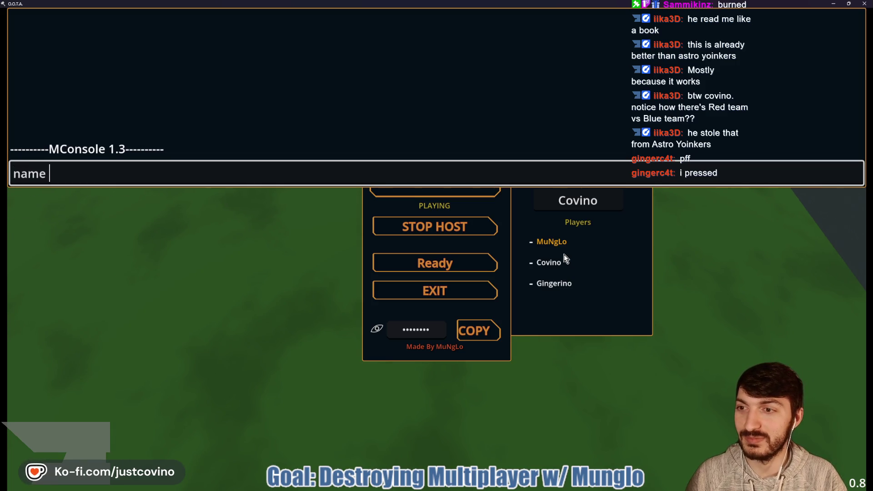
{"action": "type", "text": " [Wave"}
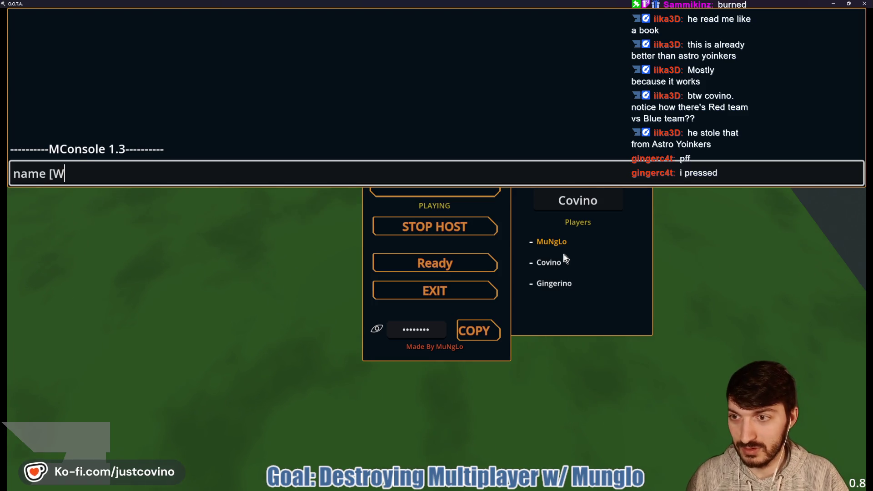
{"action": "type", "text": "] C"}
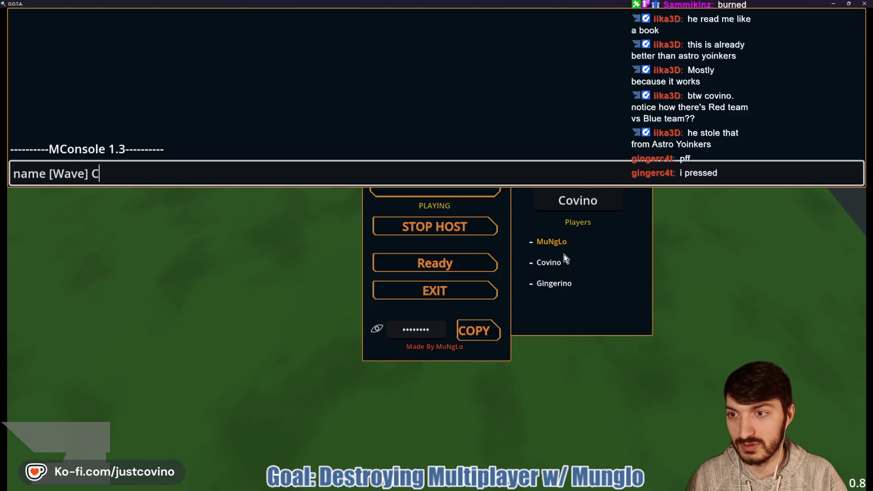
{"action": "type", "text": "ovino [/wave]"}
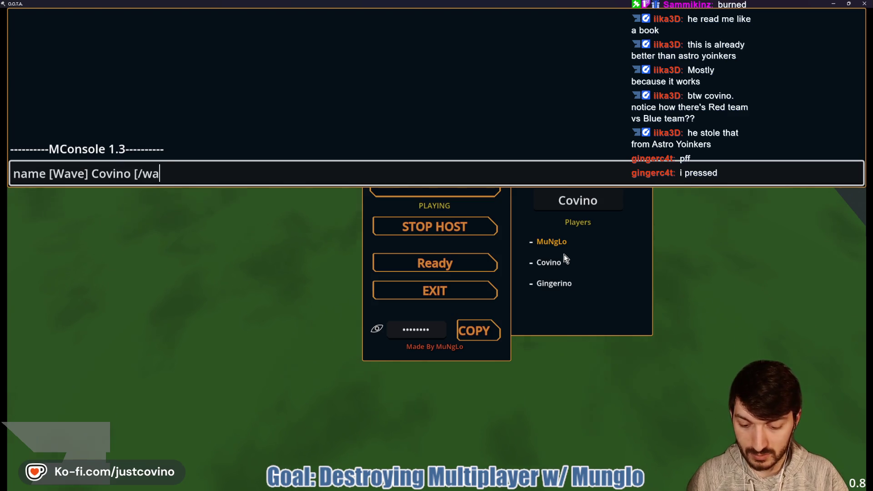
{"action": "key", "text": "Return"}
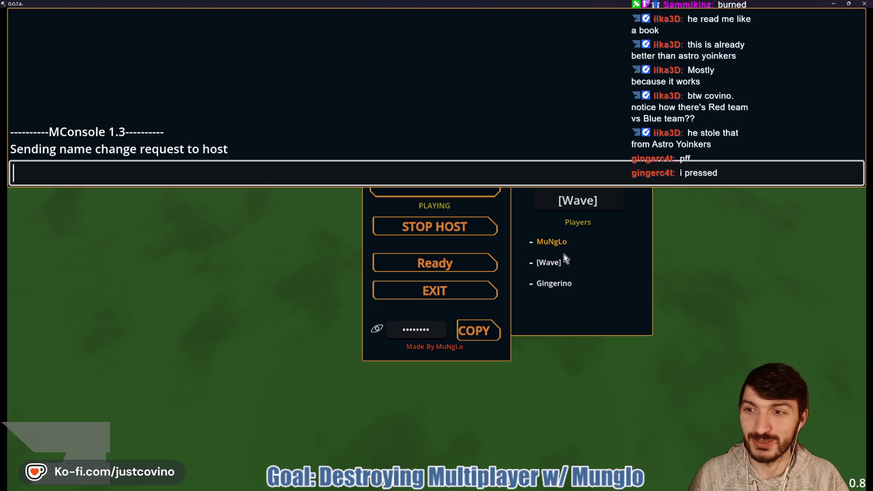
Resubmit the player name with a lowercase [wave] tag, then with a [font_size100] tag.
{"action": "type", "text": "name "}
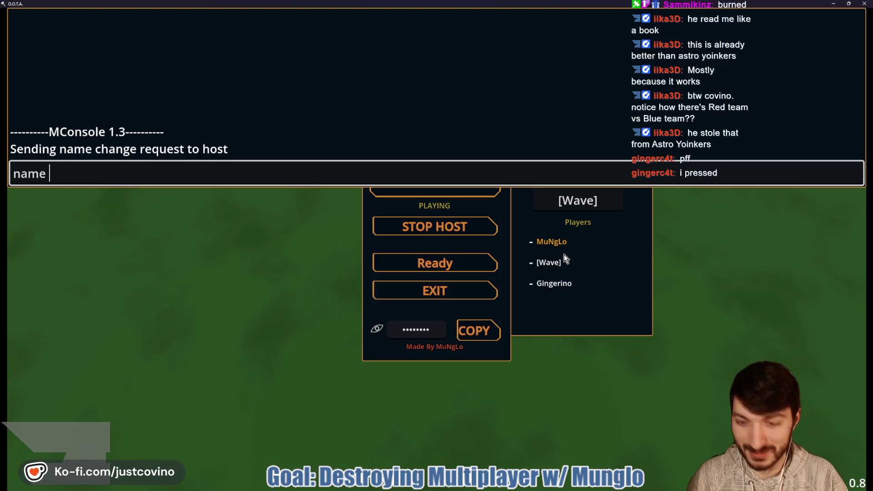
{"action": "type", "text": "[wave] Covino"}
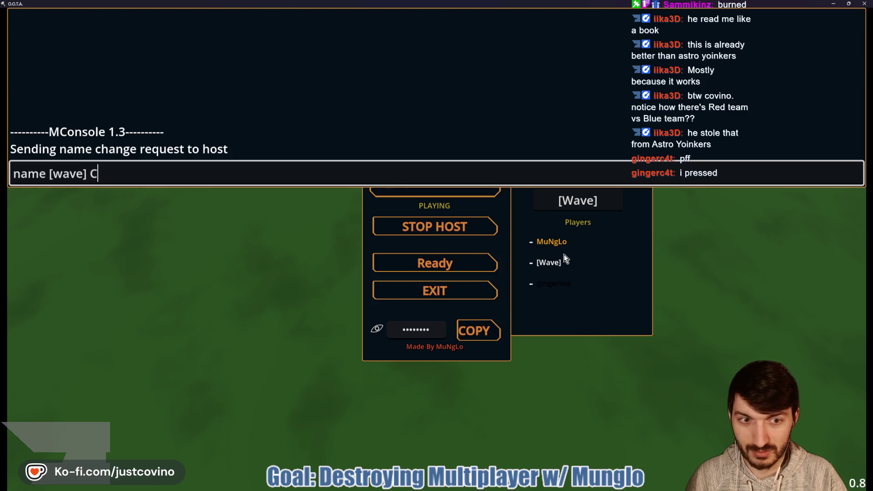
{"action": "key", "text": "Return"}
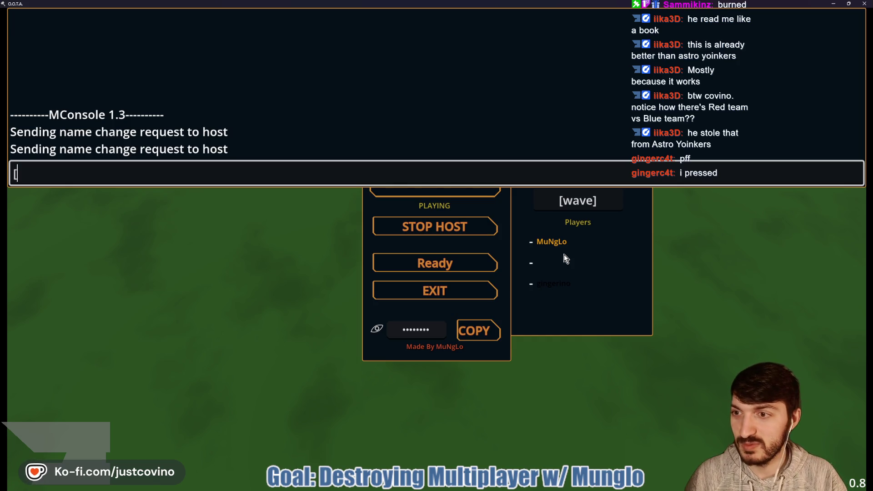
{"action": "type", "text": "name "}
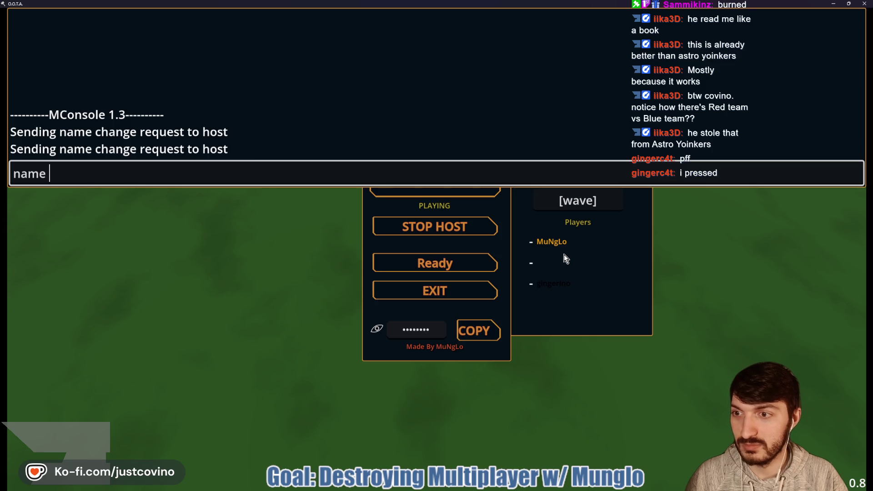
{"action": "type", "text": "[font"}
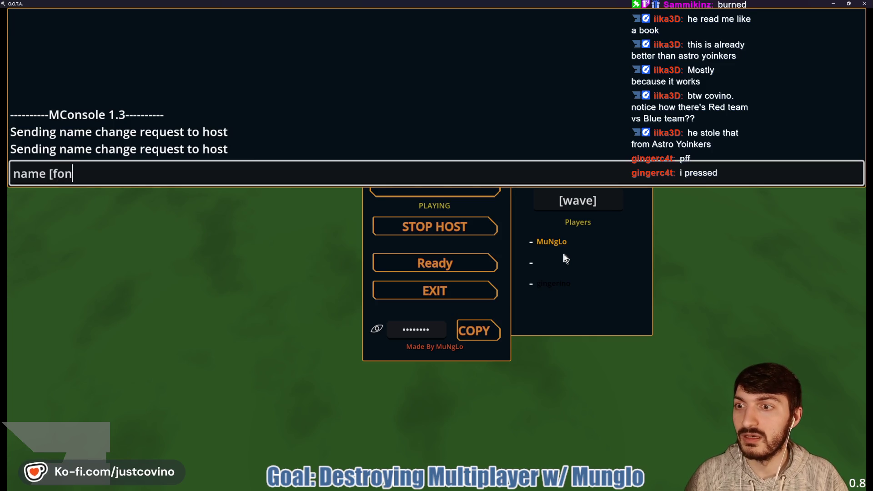
{"action": "type", "text": "_size"}
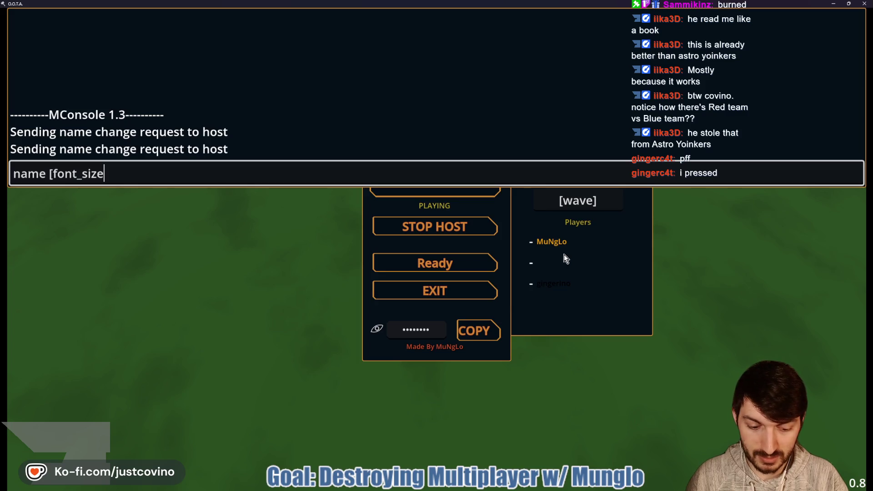
{"action": "type", "text": "10000"}
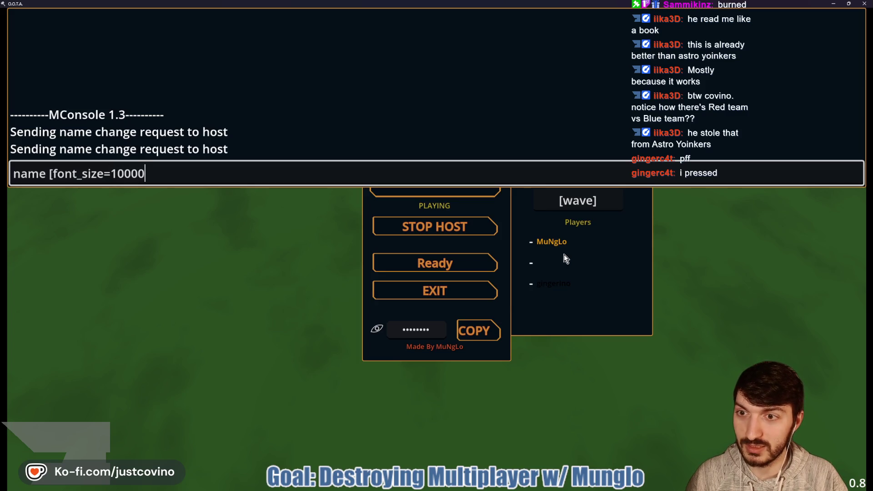
{"action": "type", "text": "] Covino"}
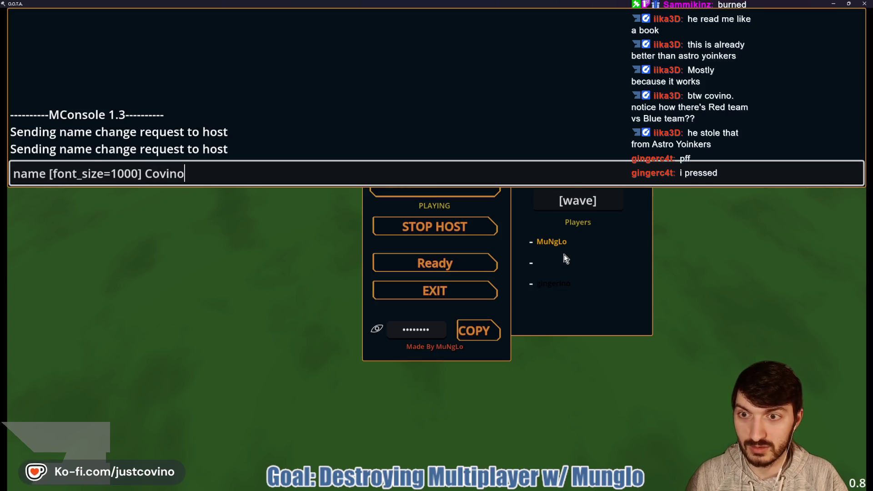
{"action": "key", "text": "Return"}
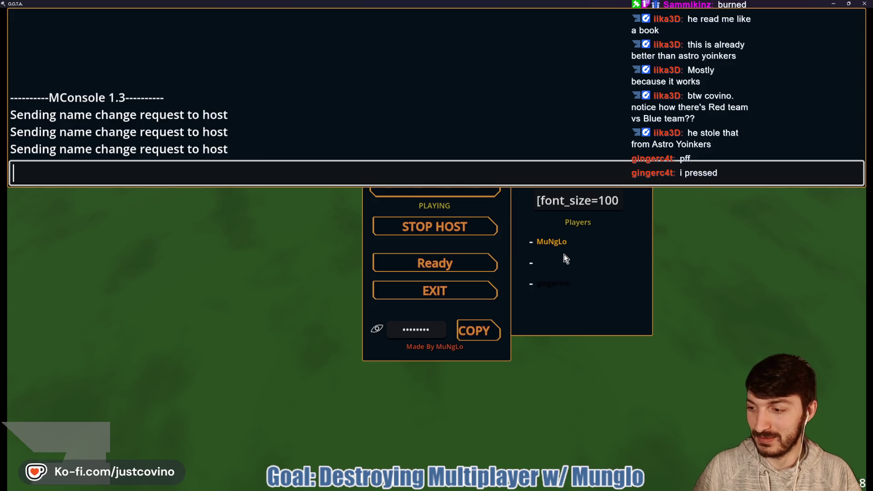
Try name commands with a [tornado] tag and then with wave tags around the player name.
{"action": "type", "text": "name ["}
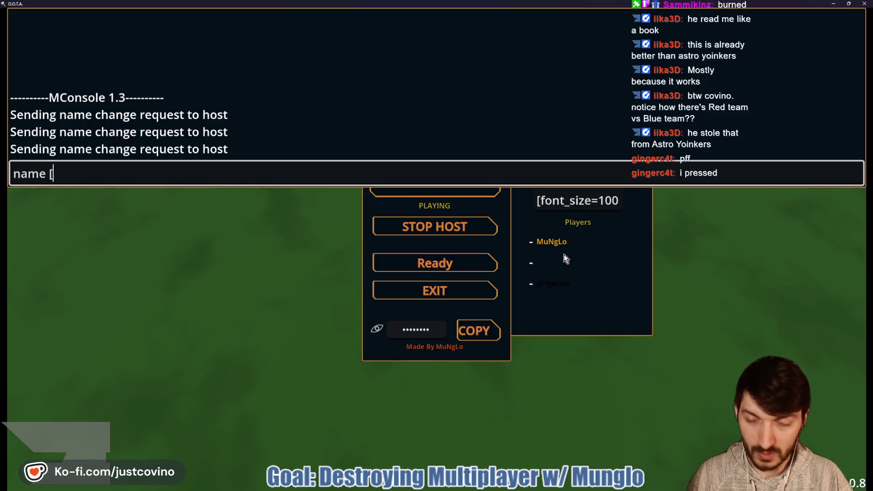
{"action": "type", "text": "tornado]"}
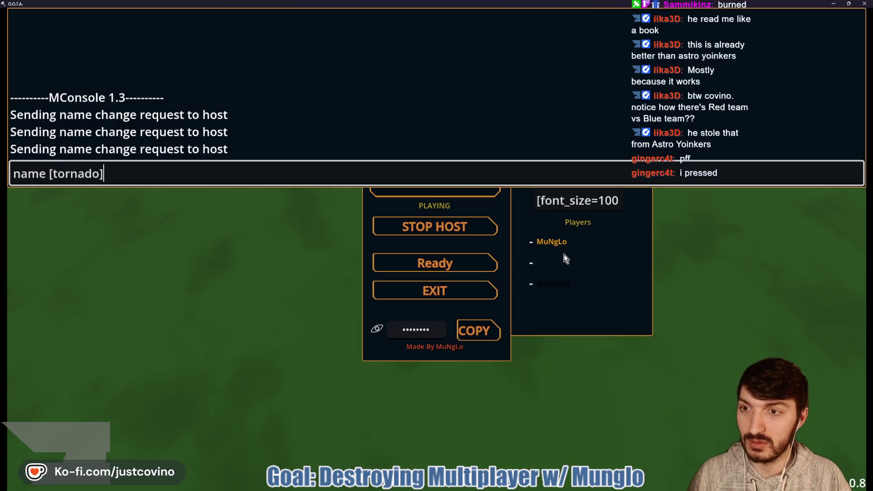
{"action": "type", "text": "Covi"}
{"action": "key", "text": "Return"}
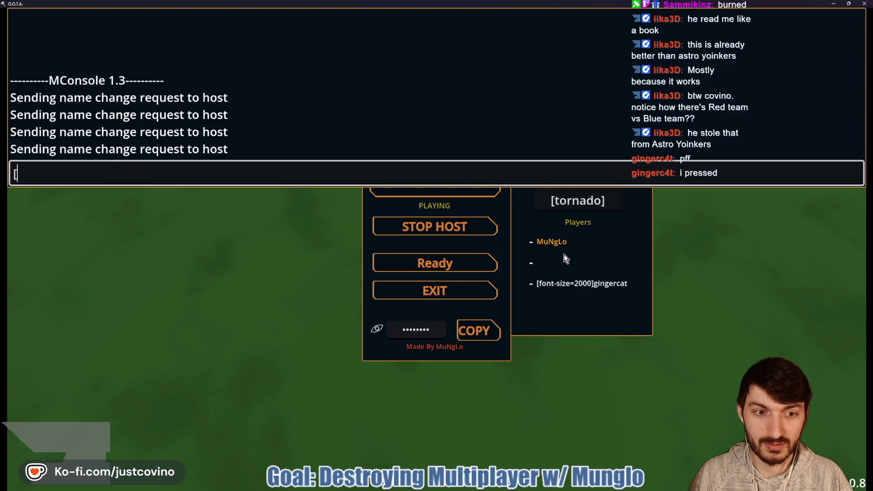
{"action": "type", "text": "name"}
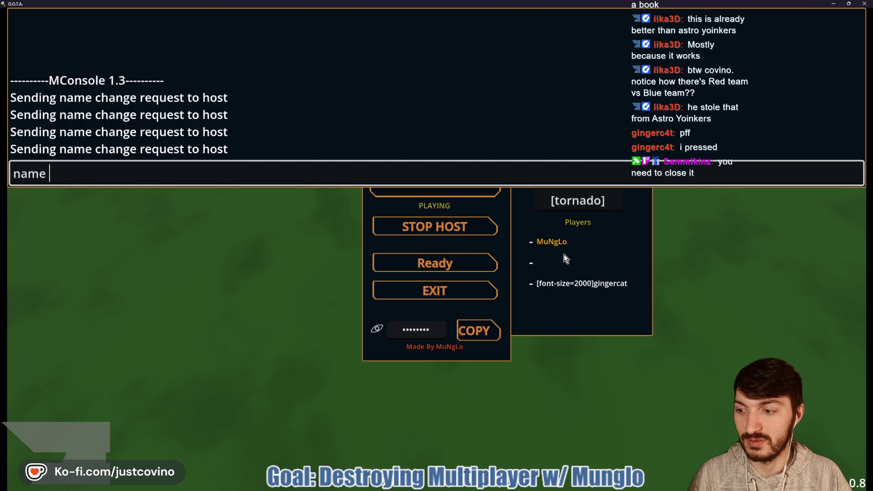
{"action": "type", "text": " wave] "}
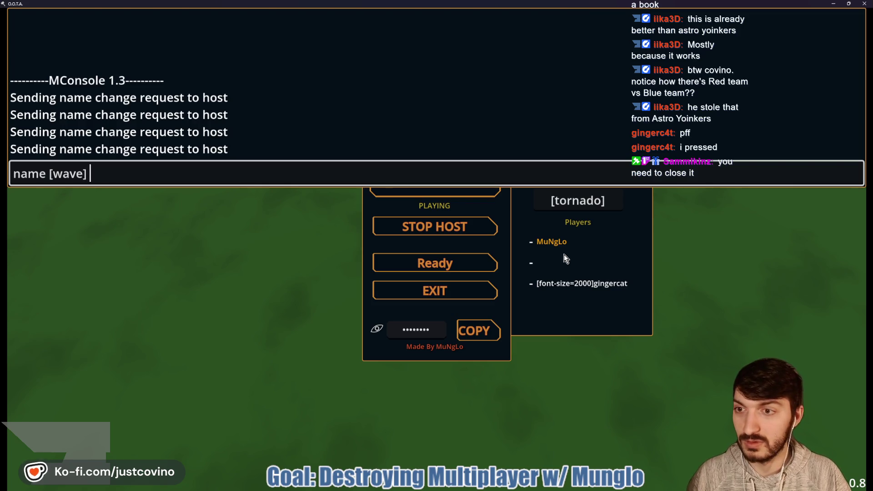
{"action": "type", "text": "Covino [/"}
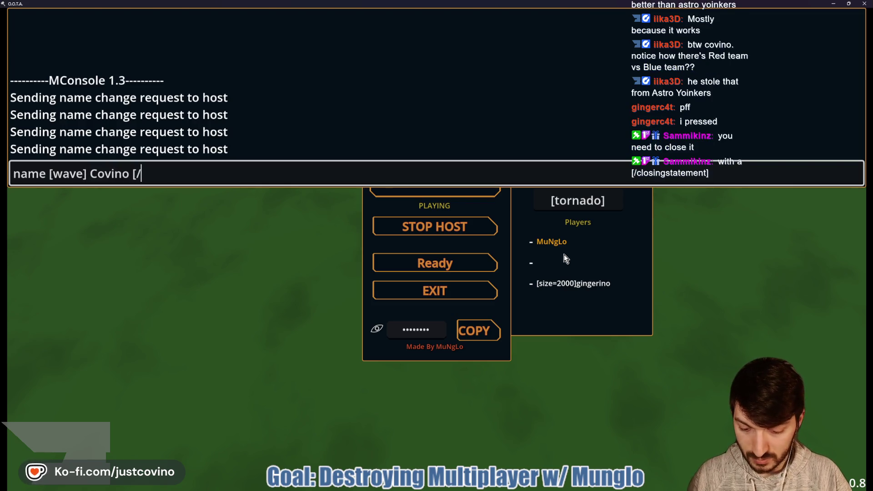
{"action": "type", "text": "wave]"}
{"action": "key", "text": "Return"}
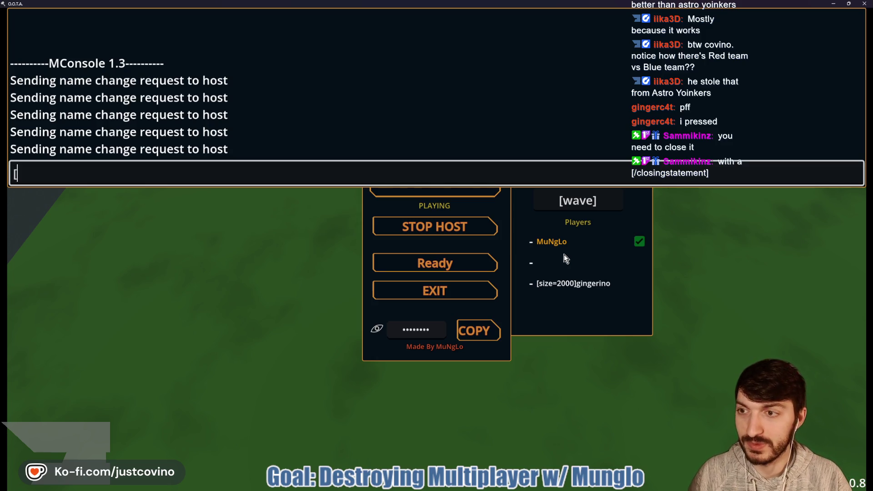
Send a name command with the [font_color=#3f6899] tag before the player name.
{"action": "type", "text": "name ["}
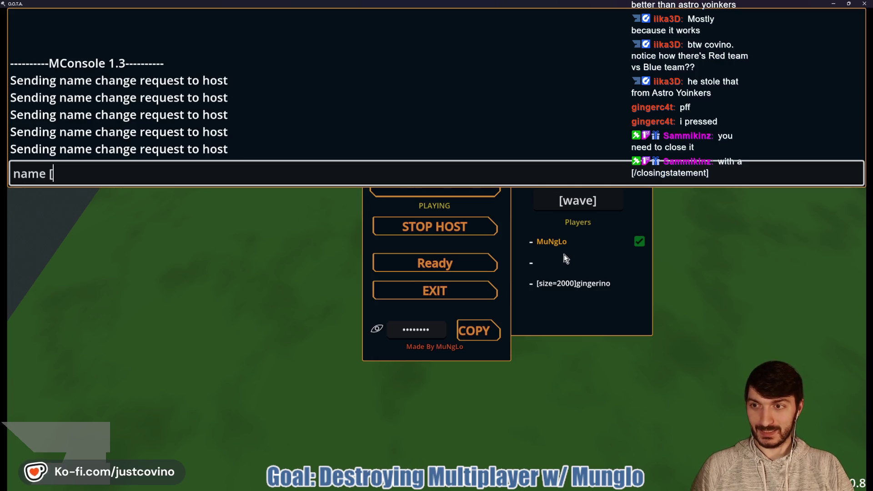
{"action": "type", "text": "font_color="}
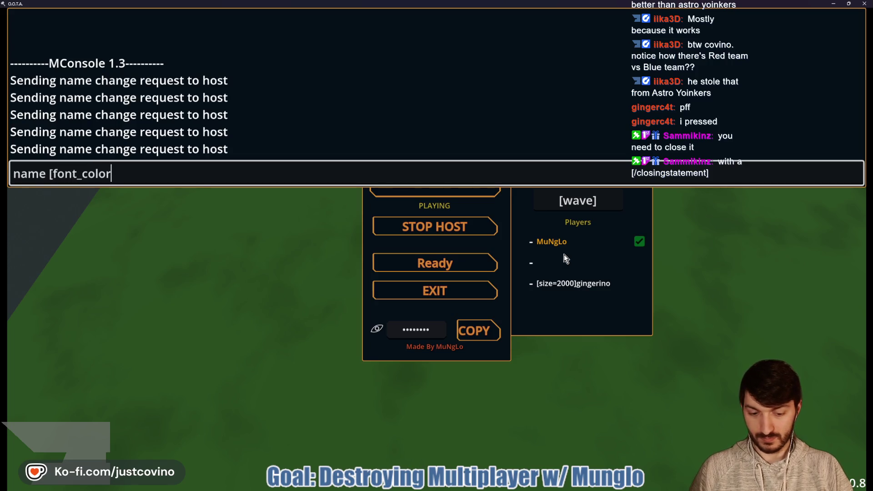
{"action": "type", "text": "#3f"}
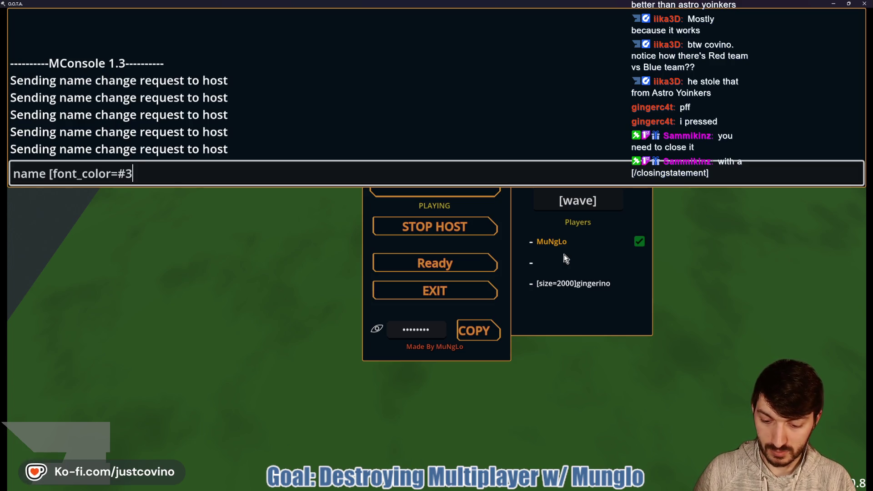
{"action": "type", "text": "6899]"}
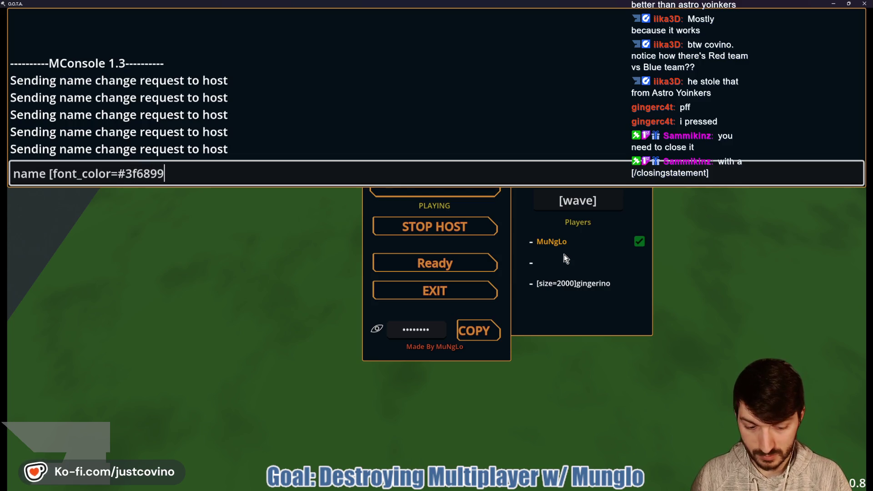
{"action": "type", "text": " Covino"}
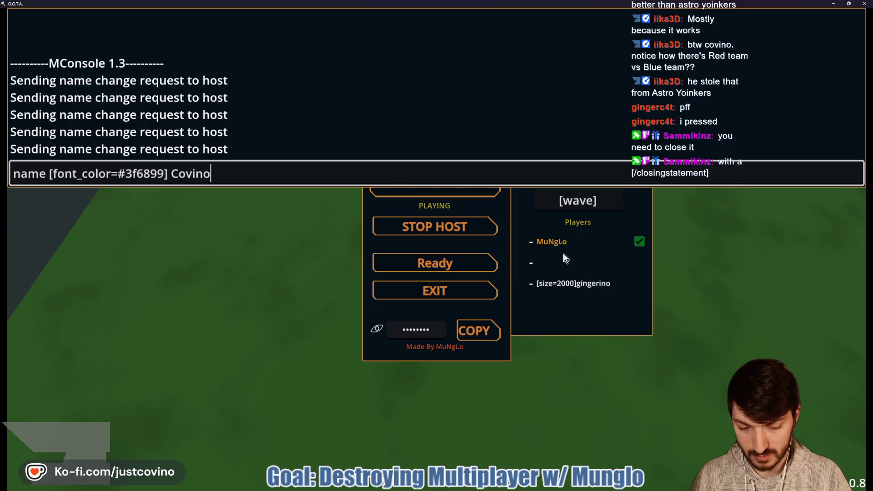
{"action": "key", "text": "Return"}
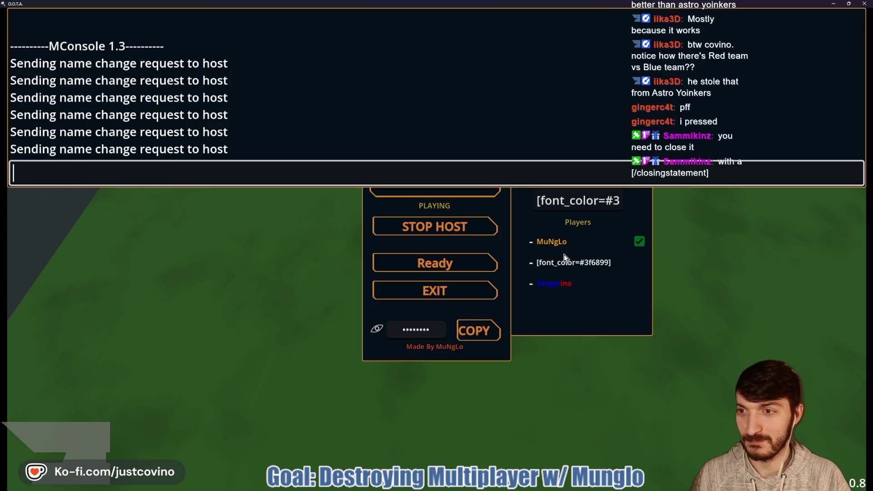
Submit the player name prefixed with a [color=#3f6899] tag.
{"action": "type", "text": "name "}
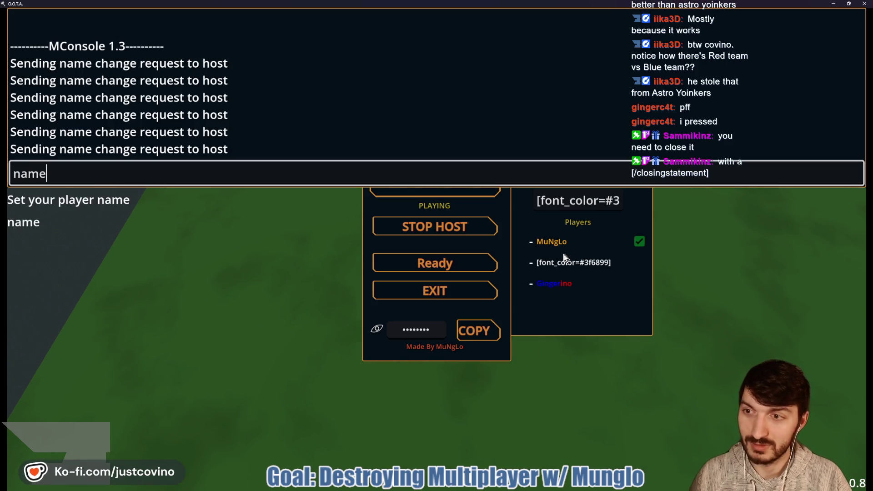
{"action": "type", "text": "[cool"}
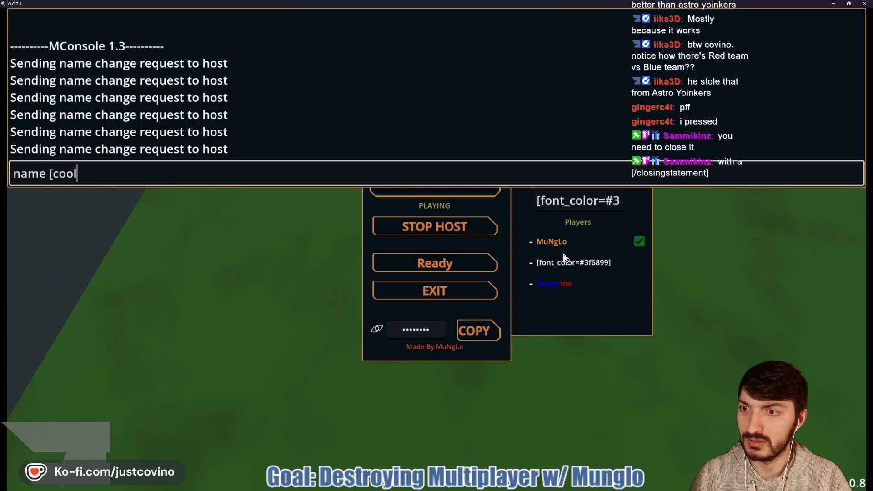
{"action": "key", "text": "BackSpace"}
{"action": "type", "text": "lor"}
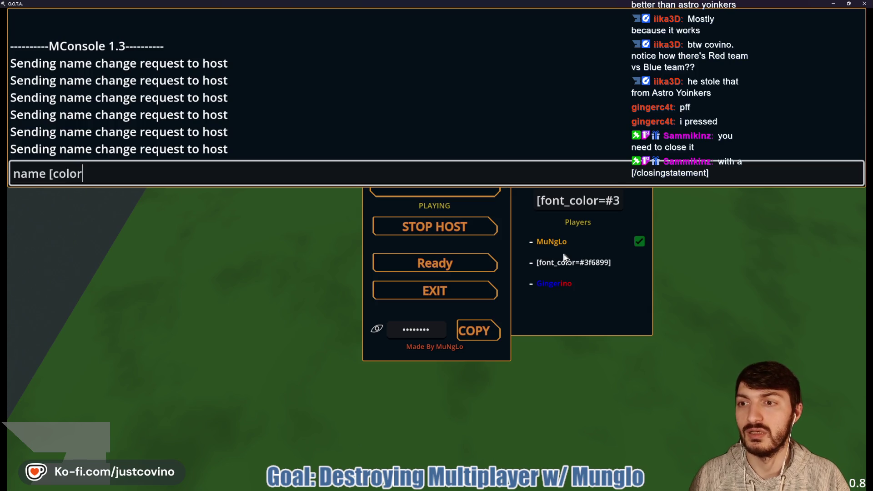
{"action": "type", "text": "="}
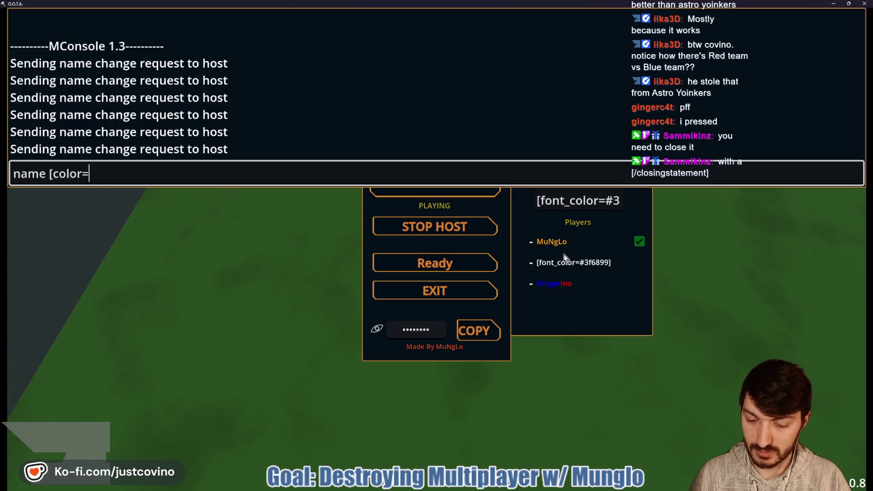
{"action": "type", "text": "#356899"}
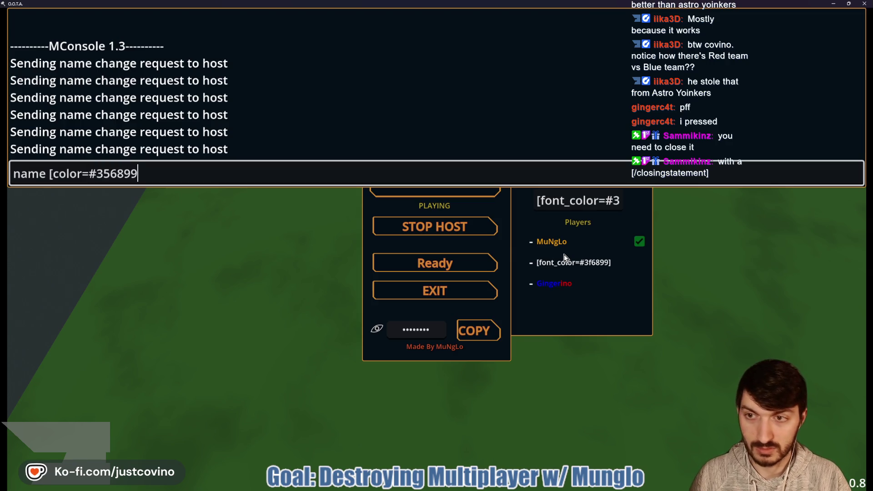
{"action": "key", "text": "BackSpace"}
{"action": "key", "text": "BackSpace"}
{"action": "key", "text": "BackSpace"}
{"action": "type", "text": "f6899"}
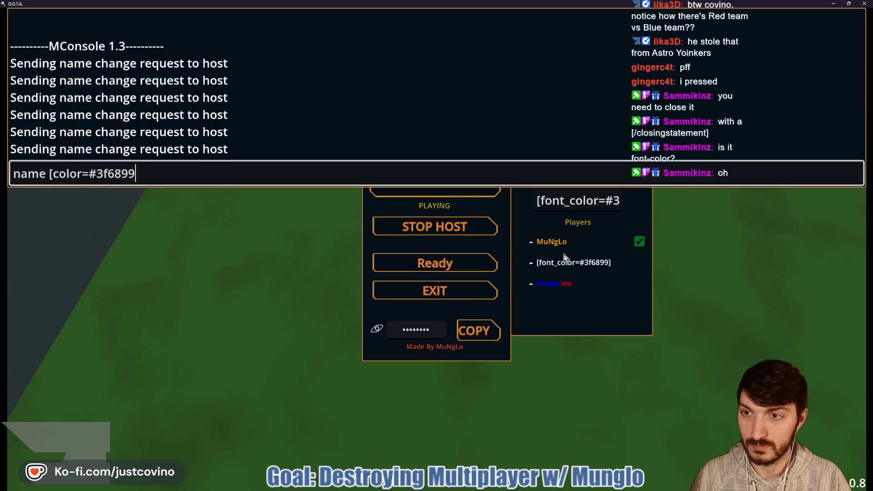
{"action": "type", "text": " Covino"}
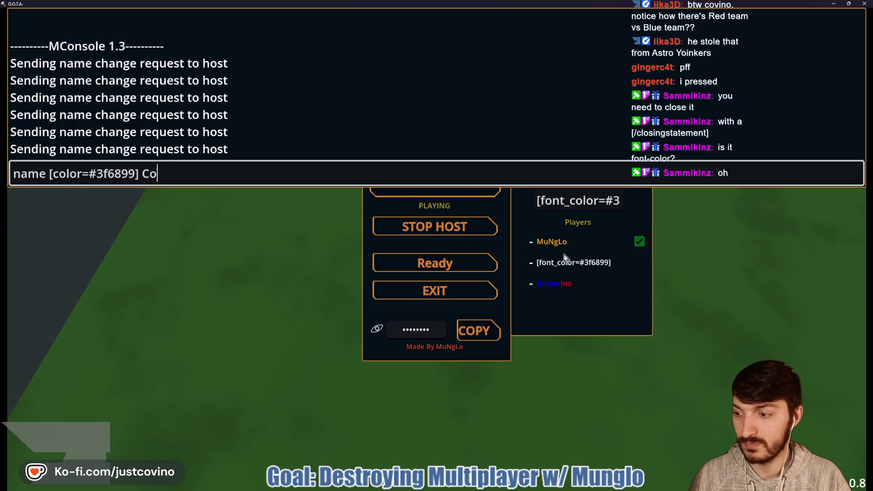
{"action": "key", "text": "Return"}
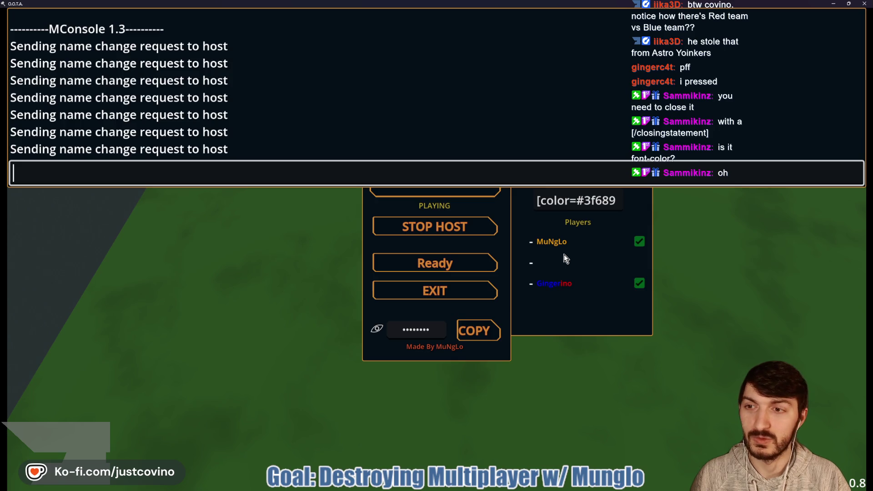
Resend a plain name, then the name prefixed with [color=3f6899].
{"action": "type", "text": "name"}
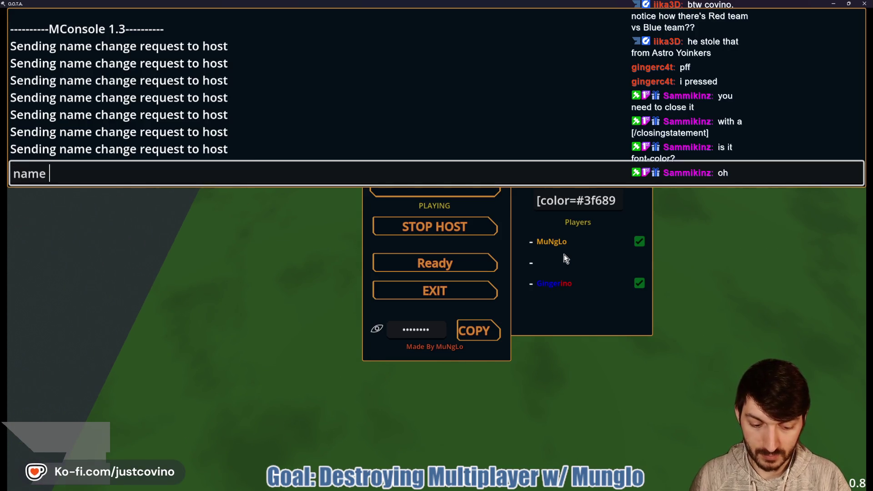
{"action": "type", "text": " ovino"}
{"action": "key", "text": "Return"}
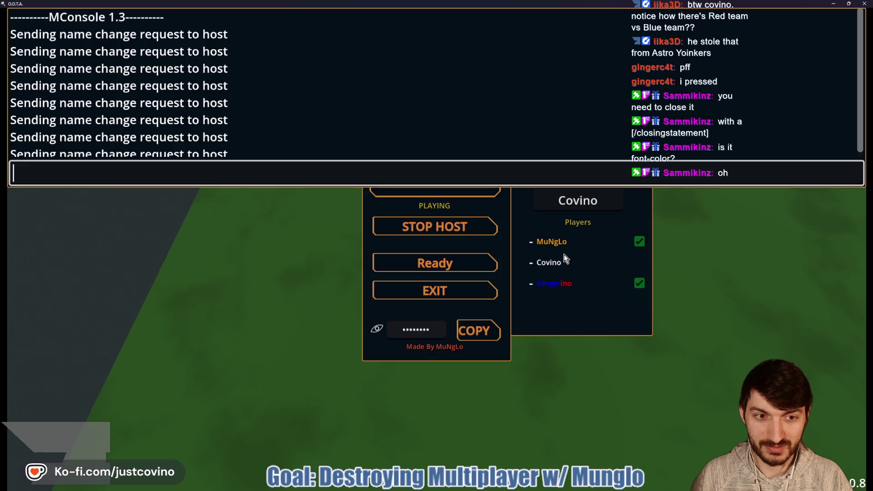
{"action": "type", "text": "name ["}
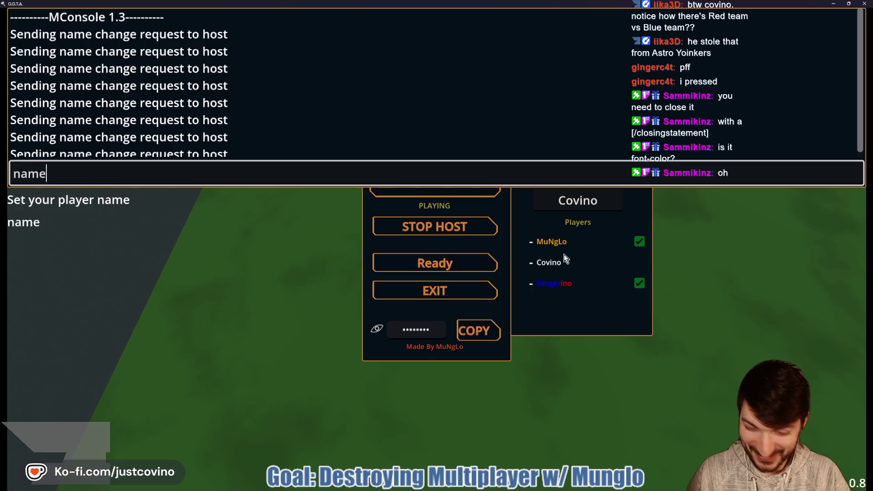
{"action": "type", "text": "color"}
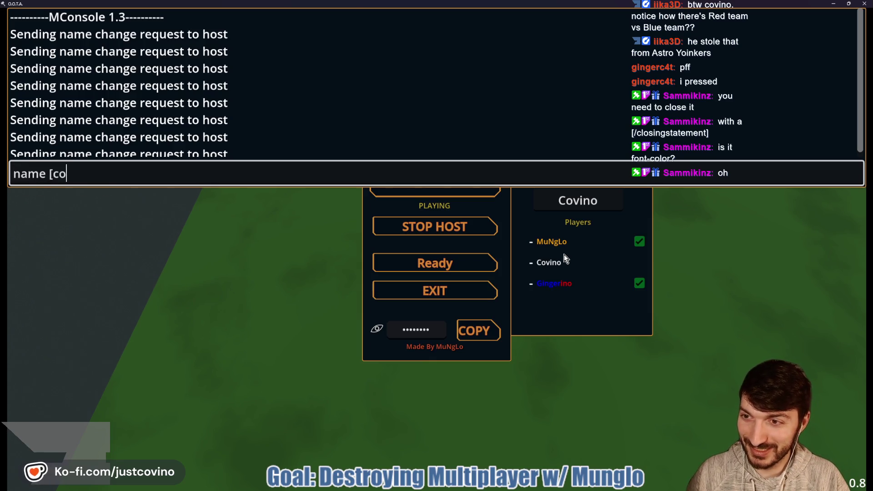
{"action": "type", "text": "="}
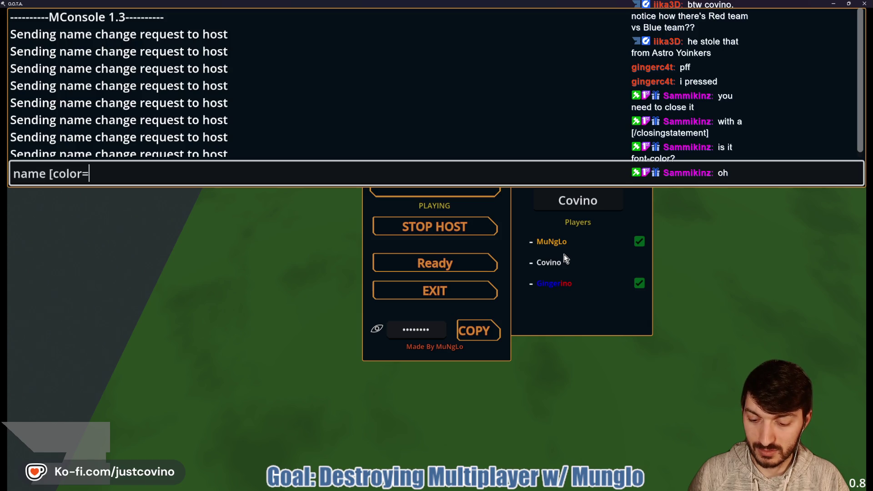
{"action": "type", "text": "3f"}
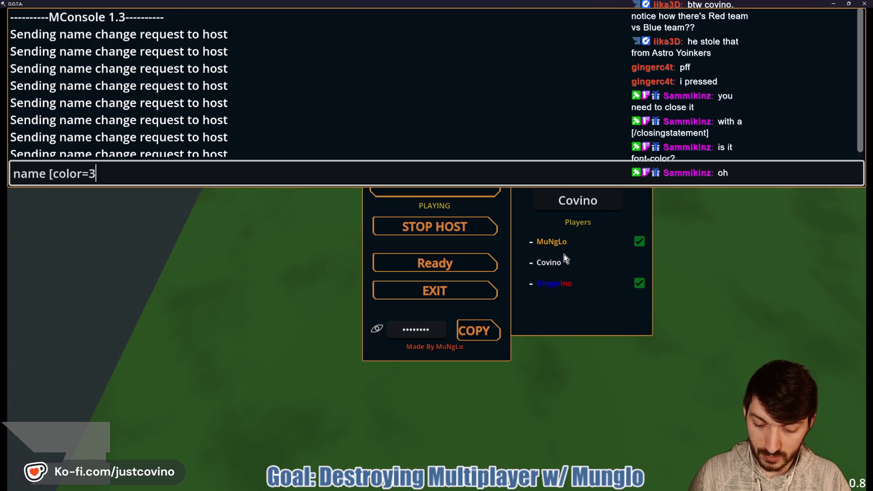
{"action": "type", "text": "6899] Covino"}
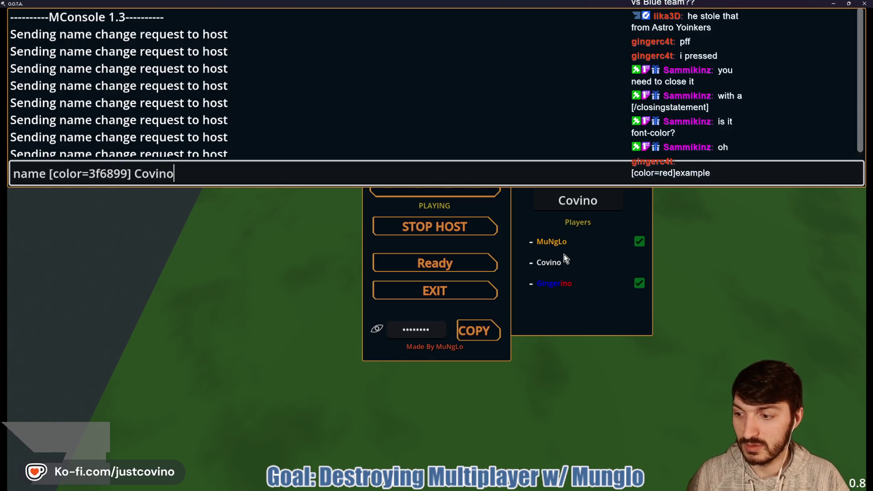
{"action": "key", "text": "Return"}
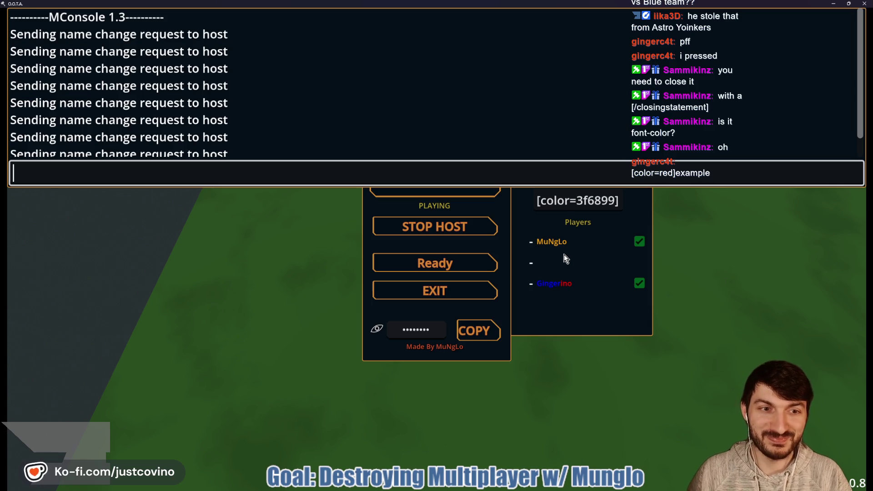
{"action": "type", "text": "e"}
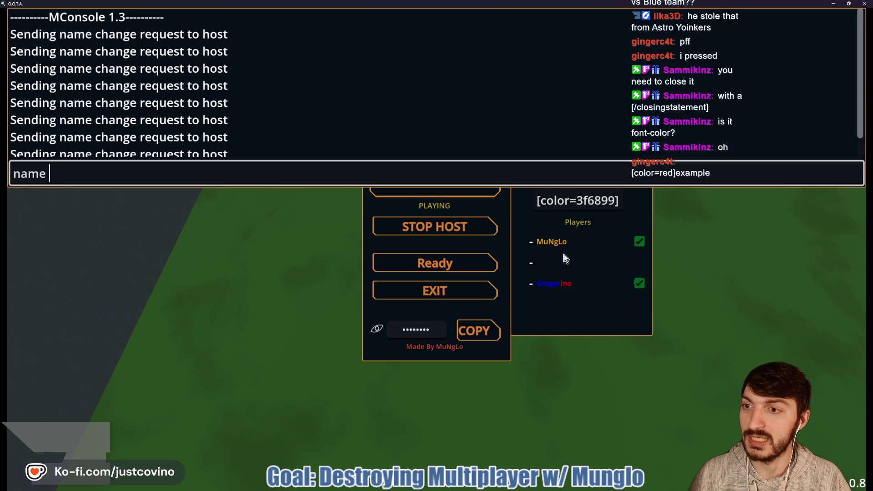
Submit the player name wrapped in [wave] tags, then resend the coloured name command.
{"action": "key", "text": "BackSpace"}
{"action": "type", "text": "["}
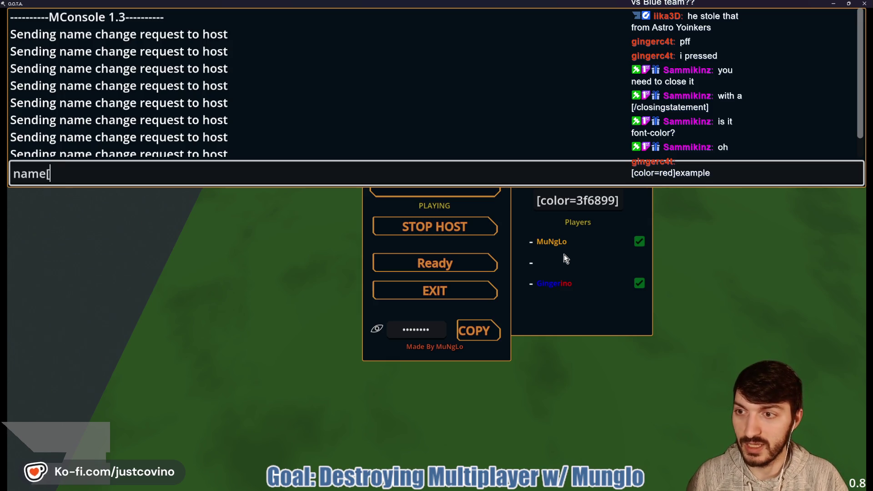
{"action": "type", "text": "wave]Covino["}
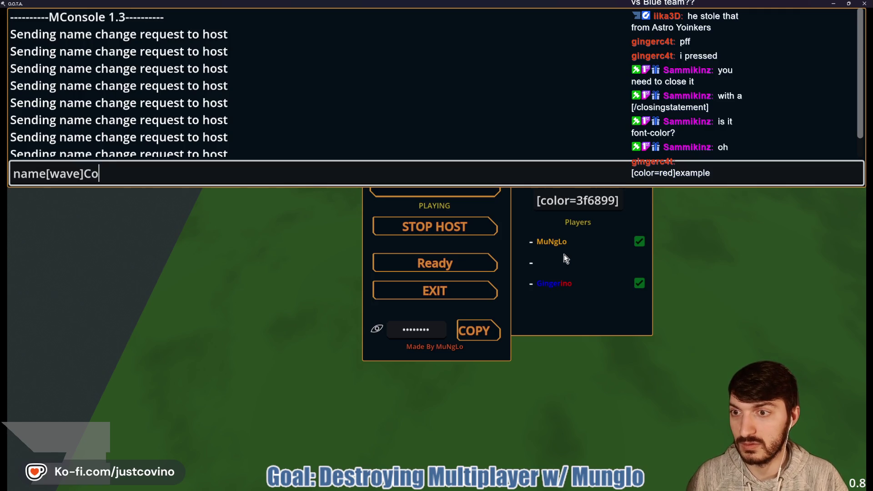
{"action": "type", "text": "/wave"}
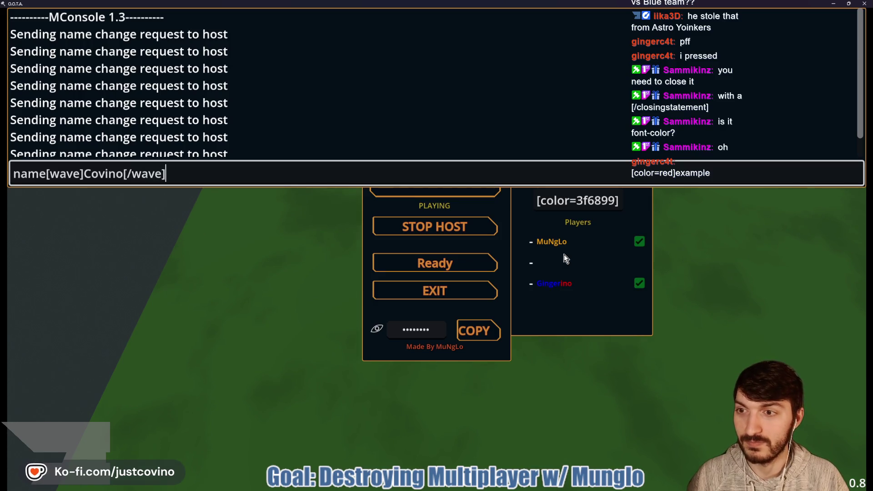
{"action": "key", "text": "Return"}
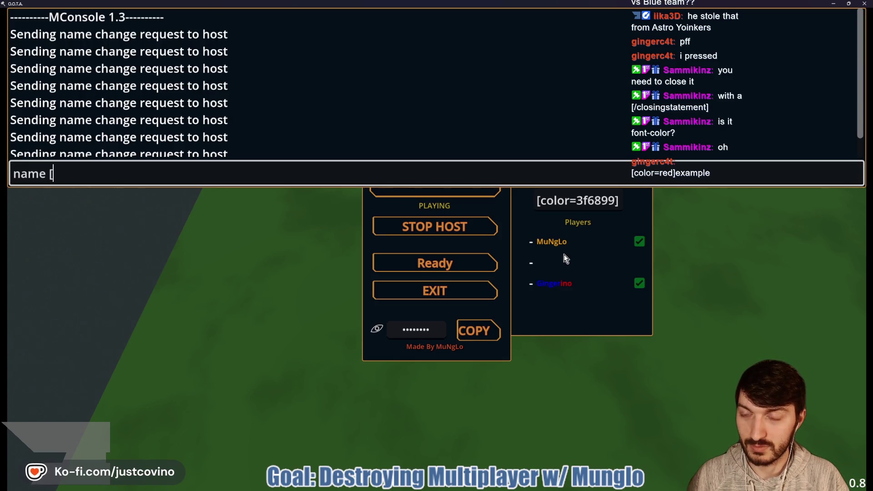
{"action": "type", "text": "olor=3f6899"}
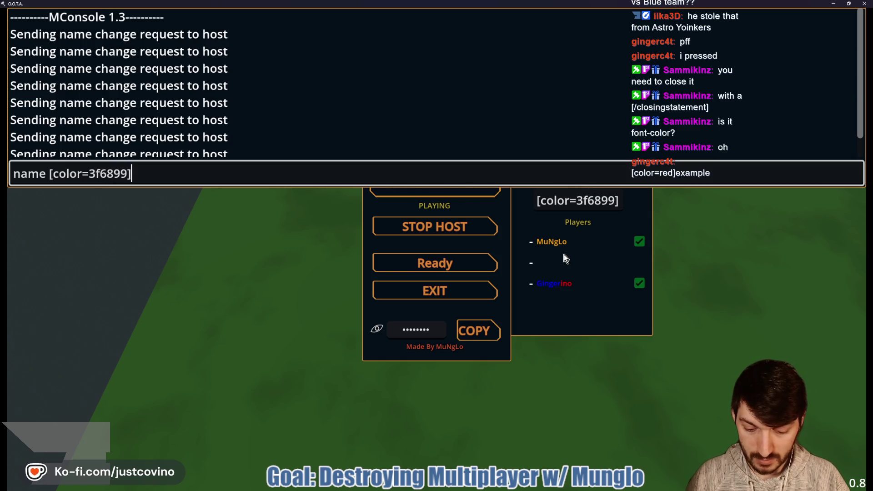
{"action": "type", "text": "ovino"}
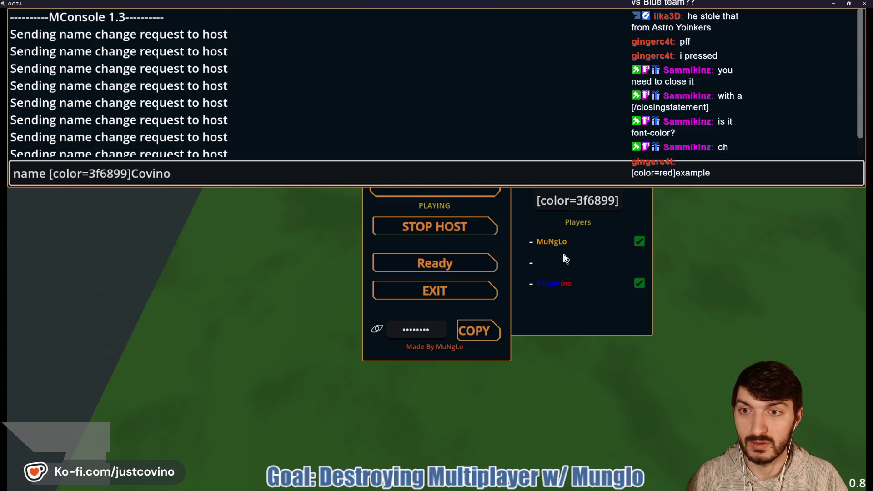
{"action": "key", "text": "Return"}
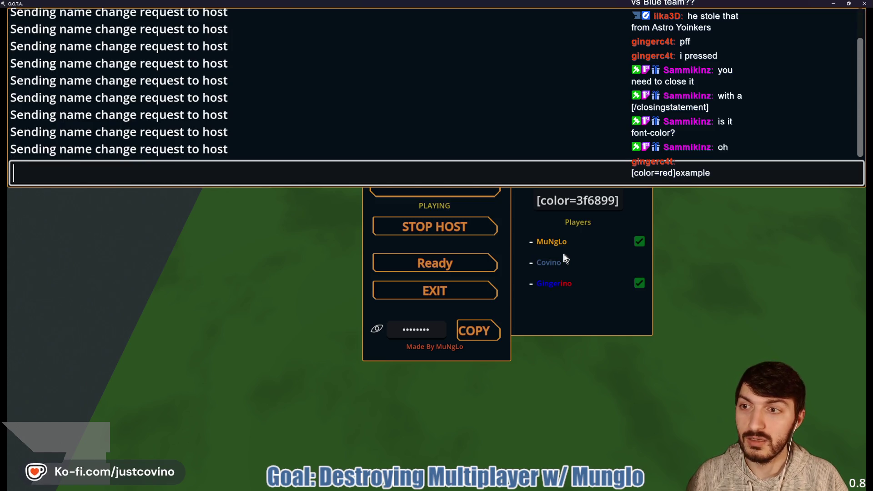
Send one more wave-styled name command, close the console, and mark the player ready.
{"action": "type", "text": "name [color=3f6899"}
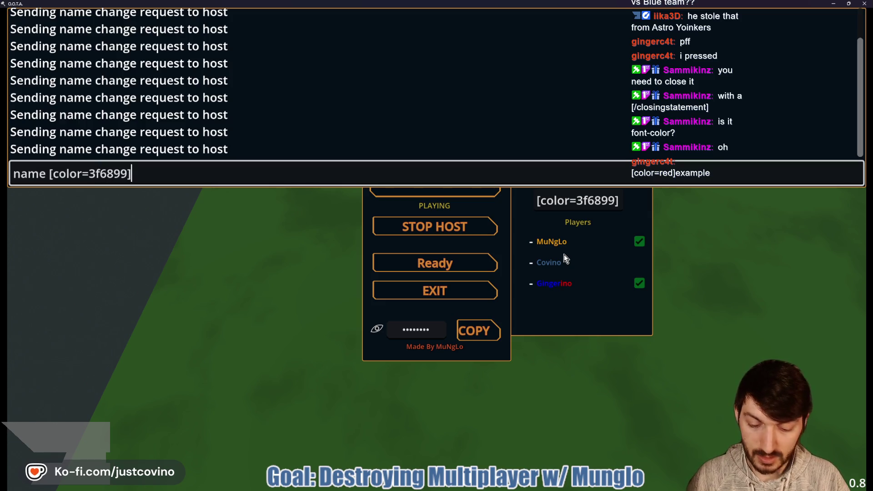
{"action": "type", "text": "wave"}
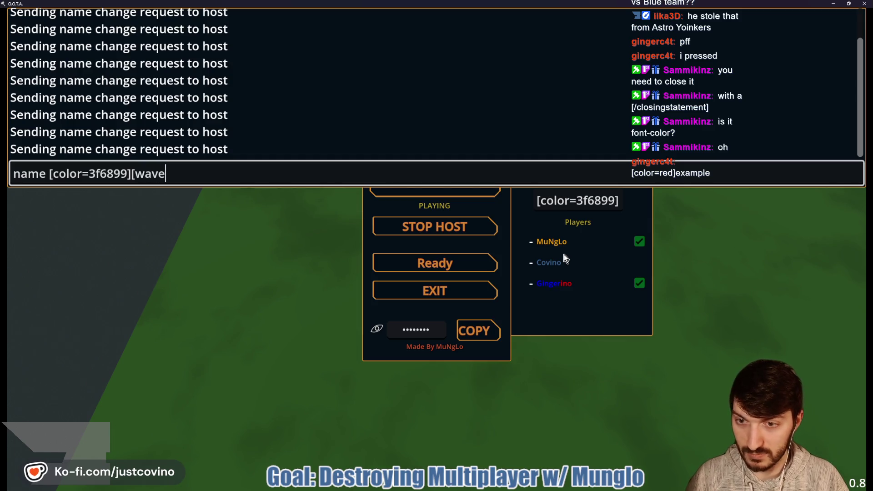
{"action": "type", "text": "no"}
{"action": "key", "text": "Return"}
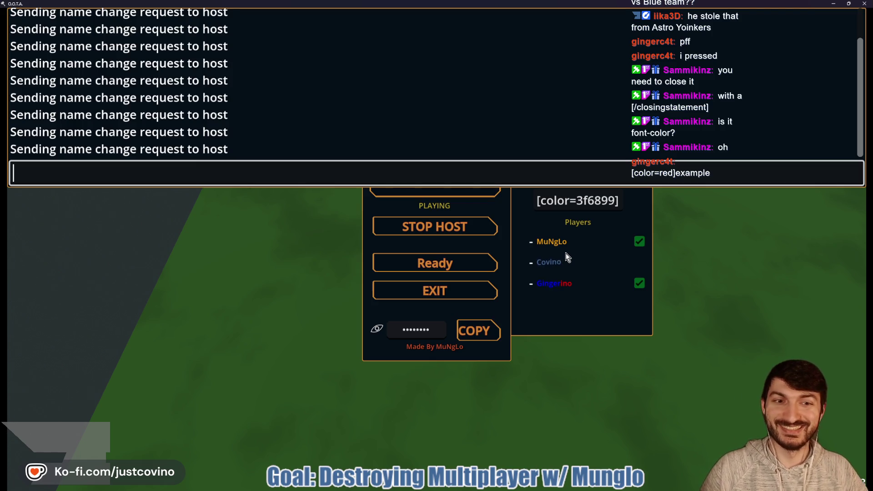
{"action": "key", "text": "grave"}
{"action": "left_click", "coordinate": [420, 270]}
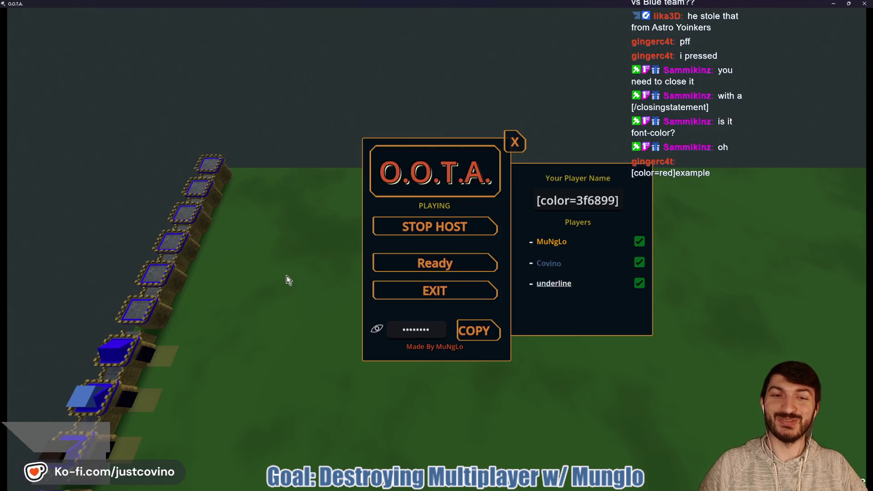
Run the character around the field toward the red base and back to the blue wall.
{"action": "key", "text": "d"}
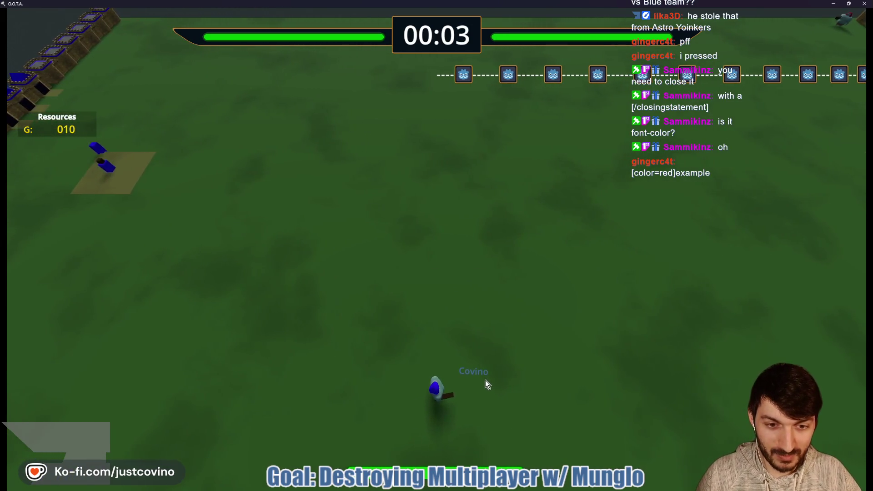
{"action": "key", "text": "w"}
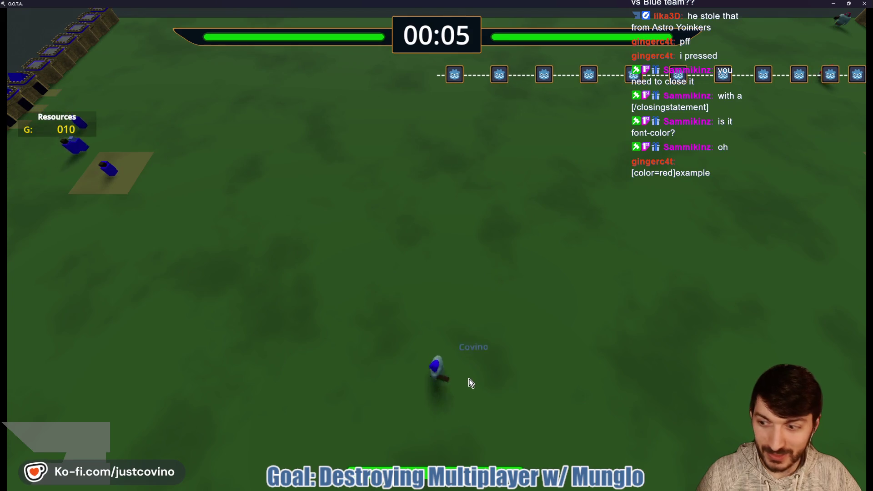
{"action": "key", "text": "s"}
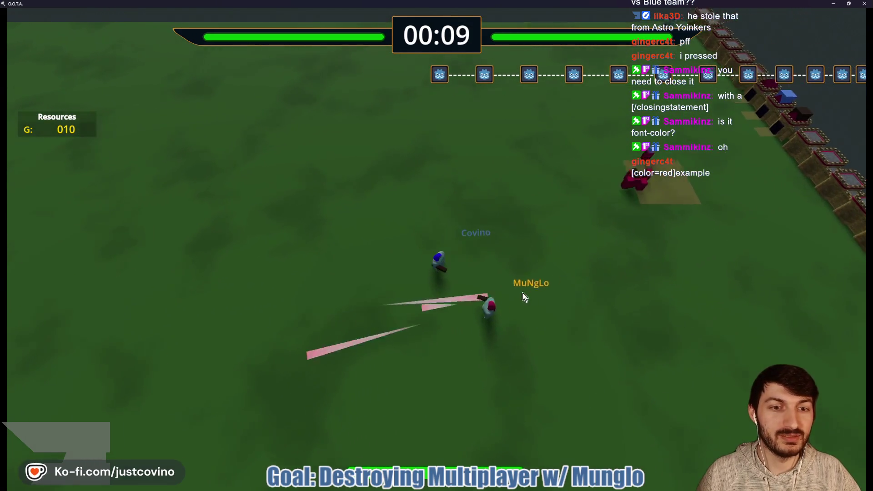
{"action": "key", "text": "w"}
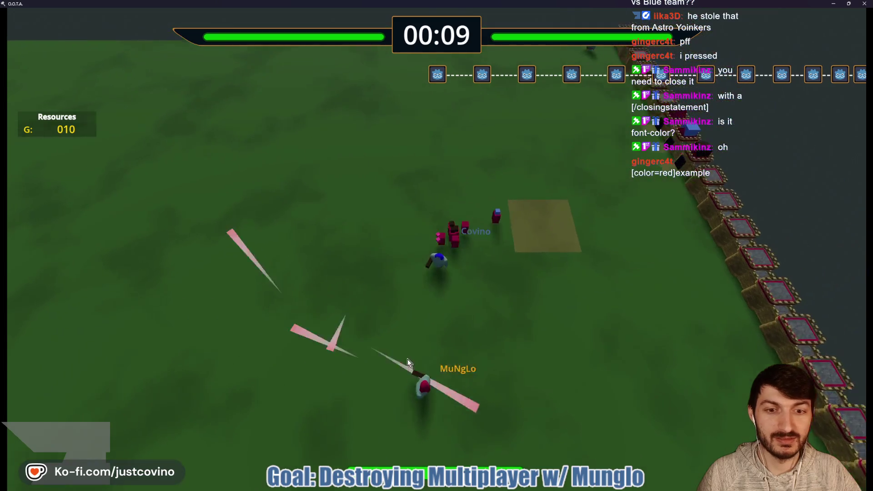
{"action": "key", "text": "w"}
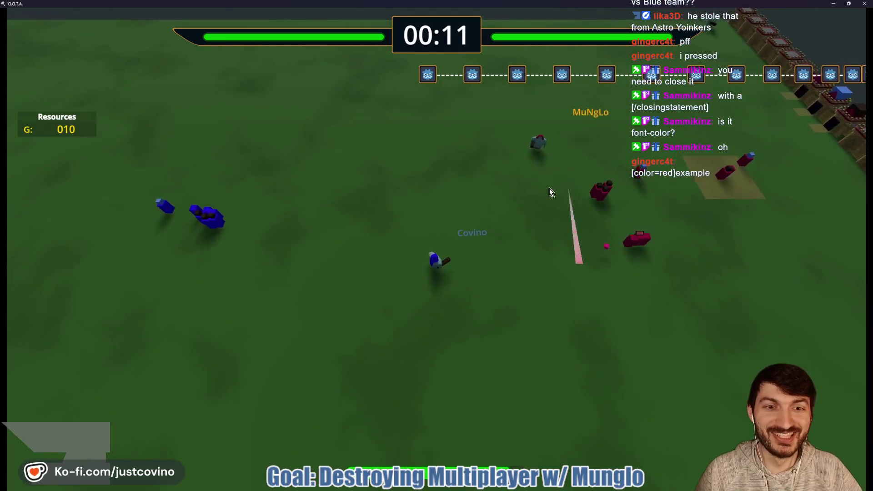
{"action": "key", "text": "s"}
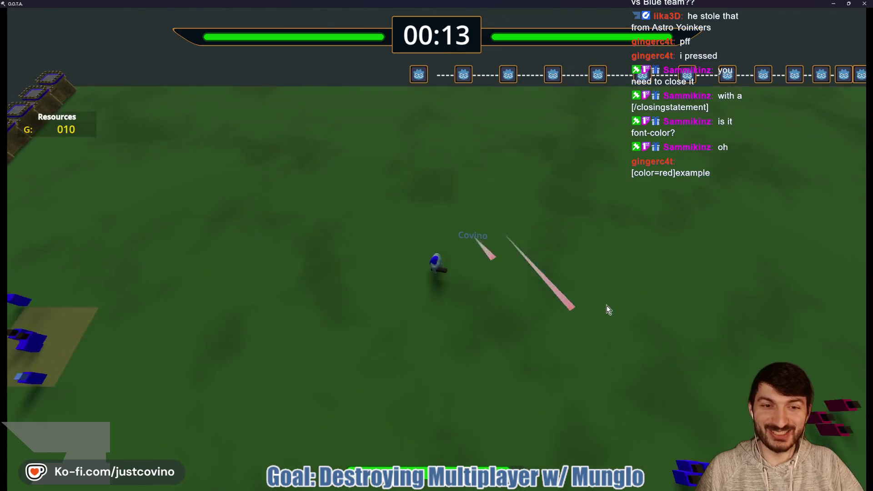
{"action": "key", "text": "a"}
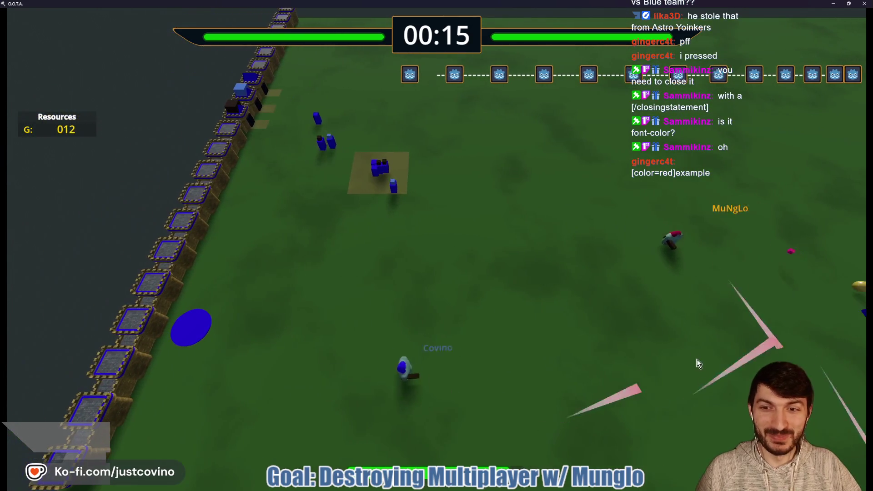
{"action": "key", "text": "d"}
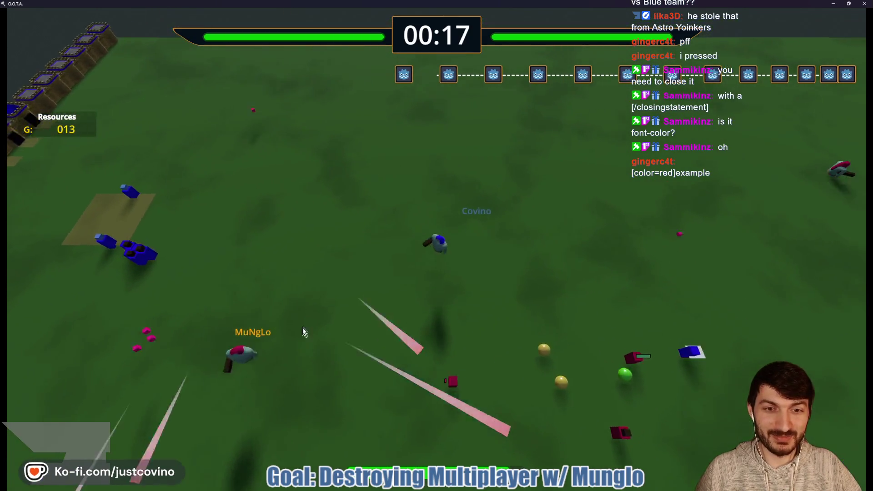
{"action": "key", "text": "a"}
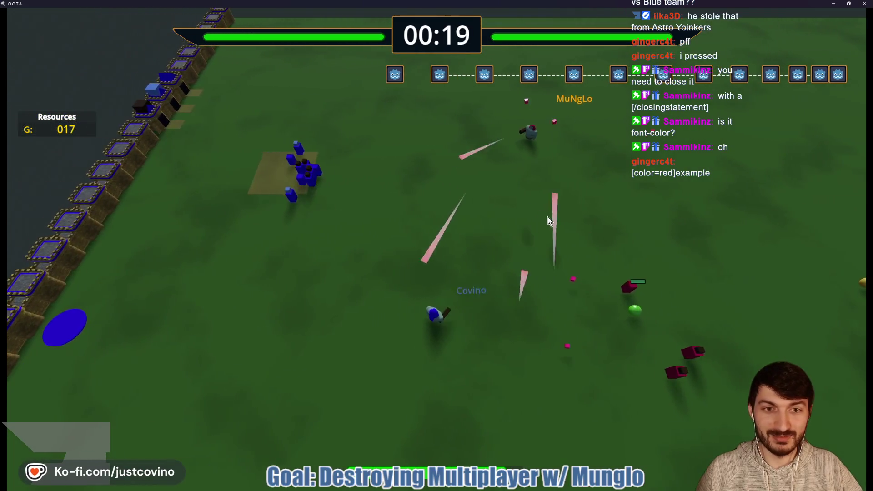
{"action": "key", "text": "w"}
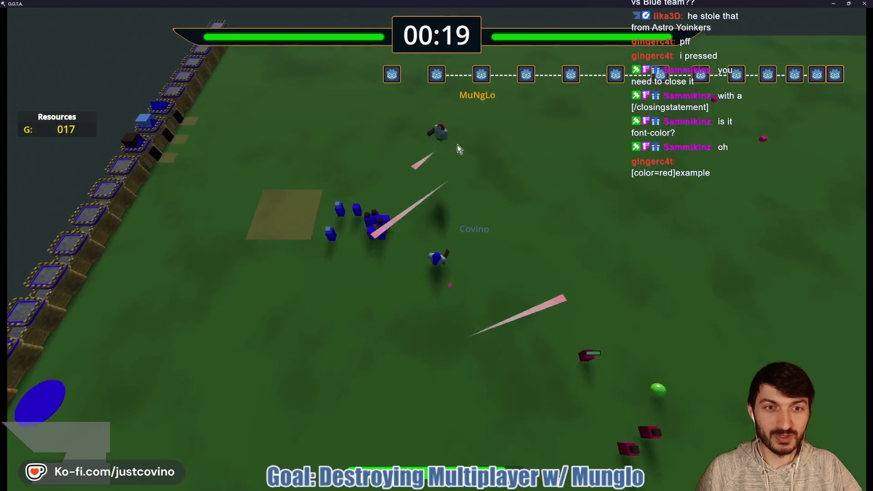
{"action": "key", "text": "s"}
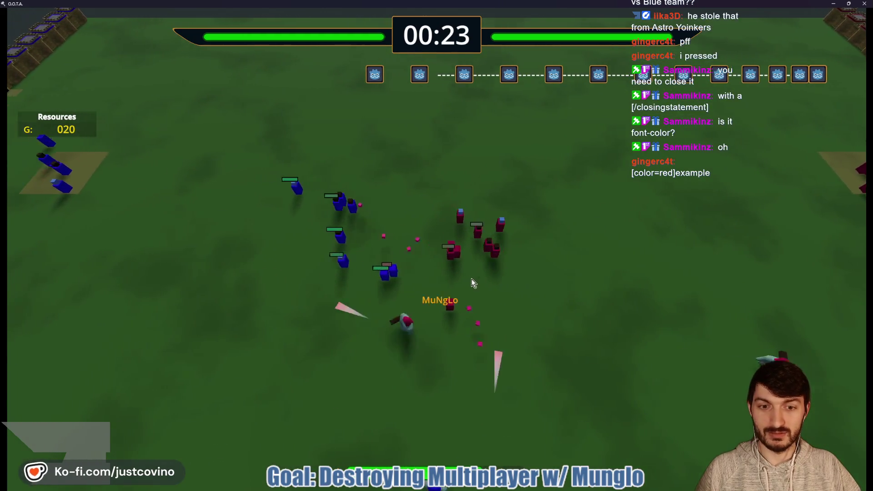
{"action": "key", "text": "a"}
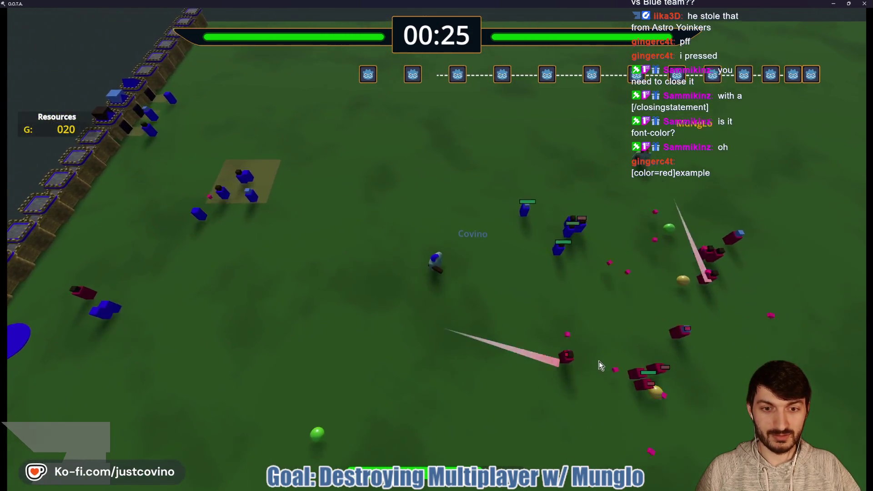
{"action": "key", "text": "d"}
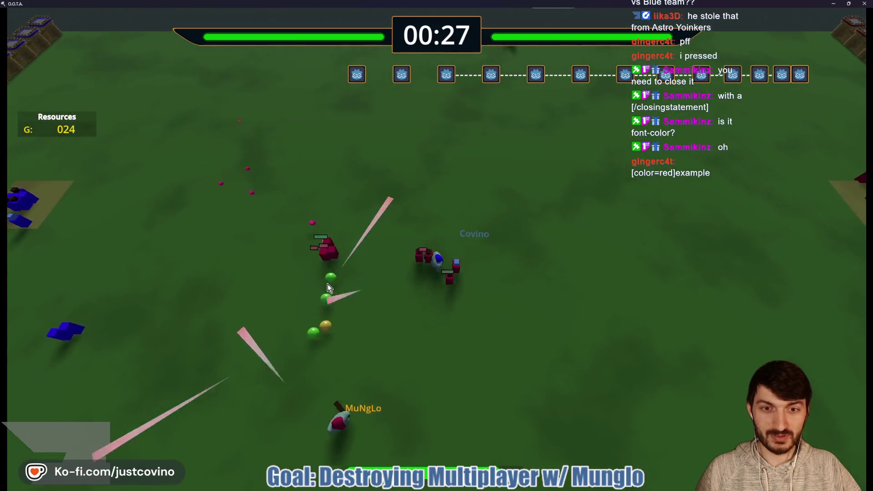
{"action": "key", "text": "a"}
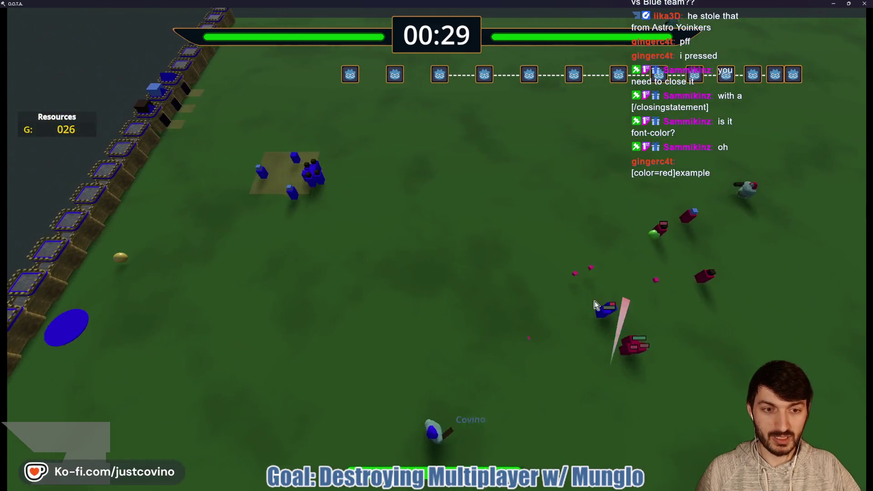
{"action": "key", "text": "a"}
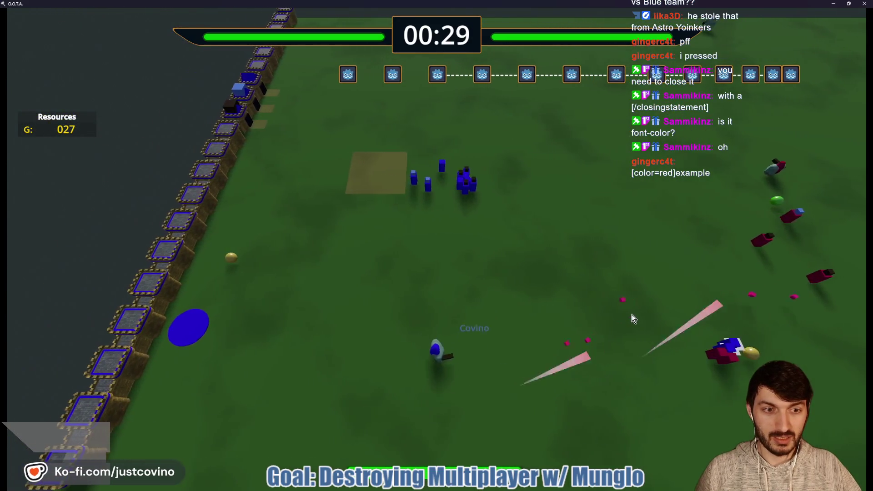
{"action": "key", "text": "w"}
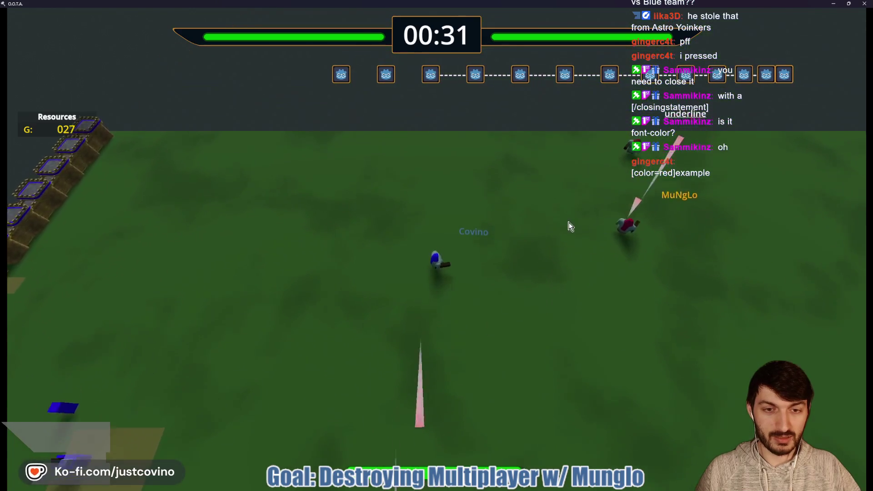
{"action": "key", "text": "d"}
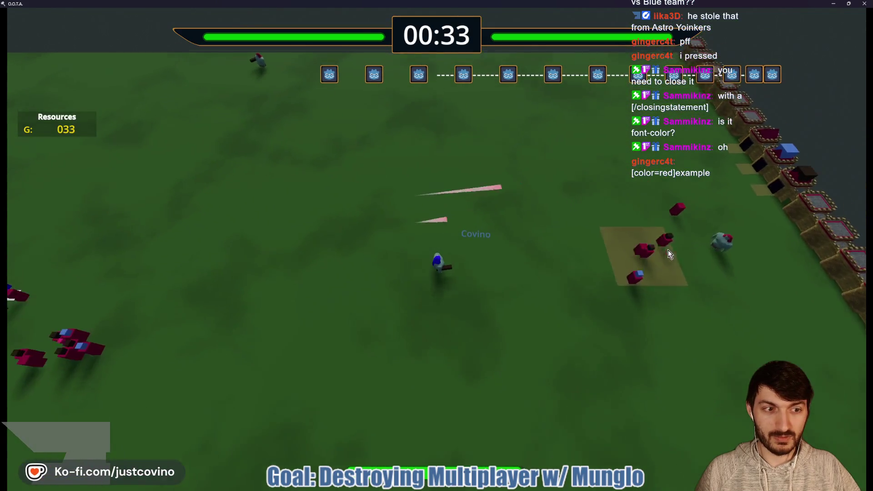
{"action": "key", "text": "s"}
{"action": "key", "text": "a"}
{"action": "key", "text": "a"}
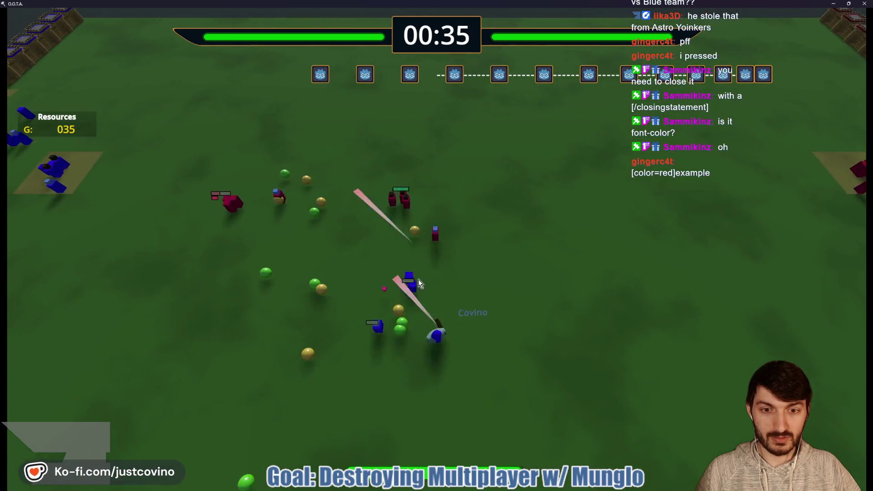
{"action": "key", "text": "w"}
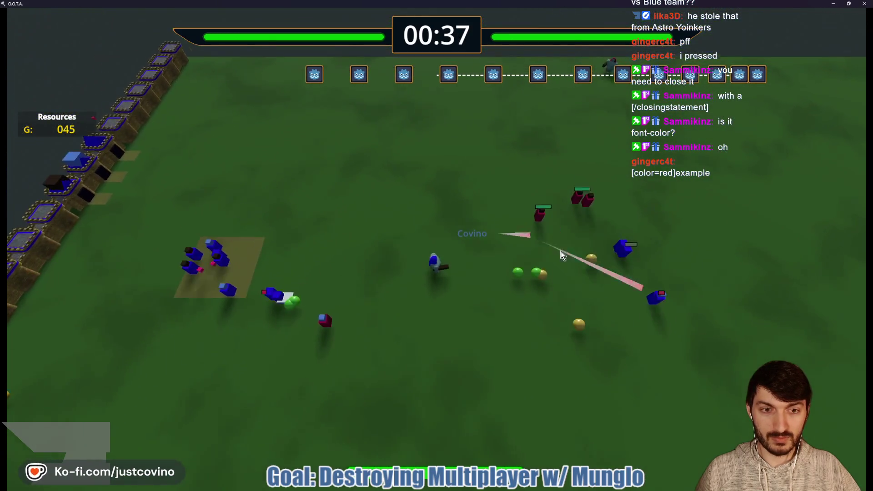
{"action": "key", "text": "a"}
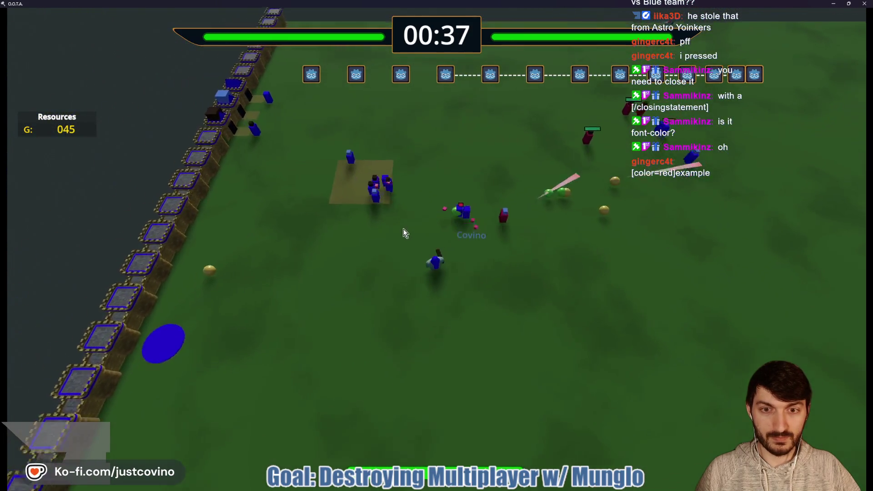
Raise the nearby wall block's Production level to 40.
{"action": "key", "text": "w"}
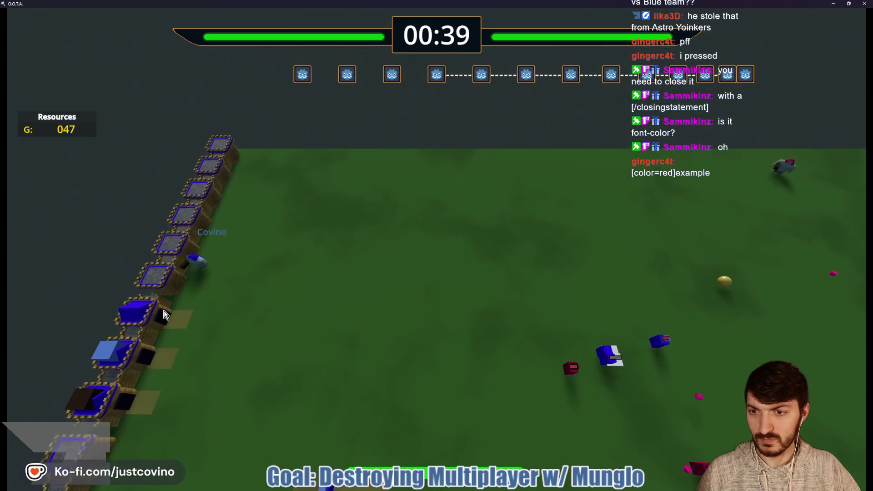
{"action": "left_click", "coordinate": [164, 259]}
{"action": "left_click", "coordinate": [126, 259]}
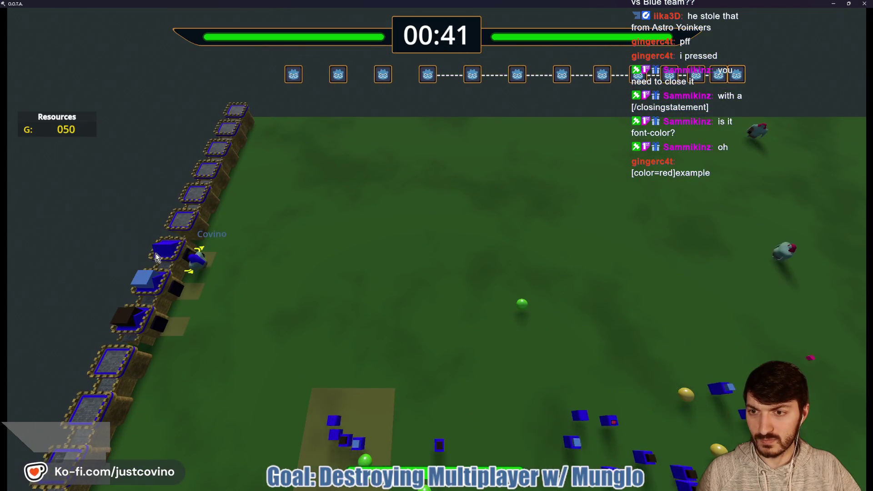
{"action": "left_click", "coordinate": [174, 258]}
{"action": "left_click", "coordinate": [182, 264]}
{"action": "left_click", "coordinate": [181, 263]}
{"action": "left_click", "coordinate": [179, 259]}
{"action": "left_click", "coordinate": [178, 258]}
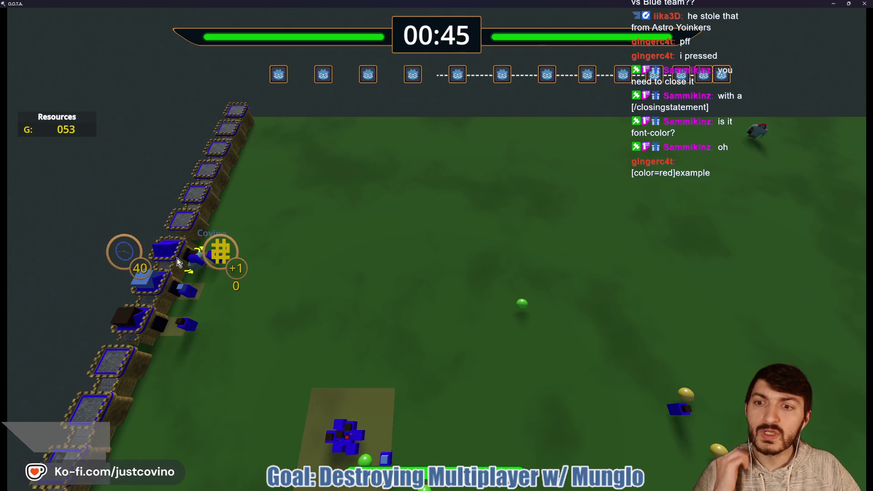
{"action": "left_click", "coordinate": [125, 253]}
{"action": "left_click", "coordinate": [125, 254]}
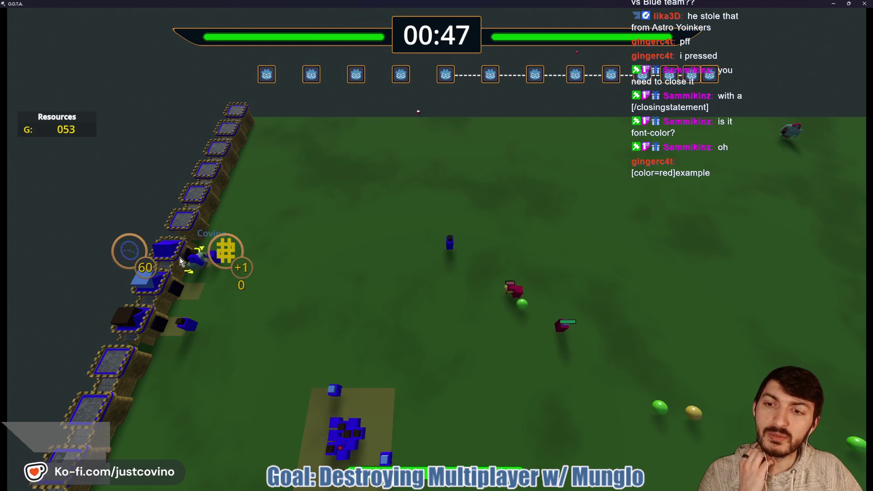
{"action": "left_click", "coordinate": [181, 257]}
{"action": "left_click", "coordinate": [124, 255]}
{"action": "left_click", "coordinate": [176, 253]}
{"action": "left_click", "coordinate": [175, 254]}
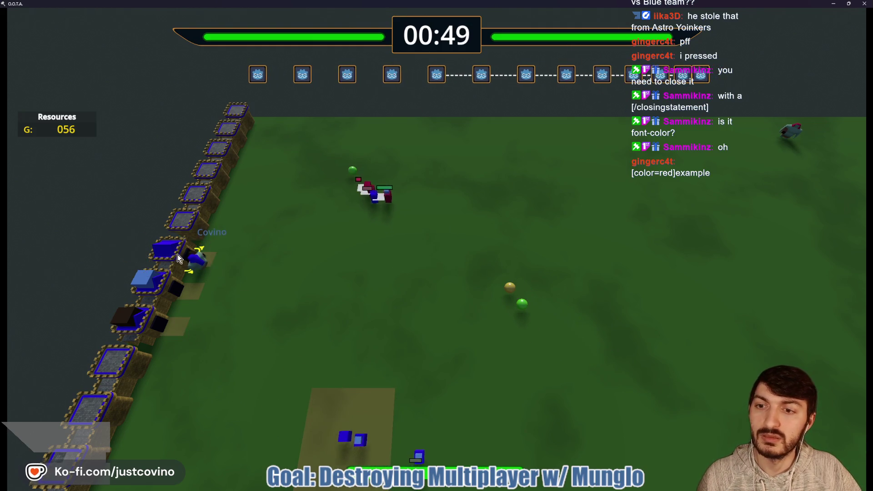
{"action": "left_click", "coordinate": [175, 253]}
{"action": "left_click", "coordinate": [135, 249]}
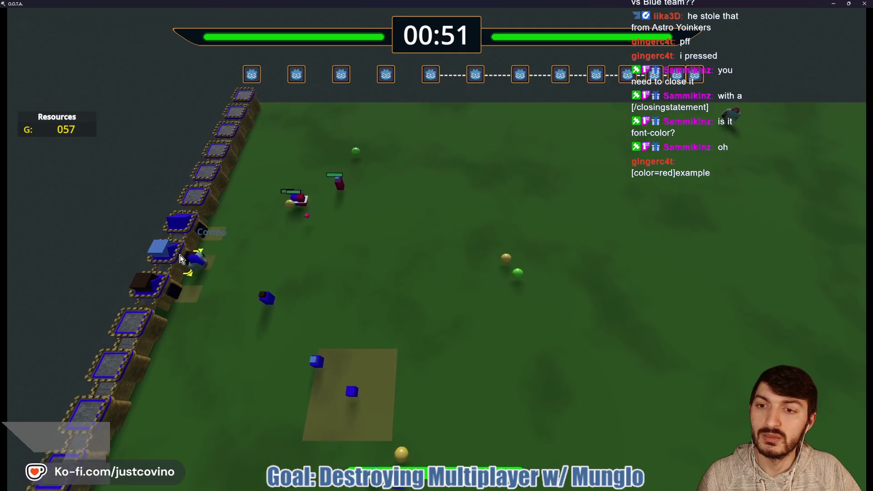
{"action": "left_click", "coordinate": [181, 258]}
{"action": "left_click", "coordinate": [127, 253]}
{"action": "left_click", "coordinate": [173, 247]}
{"action": "left_click", "coordinate": [126, 249]}
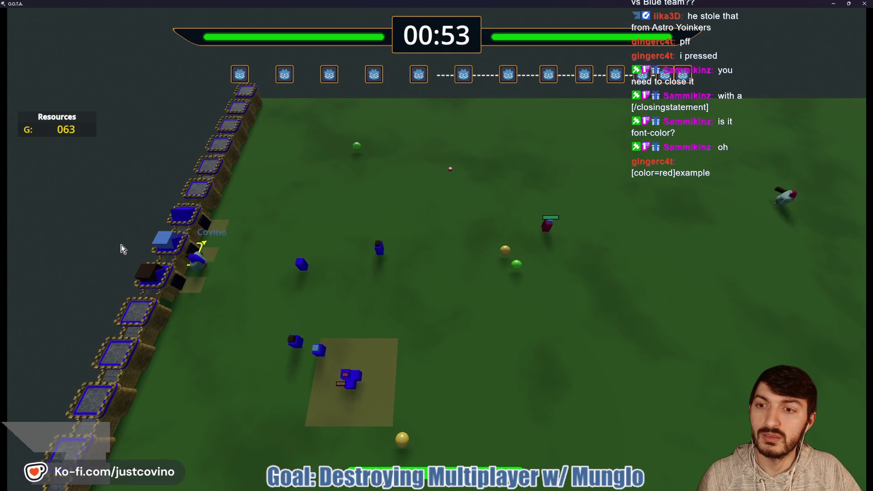
{"action": "left_click", "coordinate": [173, 249]}
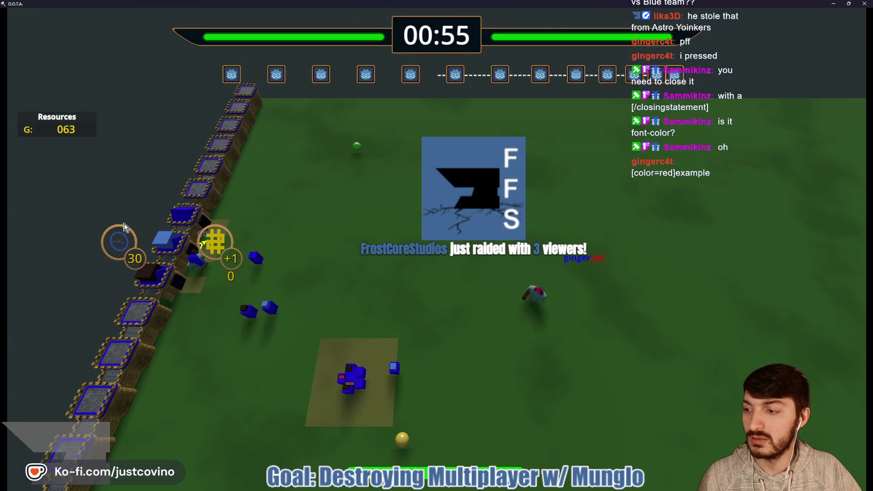
{"action": "left_click", "coordinate": [120, 242]}
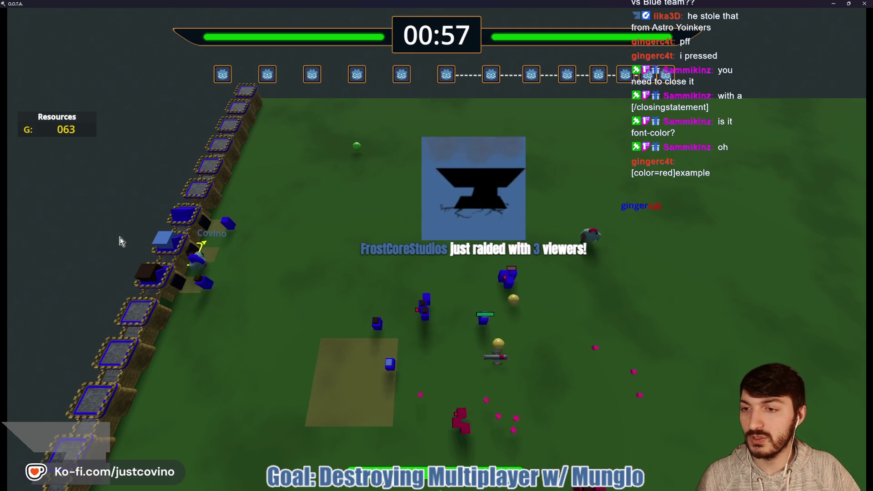
{"action": "left_click", "coordinate": [170, 245]}
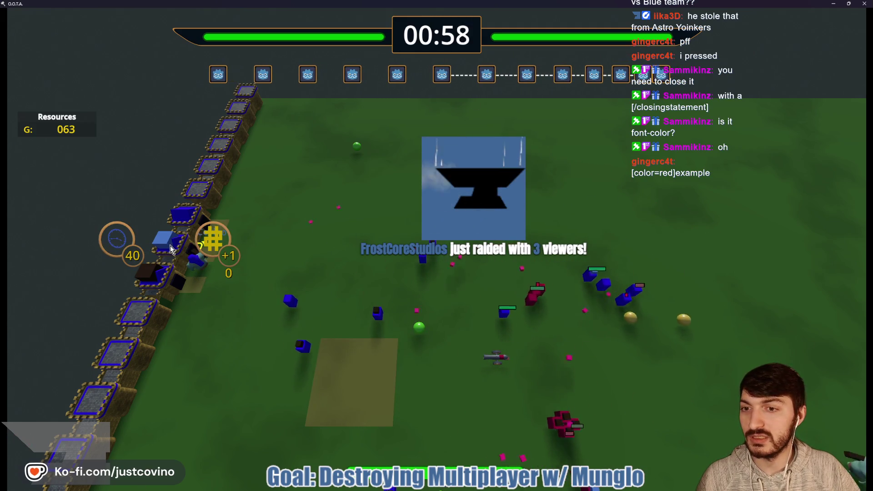
{"action": "left_click", "coordinate": [114, 238]}
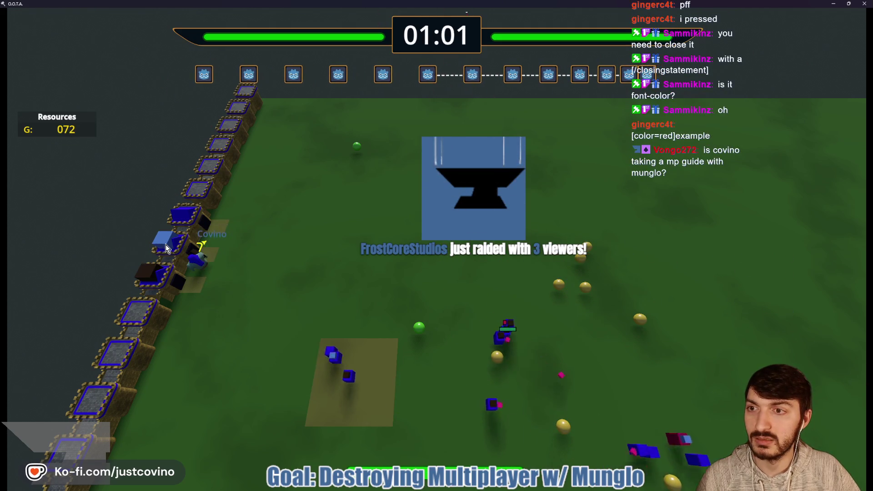
Use the blue buildings' options rings to release extra blue units onto the field.
{"action": "left_click", "coordinate": [150, 244]}
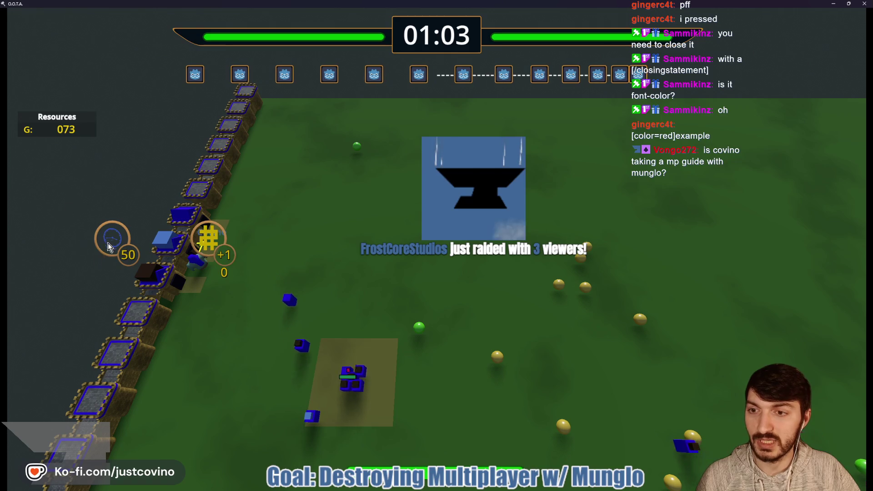
{"action": "left_click", "coordinate": [106, 250]}
{"action": "left_click", "coordinate": [175, 244]}
{"action": "left_click", "coordinate": [121, 241]}
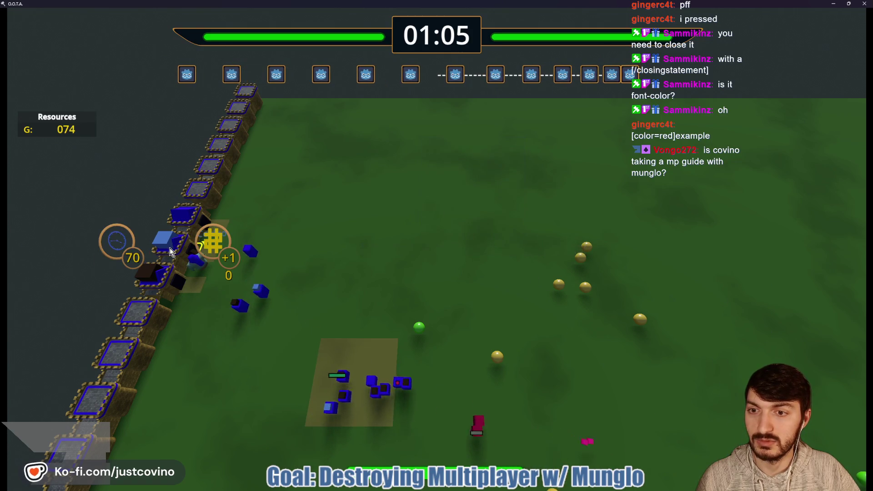
{"action": "left_click", "coordinate": [111, 247]}
{"action": "left_click", "coordinate": [154, 246]}
{"action": "left_click", "coordinate": [145, 249]}
{"action": "left_click", "coordinate": [145, 250]}
{"action": "left_click", "coordinate": [121, 239]}
{"action": "left_click", "coordinate": [135, 241]}
{"action": "left_click", "coordinate": [168, 263]}
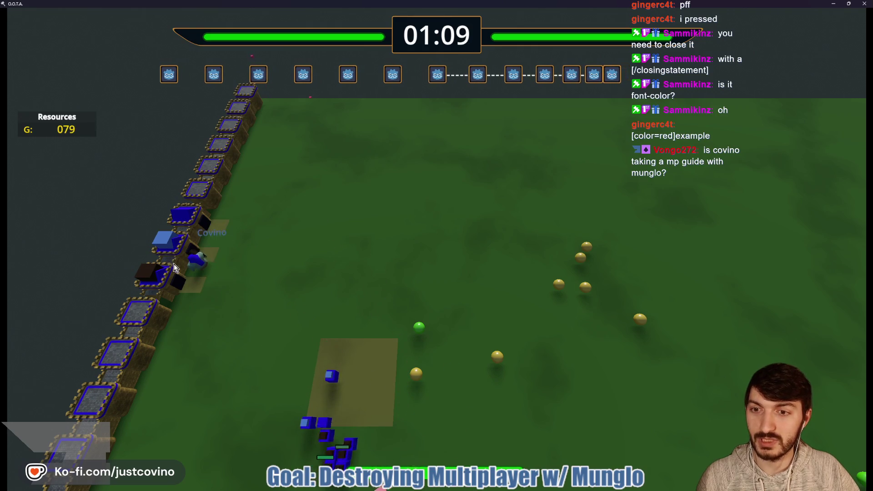
{"action": "left_click", "coordinate": [178, 247]}
{"action": "left_click", "coordinate": [147, 241]}
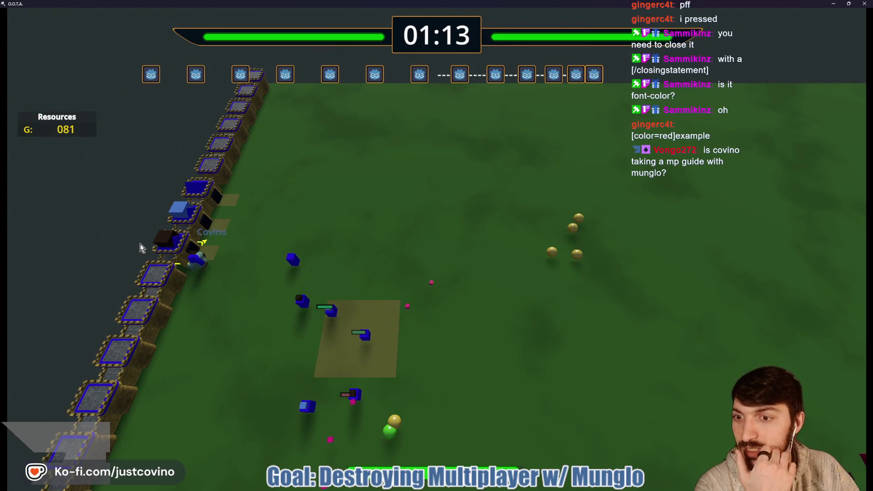
{"action": "left_click", "coordinate": [147, 242]}
{"action": "left_click", "coordinate": [121, 240]}
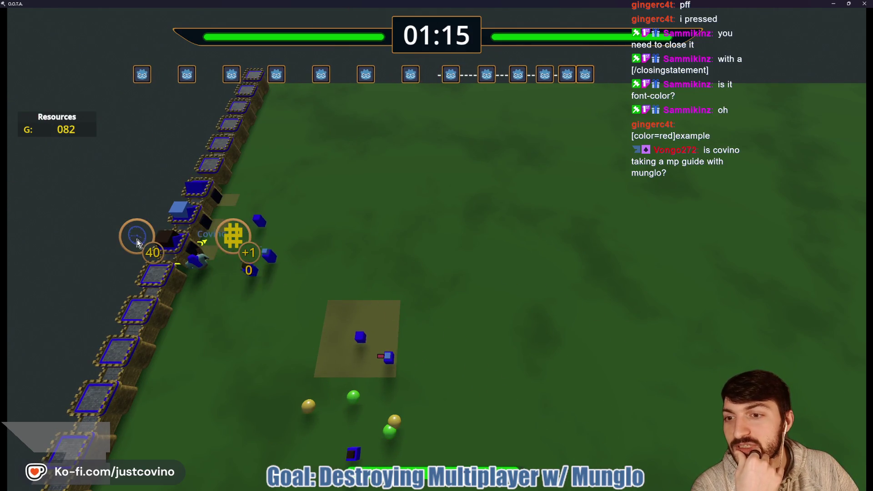
{"action": "left_click", "coordinate": [170, 246]}
{"action": "left_click", "coordinate": [150, 248]}
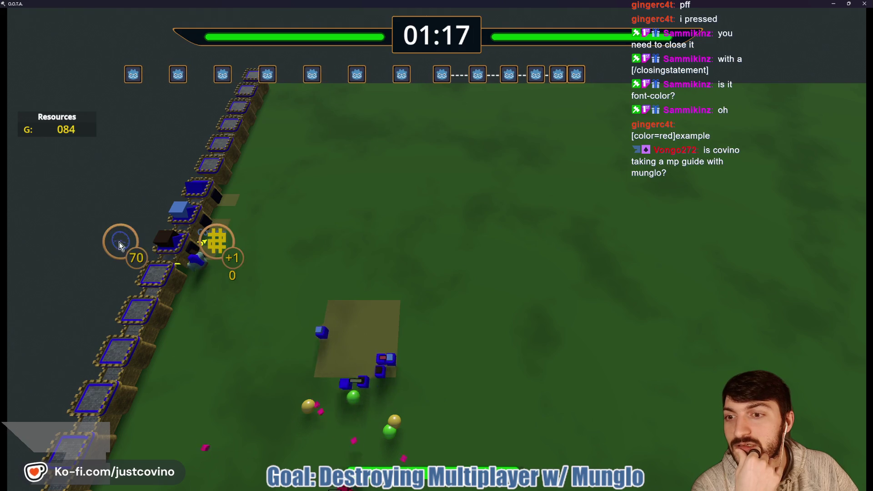
{"action": "left_click", "coordinate": [132, 244]}
{"action": "left_click", "coordinate": [119, 241]}
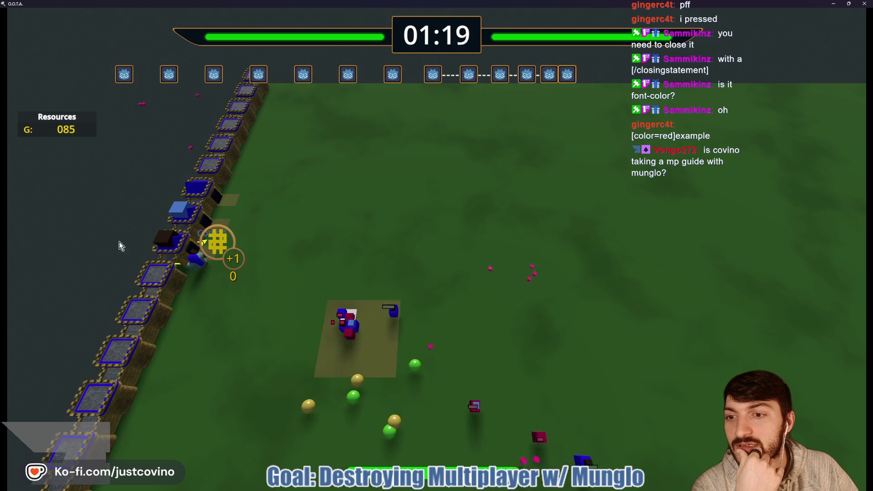
Build cannon turrets on the blue wall tiles along the wall.
{"action": "key", "text": "s"}
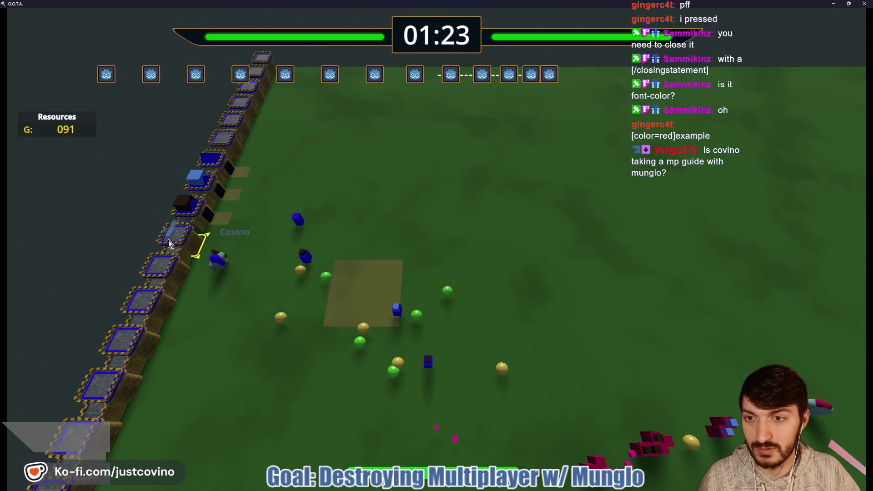
{"action": "left_click", "coordinate": [175, 241]}
{"action": "left_click", "coordinate": [175, 273]}
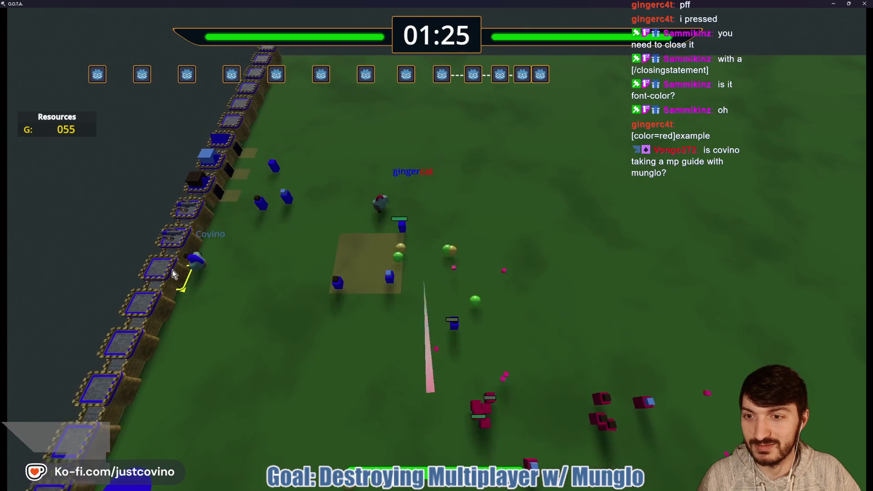
{"action": "left_click", "coordinate": [175, 268]}
{"action": "left_click", "coordinate": [176, 264]}
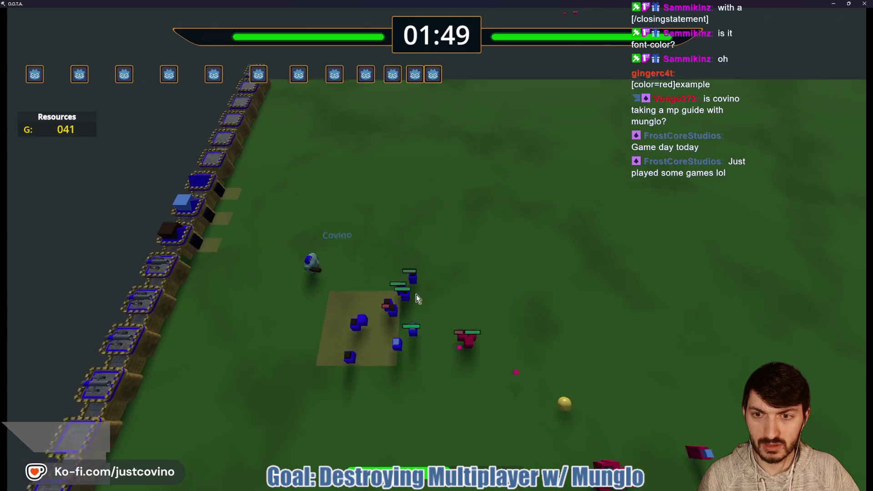
{"action": "left_click", "coordinate": [182, 278]}
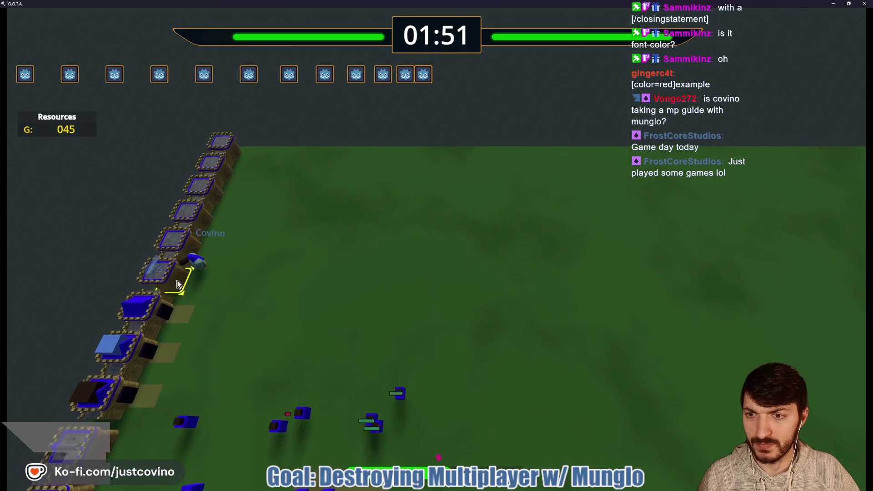
{"action": "left_click", "coordinate": [166, 286]}
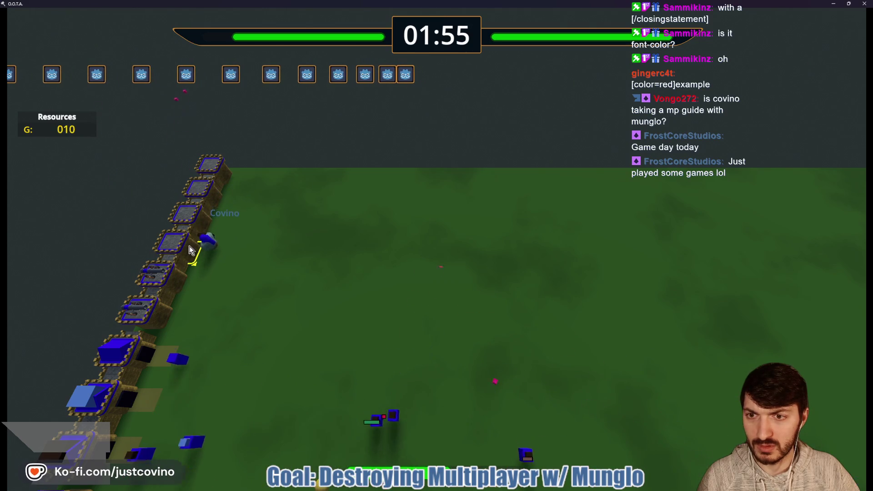
Walk the character around the field and back toward the blue wall.
{"action": "key", "text": "w"}
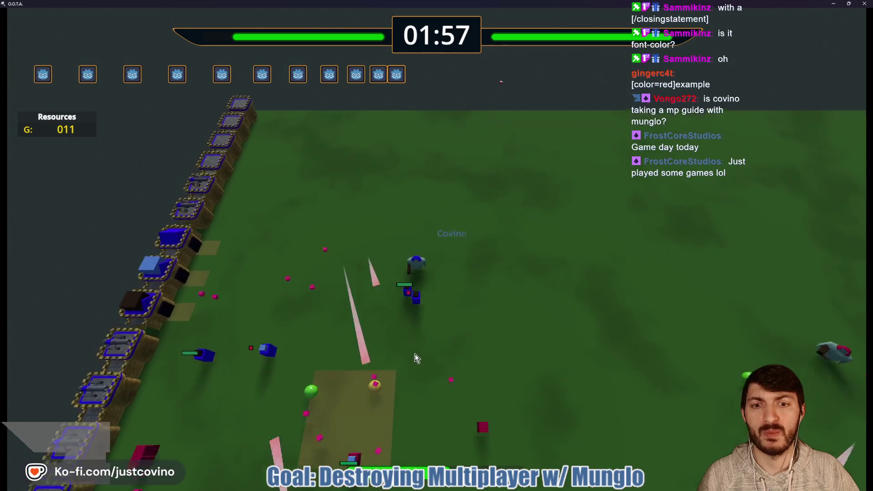
{"action": "key", "text": "s"}
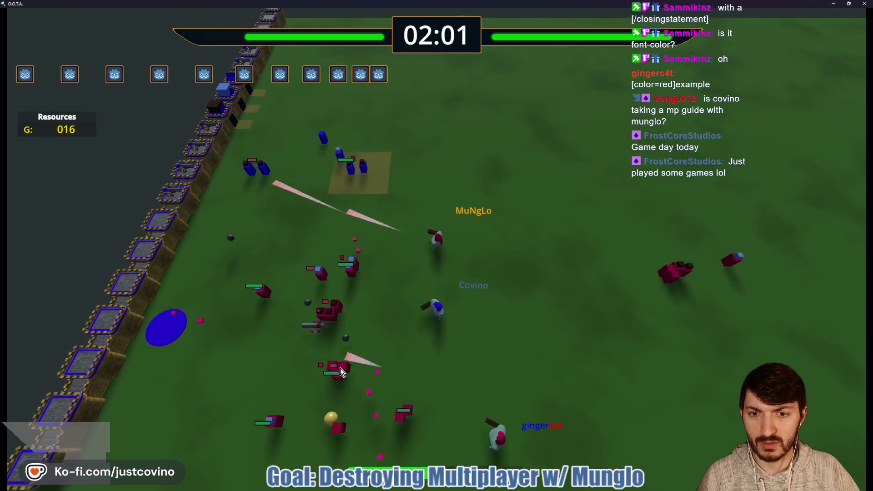
{"action": "key", "text": "w"}
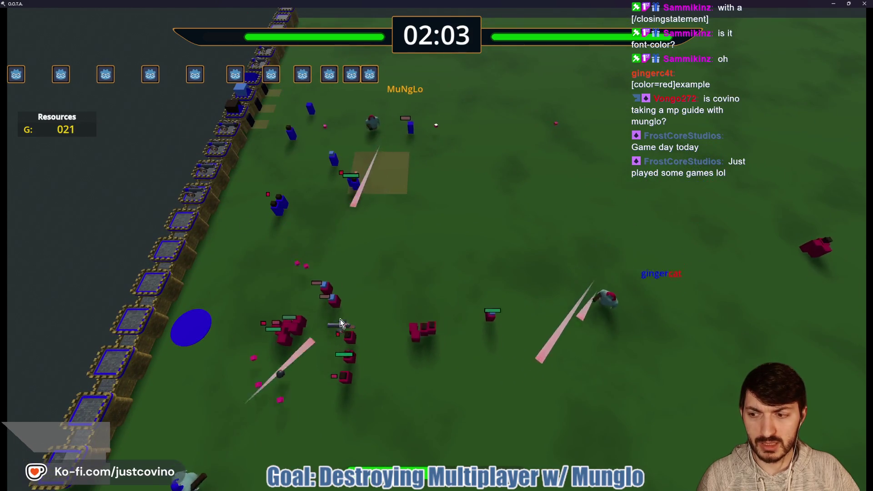
{"action": "key", "text": "w"}
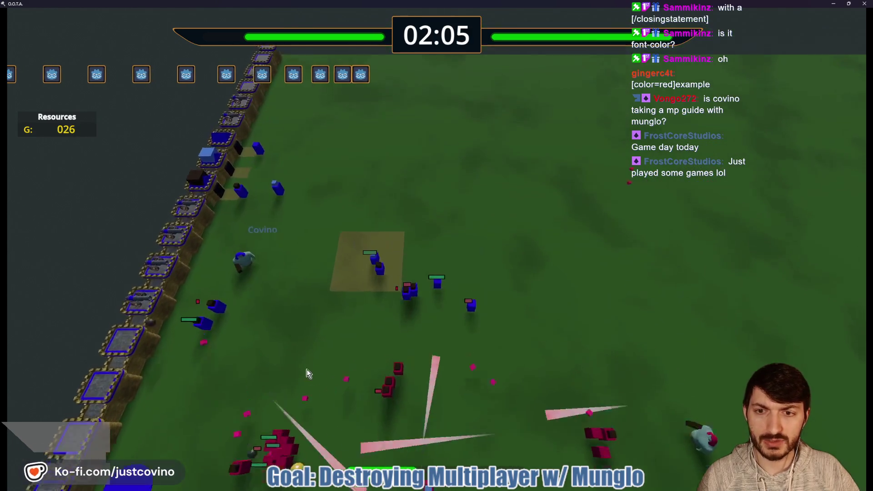
{"action": "key", "text": "a"}
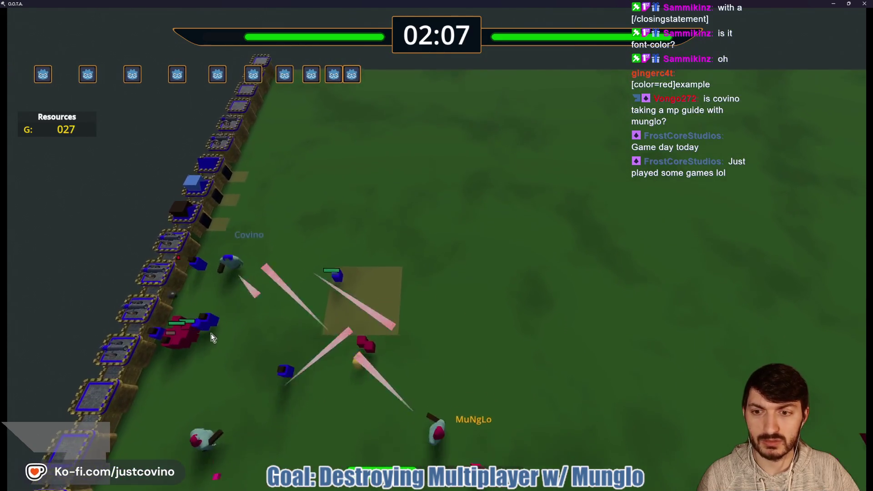
{"action": "key", "text": "w"}
{"action": "key", "text": "d"}
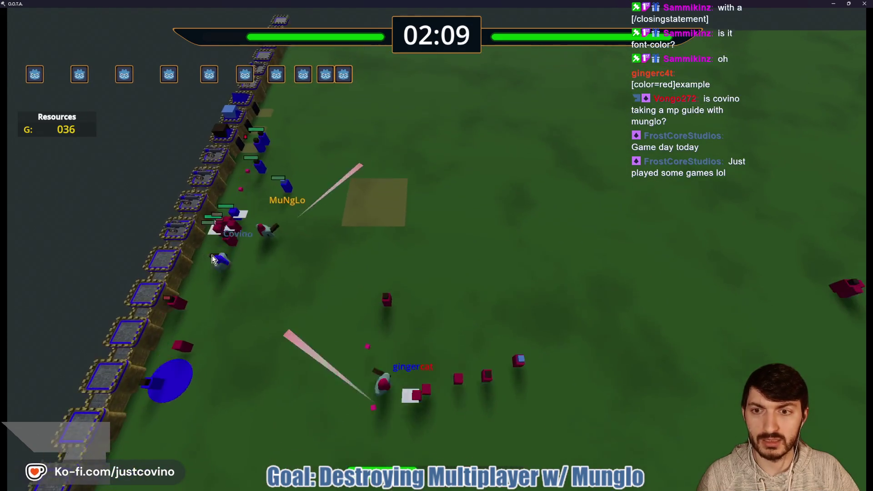
{"action": "key", "text": "a"}
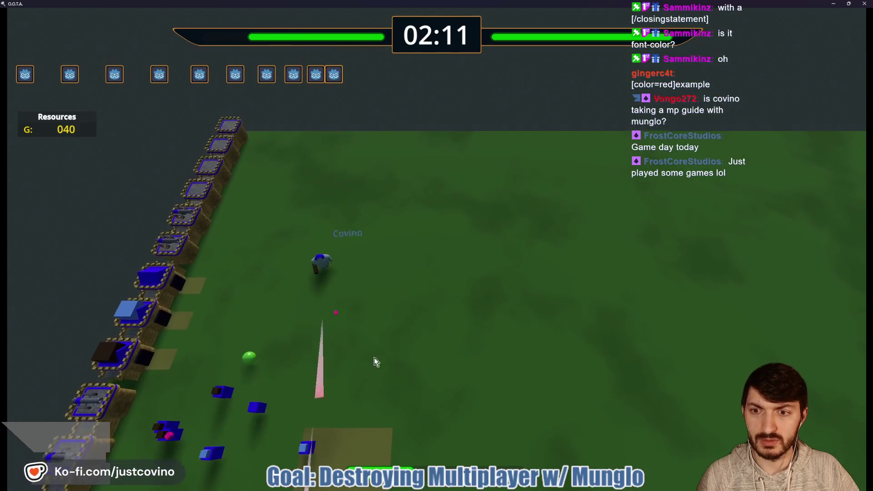
{"action": "key", "text": "s"}
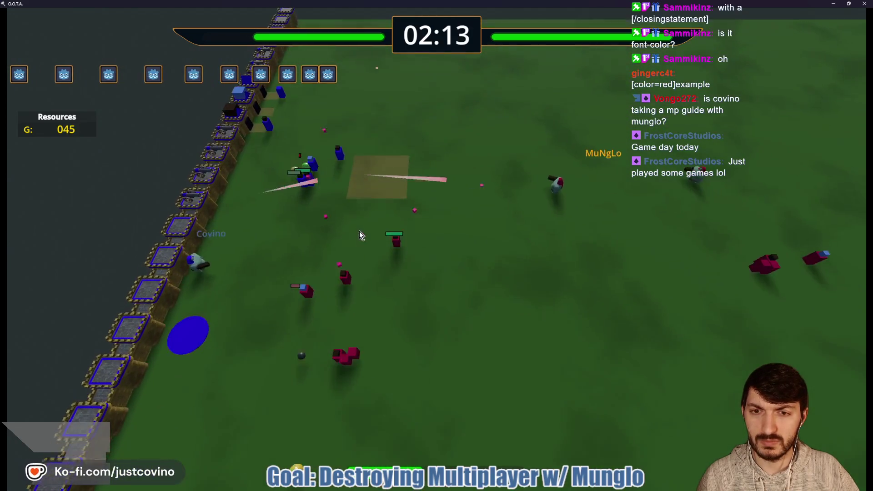
{"action": "key", "text": "d"}
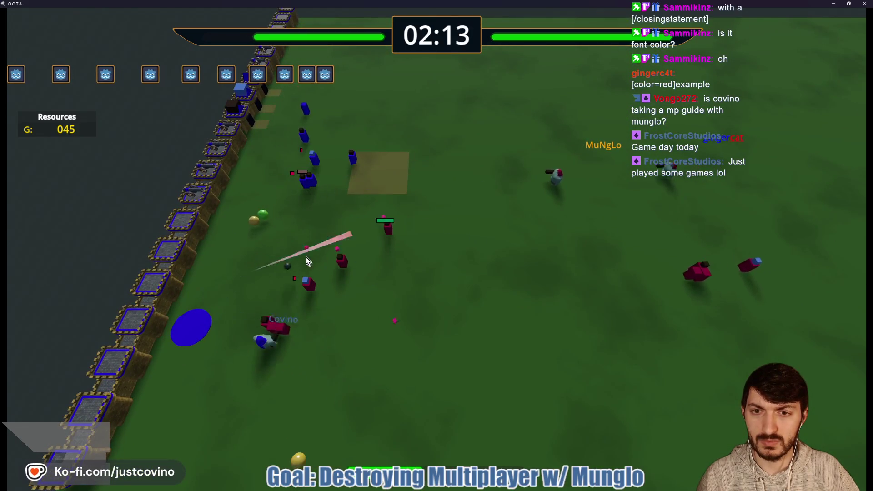
{"action": "key", "text": "w"}
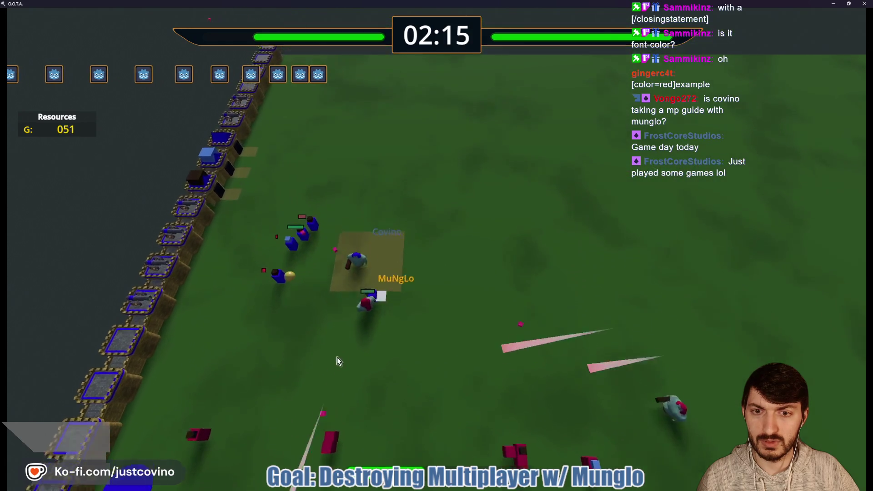
{"action": "key", "text": "w"}
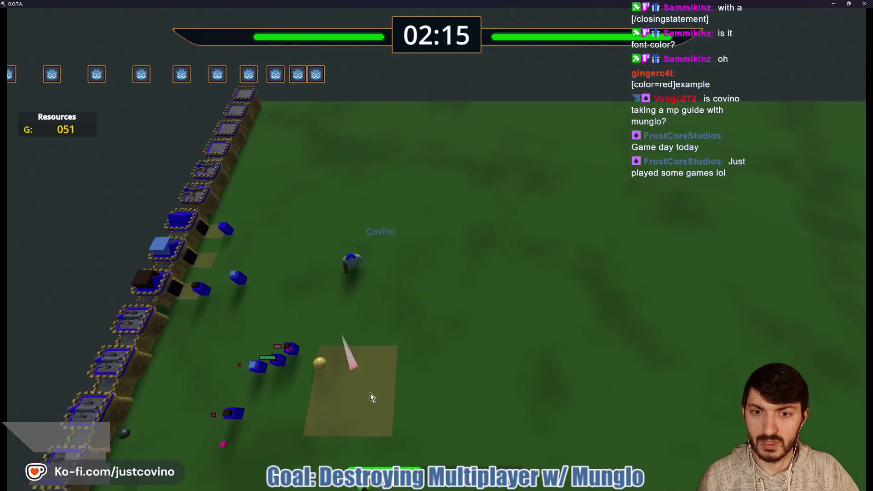
{"action": "key", "text": "a"}
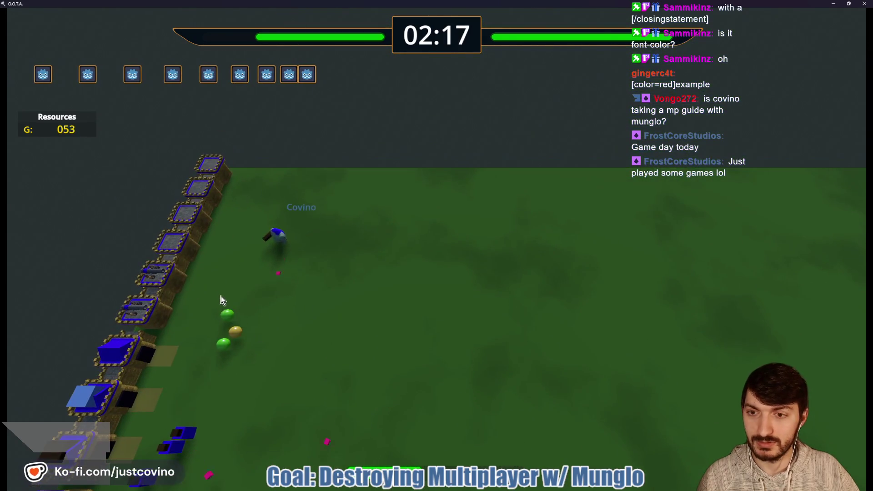
Send the character to the wall and build two cannon turrets on the next tiles.
{"action": "right_click", "coordinate": [205, 233]}
{"action": "left_click", "coordinate": [196, 243]}
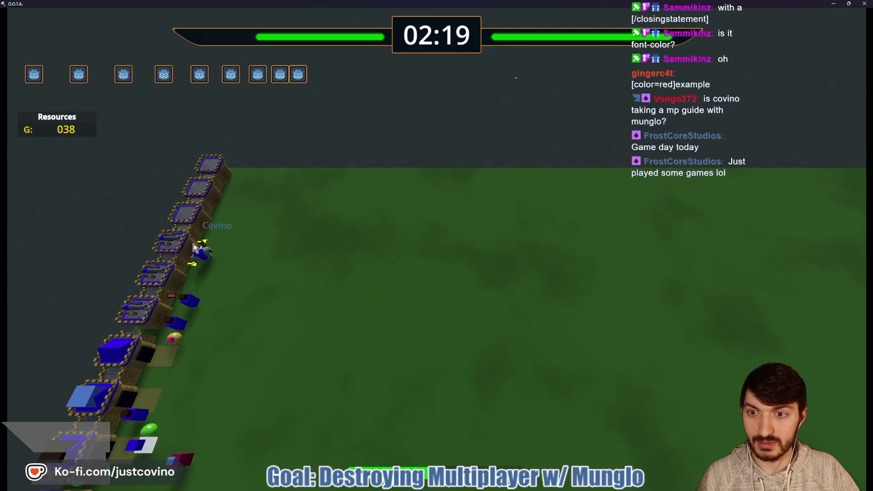
{"action": "left_click", "coordinate": [190, 222]}
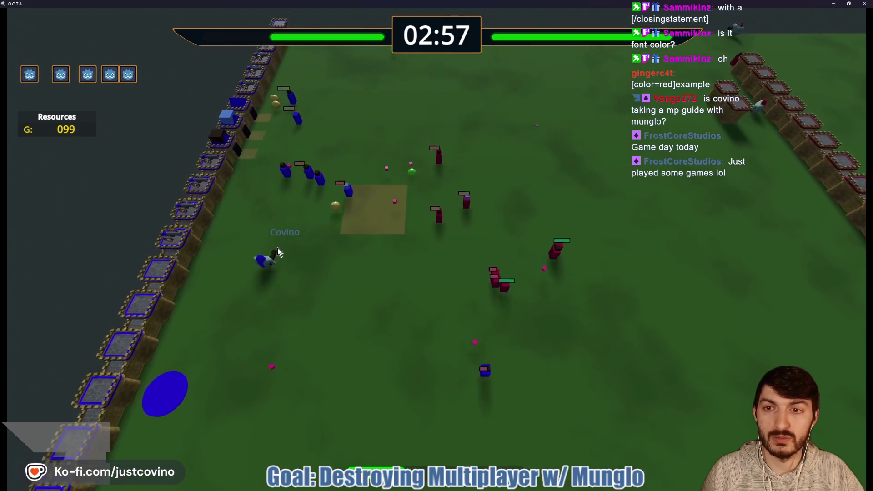
Spend gold on new wall turrets, making the previewed slot a cannon tower.
{"action": "left_click", "coordinate": [175, 263]}
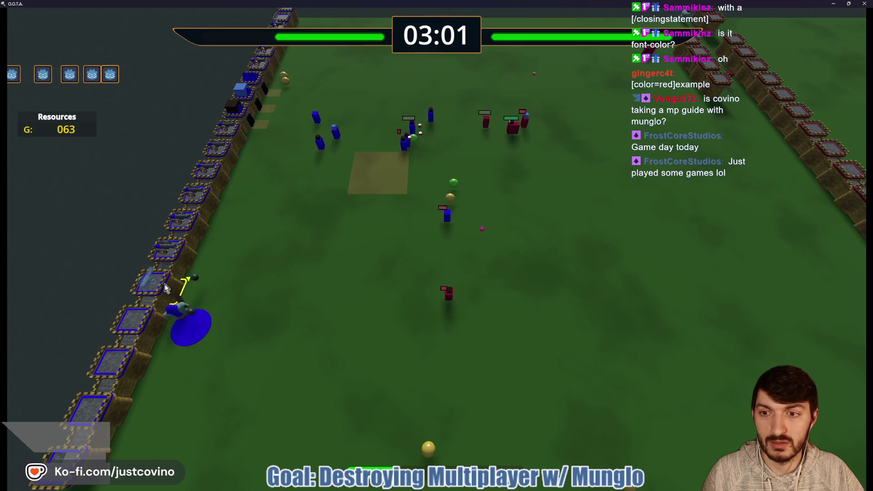
{"action": "left_click", "coordinate": [142, 328]}
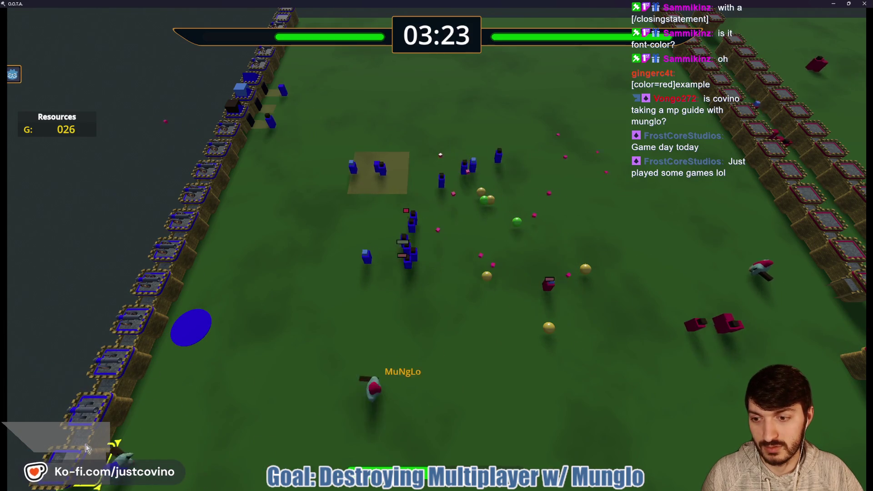
{"action": "left_click", "coordinate": [187, 416]}
Roam the hero across mid-field between the far wall and the tower line.
{"action": "key", "text": "w"}
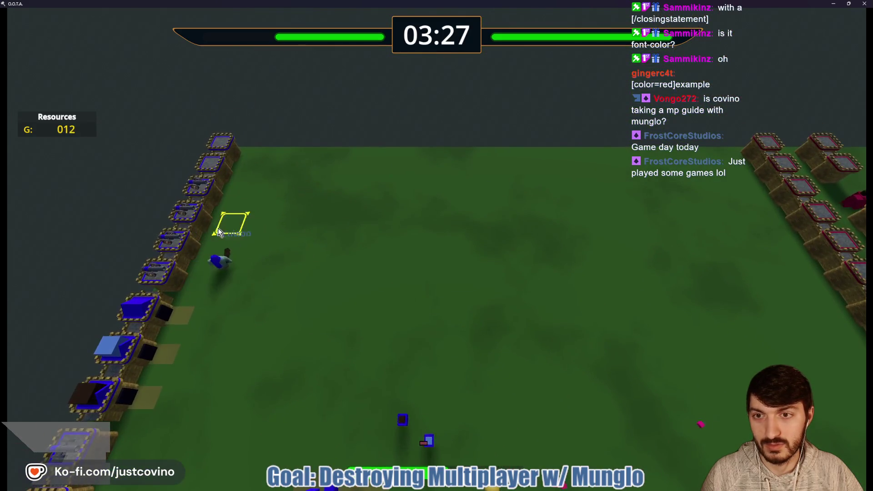
{"action": "key", "text": "a"}
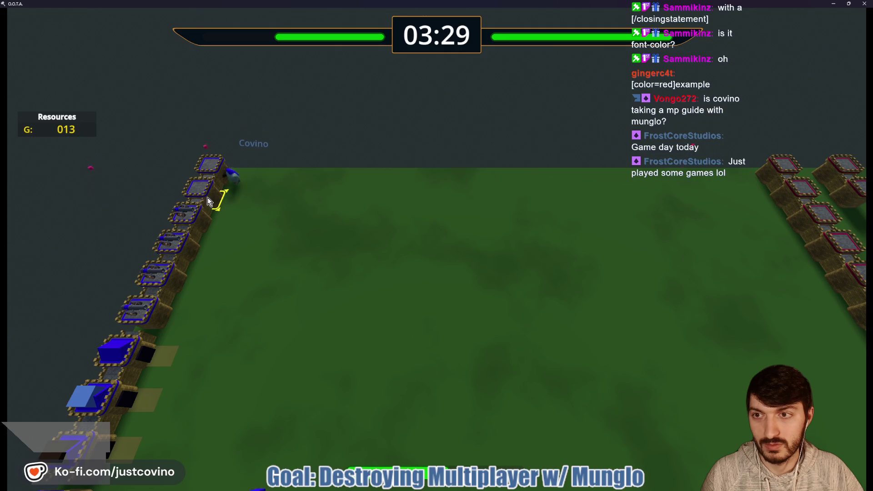
{"action": "key", "text": "s"}
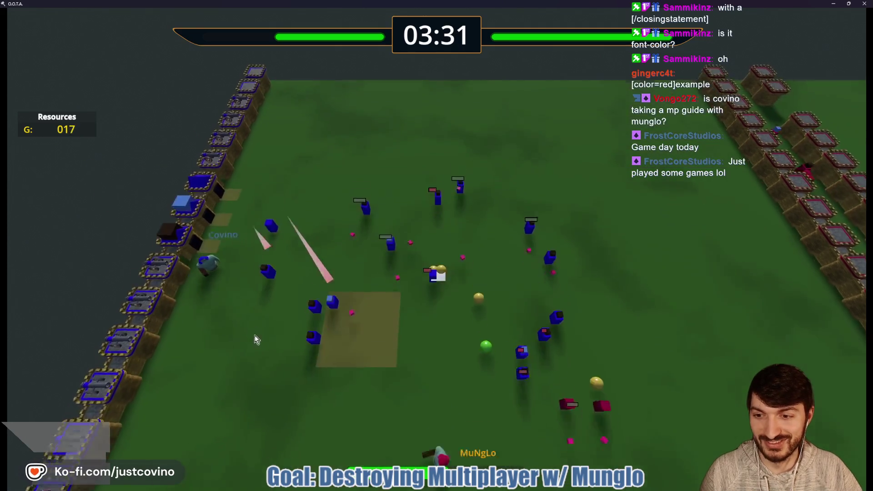
{"action": "key", "text": "d"}
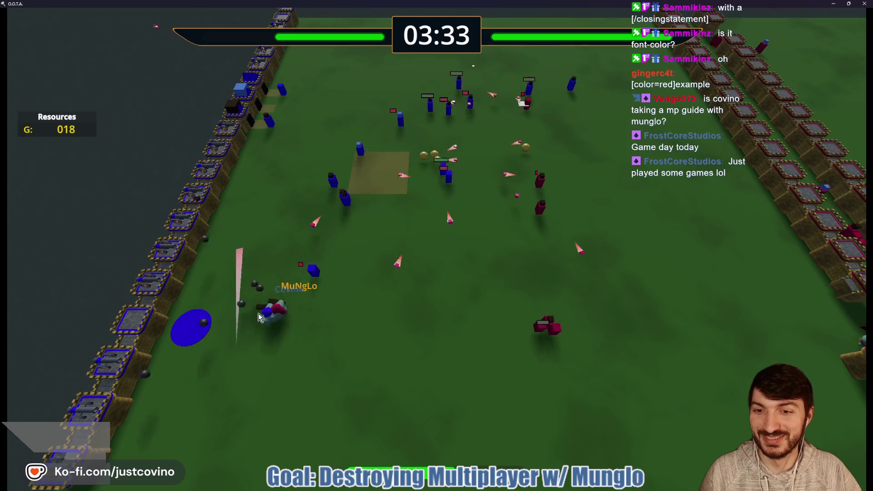
{"action": "key", "text": "s"}
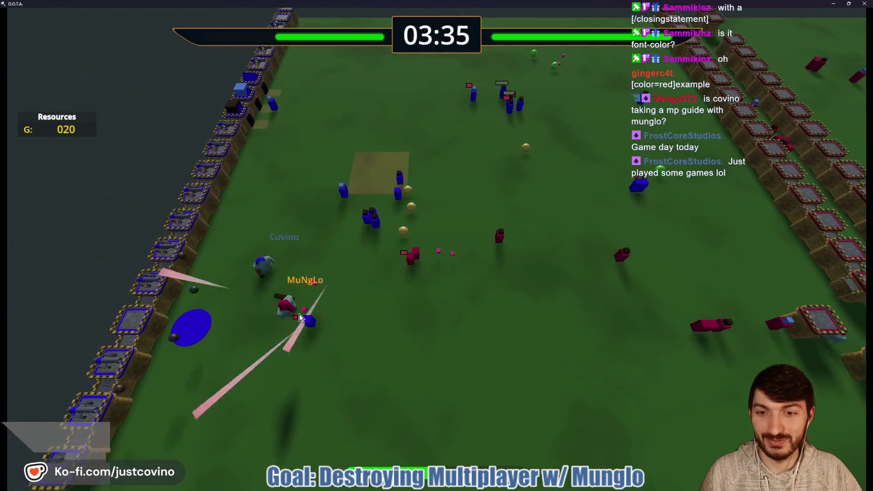
{"action": "key", "text": "w"}
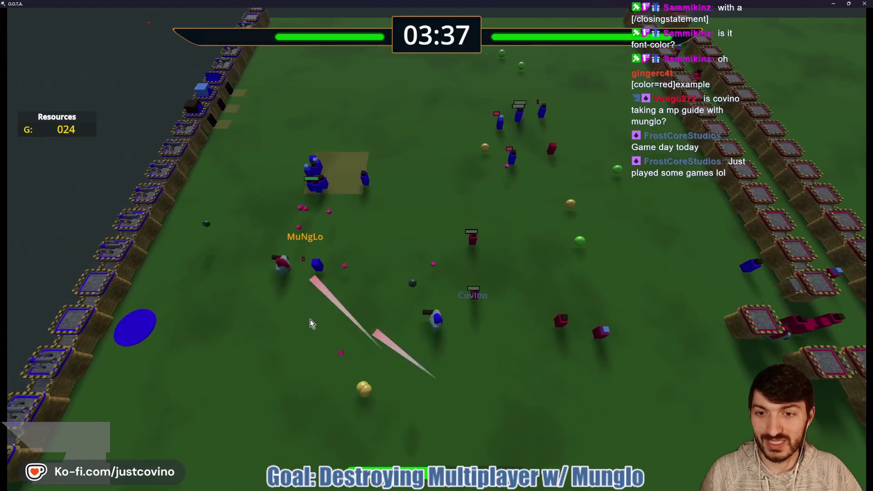
{"action": "key", "text": "s"}
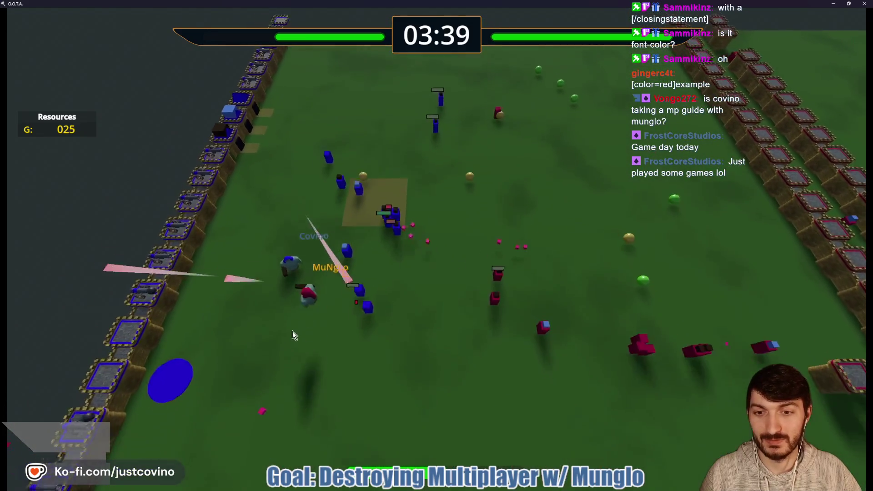
{"action": "key", "text": "w"}
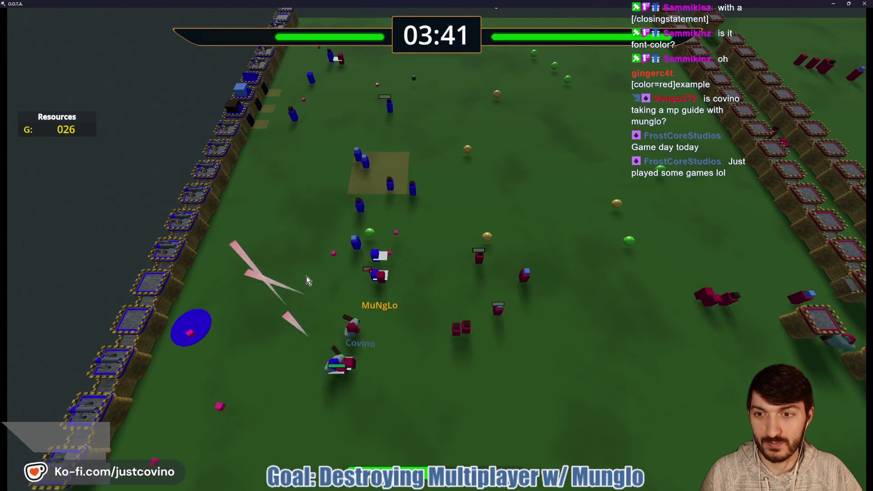
Fight enemies while advancing and retreating toward the blue base circle, recovering gold to 068.
{"action": "key", "text": "a"}
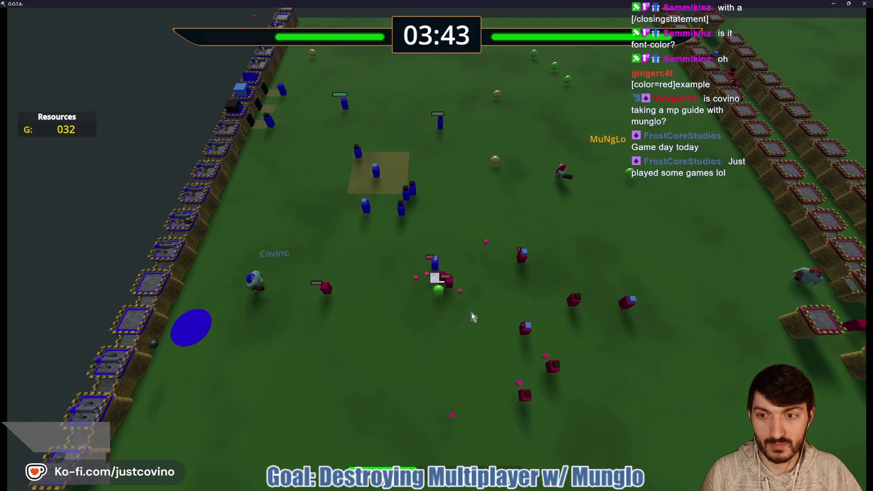
{"action": "key", "text": "w"}
{"action": "key", "text": "d"}
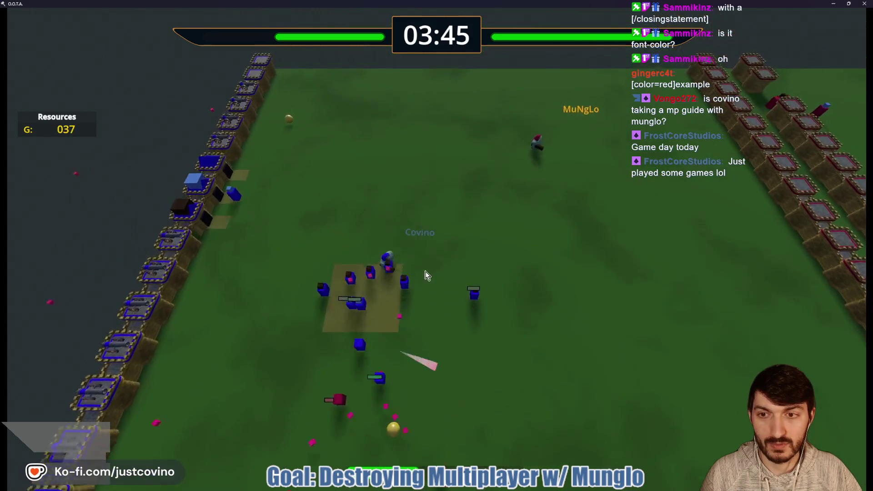
{"action": "key", "text": "s"}
{"action": "key", "text": "a"}
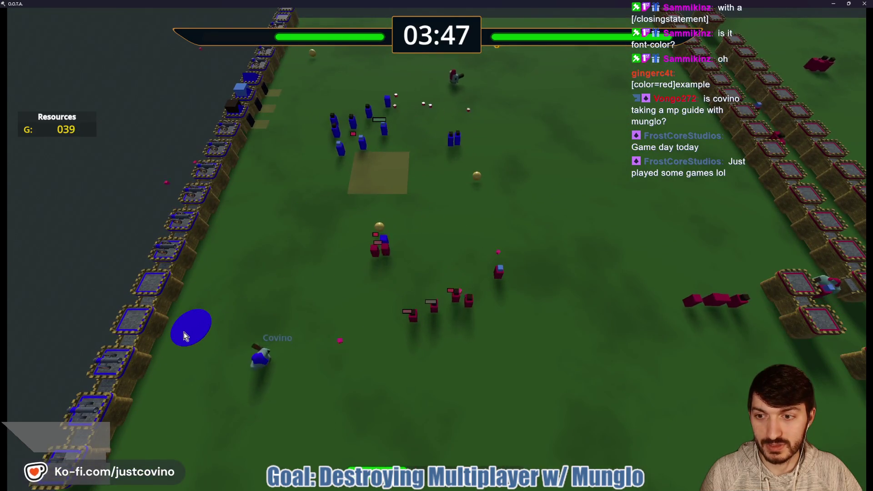
{"action": "key", "text": "s"}
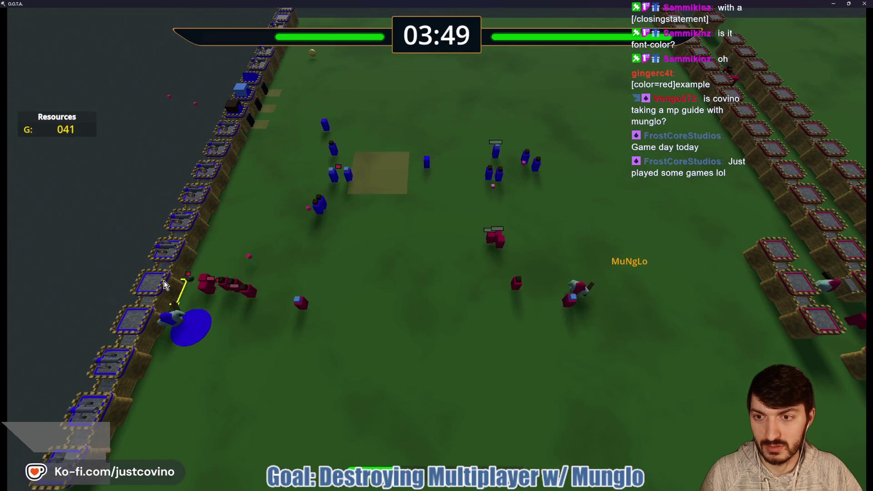
{"action": "key", "text": "d"}
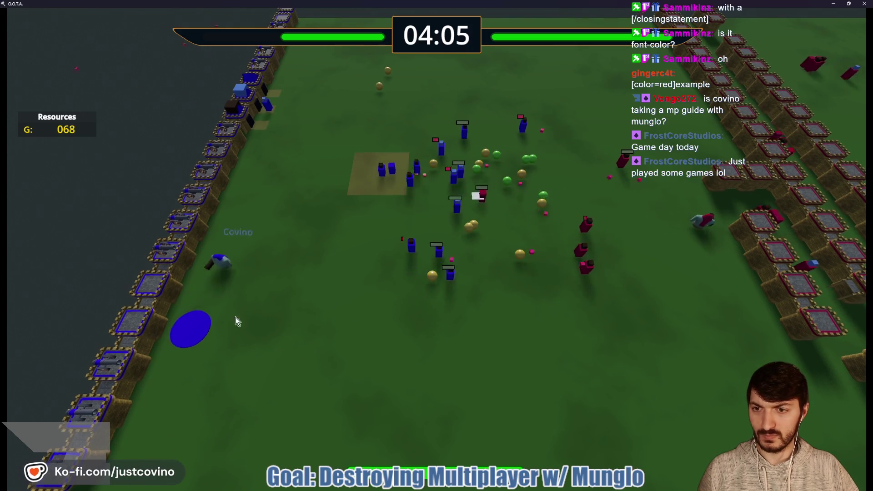
Walk the hero right and build a turret on the pad.
{"action": "right_click", "coordinate": [274, 301]}
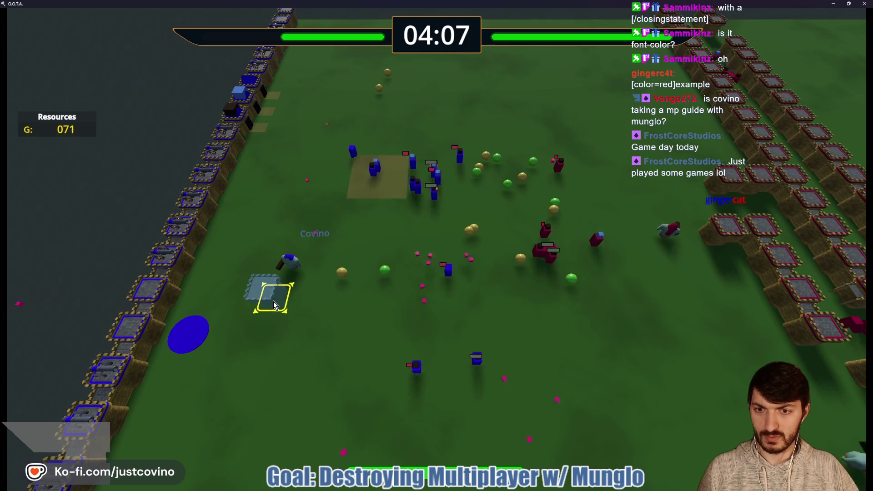
{"action": "right_click", "coordinate": [306, 296]}
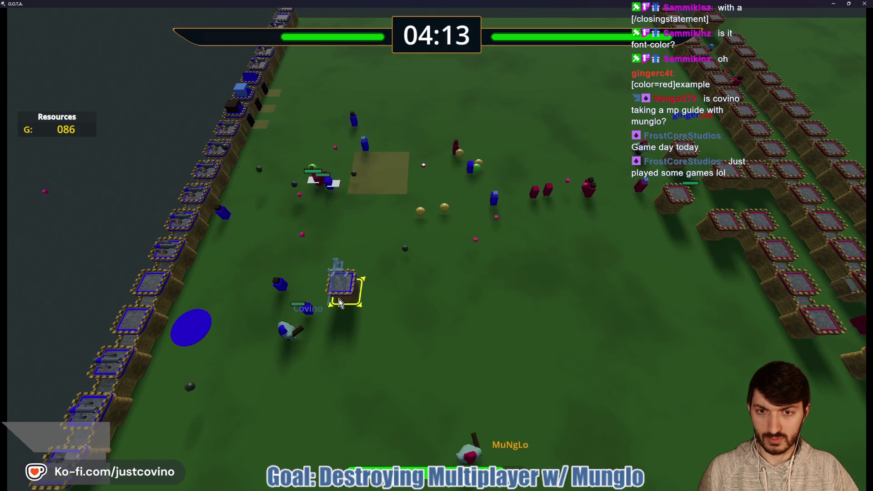
{"action": "left_click", "coordinate": [339, 299]}
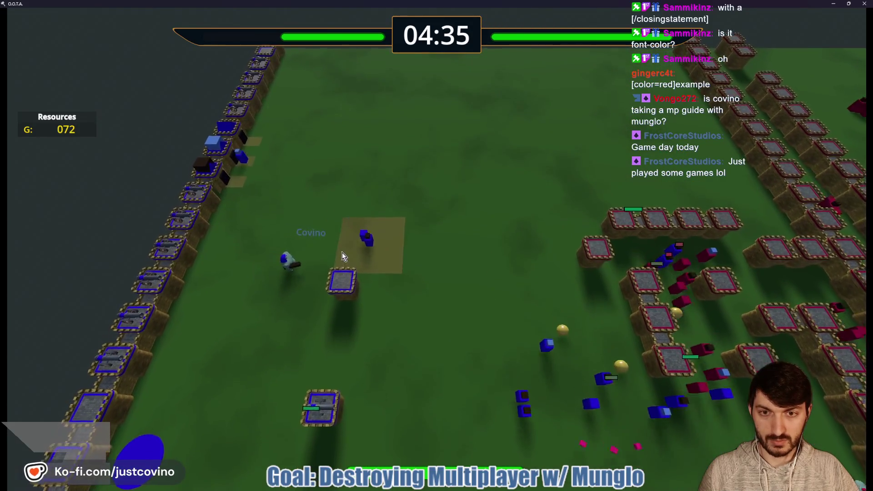
Stack a blue tower block mid-field and mount a ballista turret on top.
{"action": "left_click", "coordinate": [349, 282]}
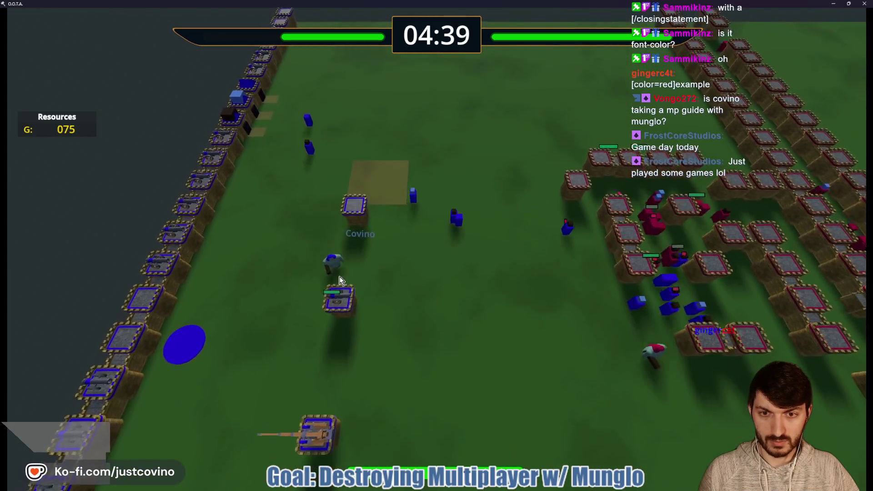
{"action": "left_click", "coordinate": [349, 266]}
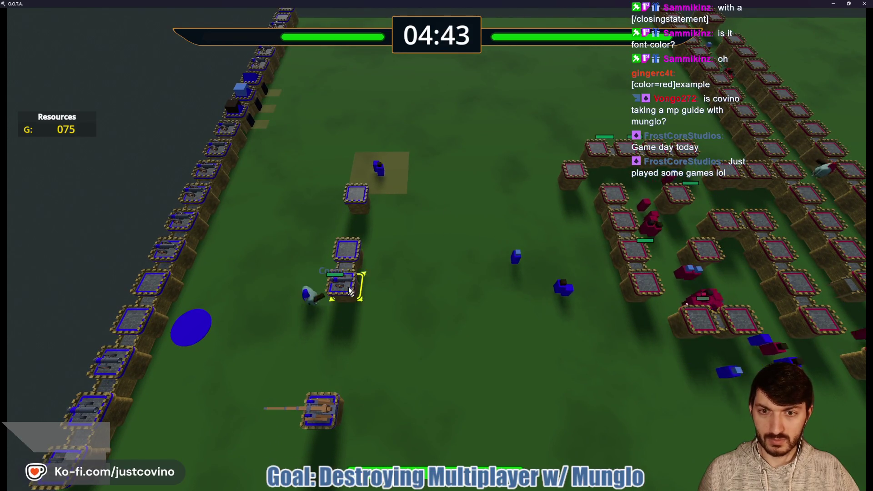
{"action": "left_click", "coordinate": [340, 266]}
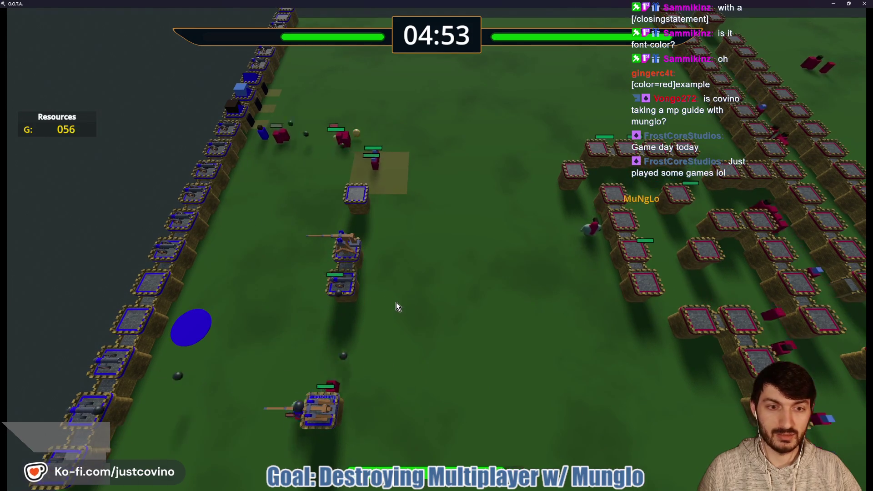
Move the hero to the lower tower, build a structure there, then advance up the field.
{"action": "scroll", "coordinate": [486, 411], "scroll_direction": "down", "scroll_amount": 3}
{"action": "scroll", "coordinate": [447, 394], "scroll_direction": "up", "scroll_amount": 3}
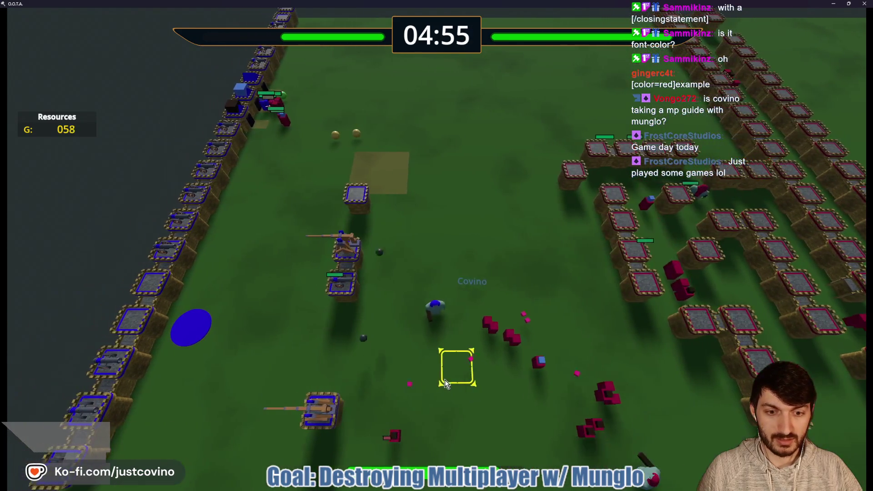
{"action": "key", "text": "w"}
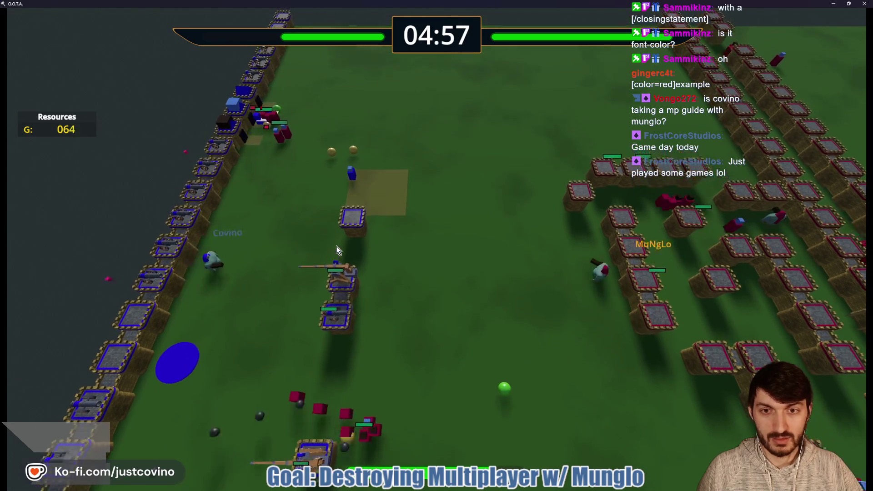
{"action": "left_click", "coordinate": [348, 256]}
{"action": "key", "text": "w"}
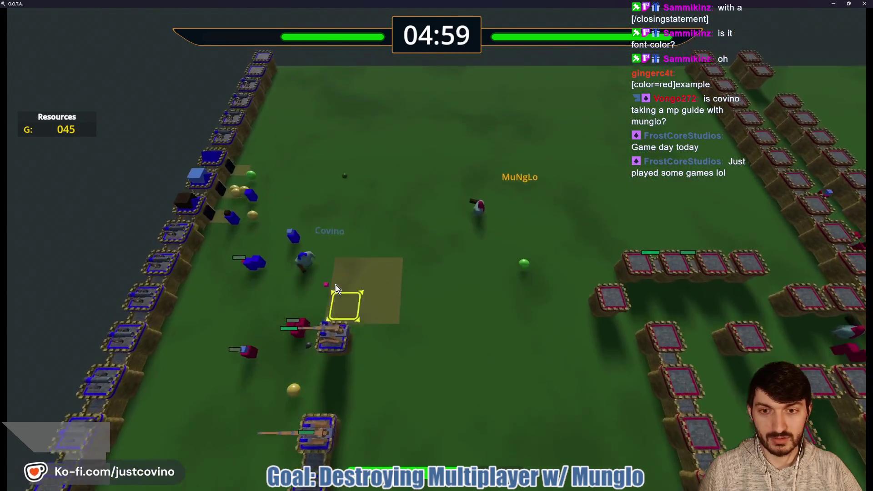
{"action": "scroll", "coordinate": [386, 282], "scroll_direction": "down", "scroll_amount": 3}
{"action": "scroll", "coordinate": [497, 286], "scroll_direction": "up", "scroll_amount": 3}
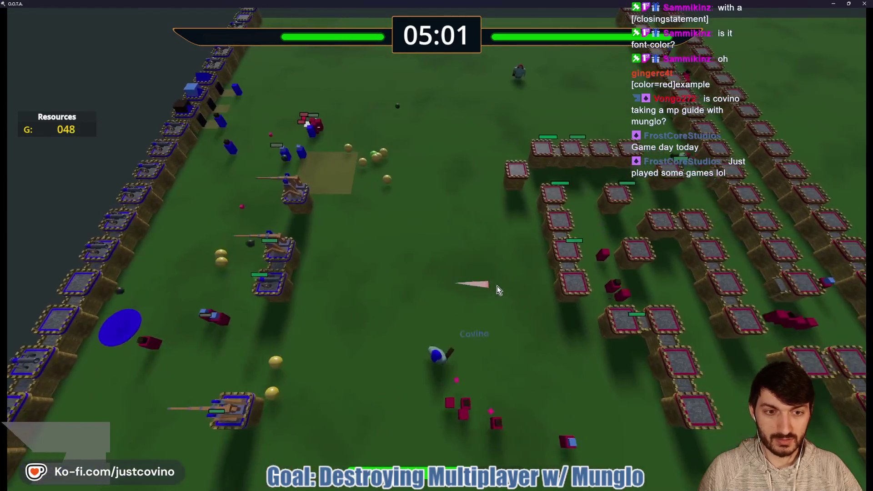
{"action": "key", "text": "w"}
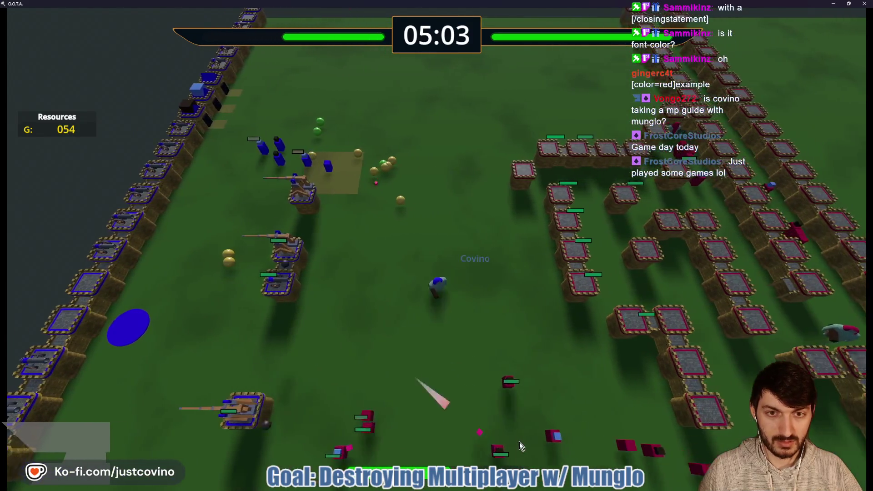
{"action": "scroll", "coordinate": [509, 427], "scroll_direction": "down", "scroll_amount": 3}
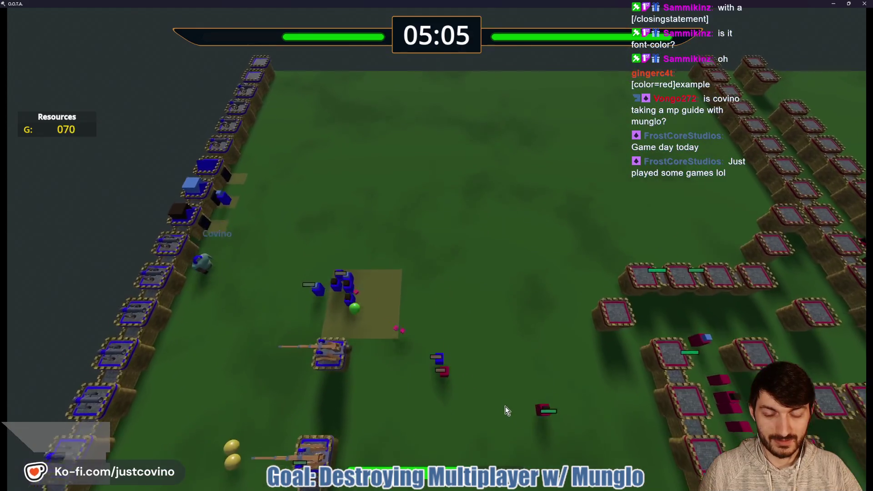
{"action": "scroll", "coordinate": [509, 404], "scroll_direction": "up", "scroll_amount": 2}
Walk to the lower middle and place two stacked blue tower blocks below mid-field.
{"action": "right_click", "coordinate": [509, 403]}
{"action": "scroll", "coordinate": [505, 389], "scroll_direction": "down", "scroll_amount": 2}
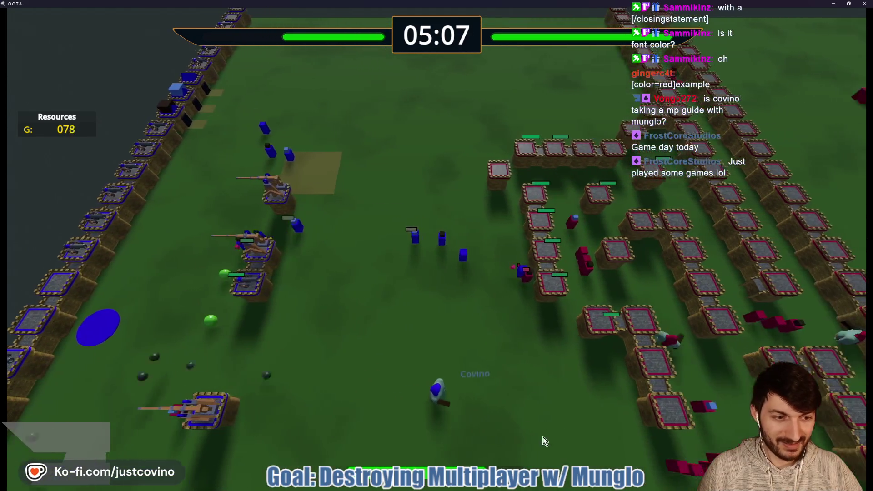
{"action": "scroll", "coordinate": [468, 402], "scroll_direction": "up", "scroll_amount": 2}
{"action": "scroll", "coordinate": [467, 403], "scroll_direction": "down", "scroll_amount": 2}
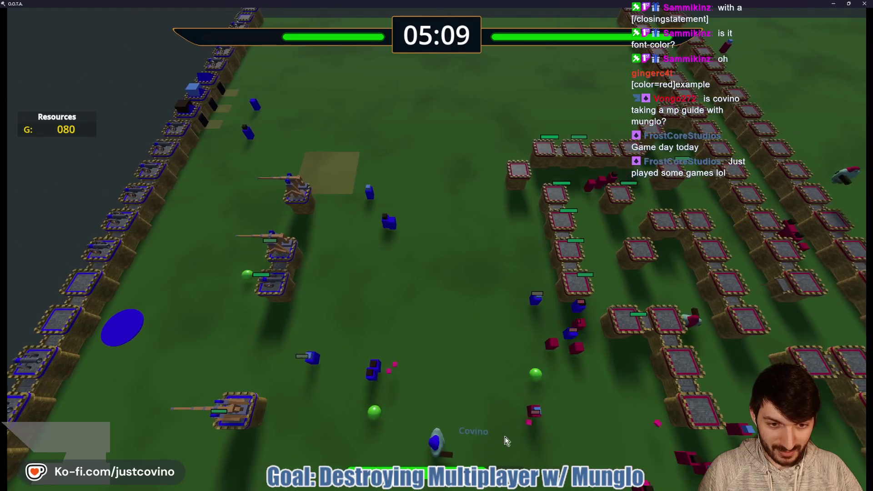
{"action": "scroll", "coordinate": [505, 437], "scroll_direction": "up", "scroll_amount": 2}
{"action": "key", "text": "1"}
{"action": "left_click", "coordinate": [476, 420]}
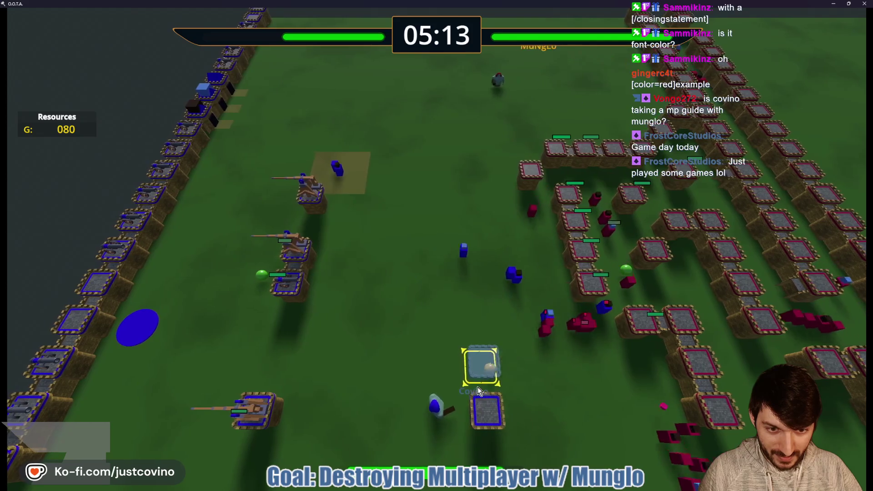
{"action": "left_click", "coordinate": [492, 390]}
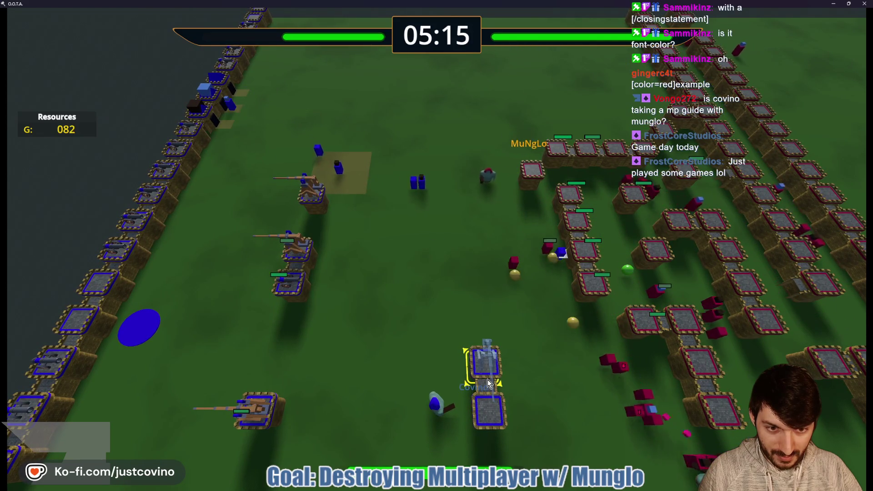